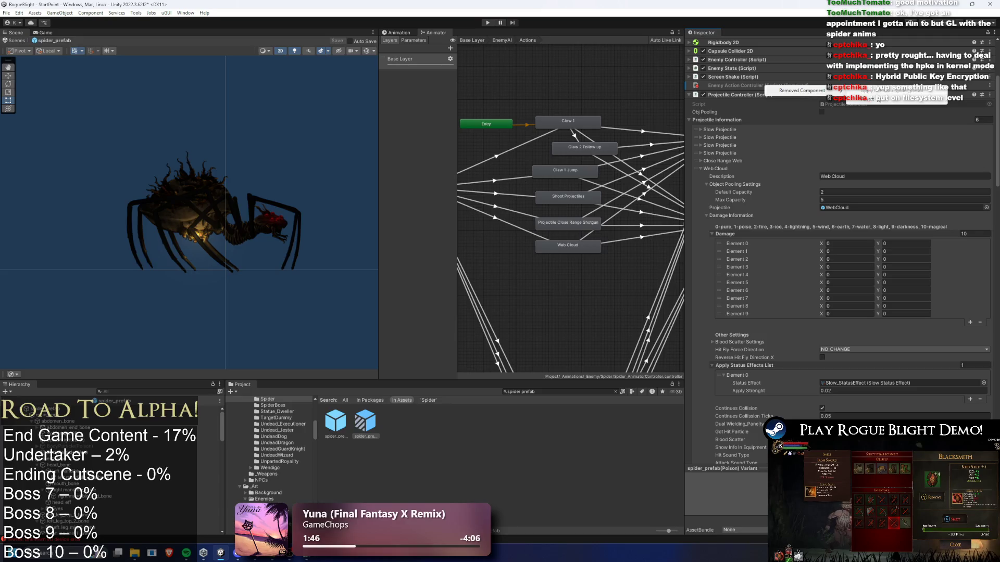
Step: Undo the Enemy Action Controller removal and check the Long Range pattern's options without applying any
key("ctrl+z")
right_click(724, 120)
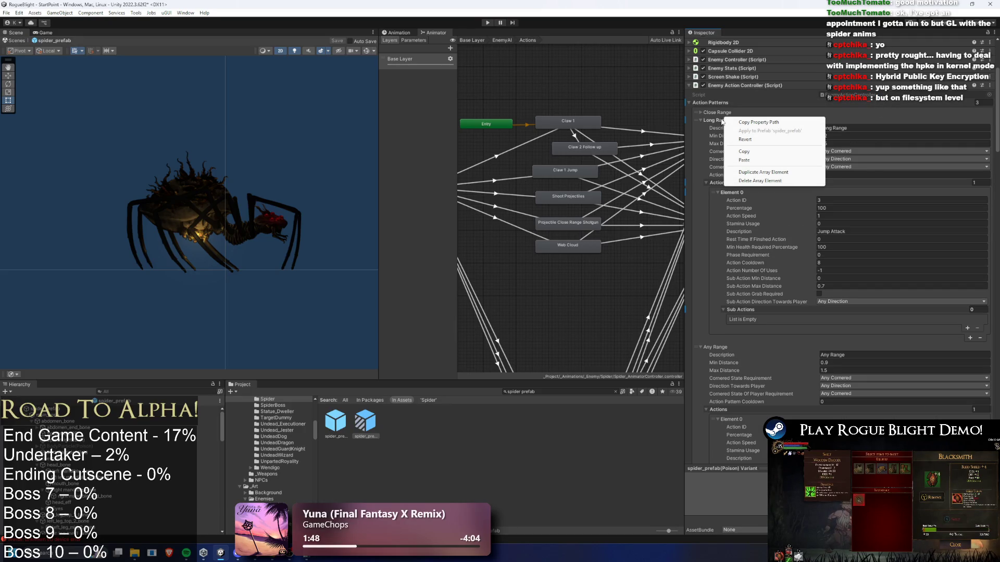
left_click(767, 137)
scroll(847, 193, "down", 20)
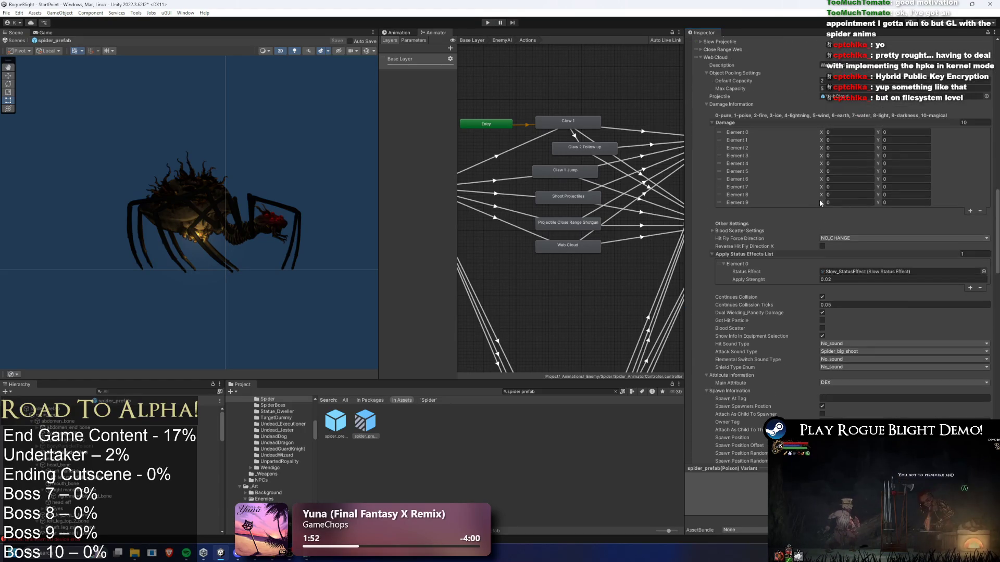
scroll(819, 203, "up", 5)
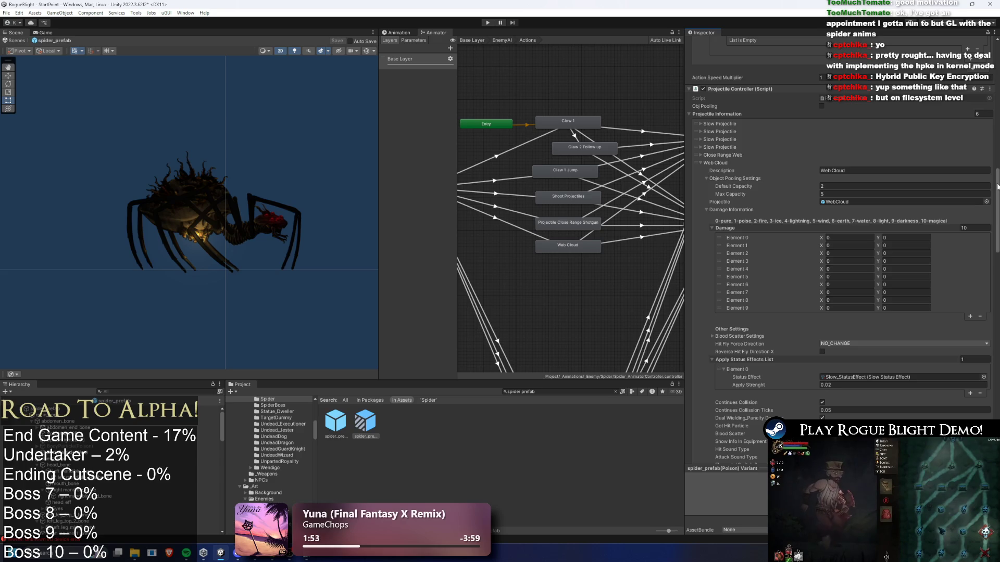
scroll(997, 187, "up", 15)
scroll(990, 396, "up", 8)
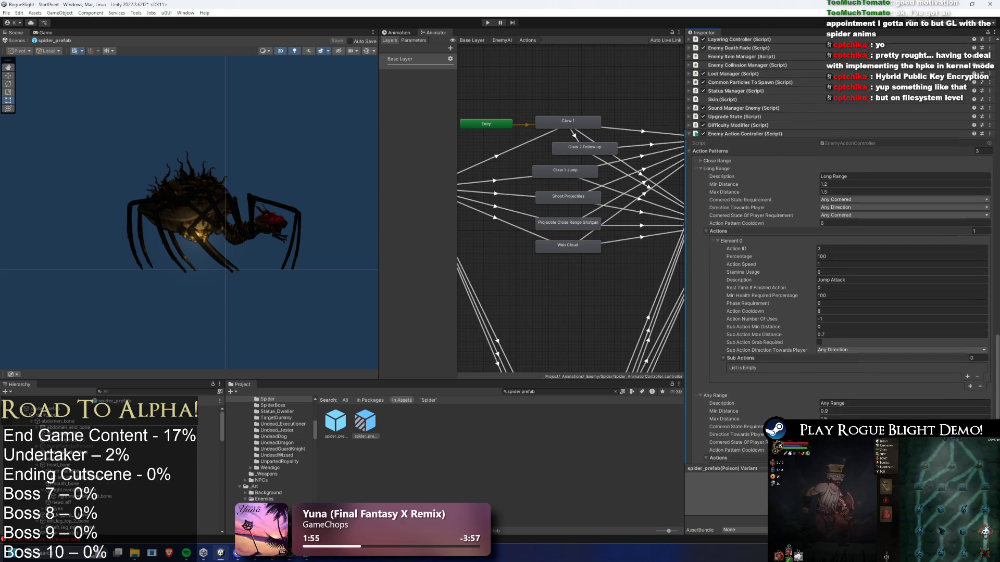
Step: Bring up and dismiss the Enemy Action Controller component's context menu
right_click(745, 145)
key("Escape")
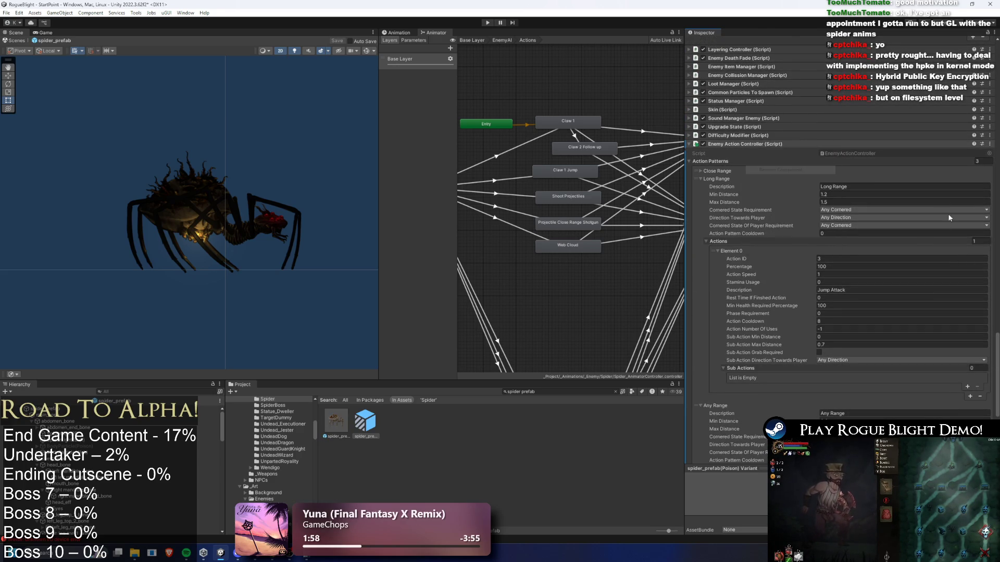
scroll(939, 196, "down", 15)
scroll(805, 228, "up", 5)
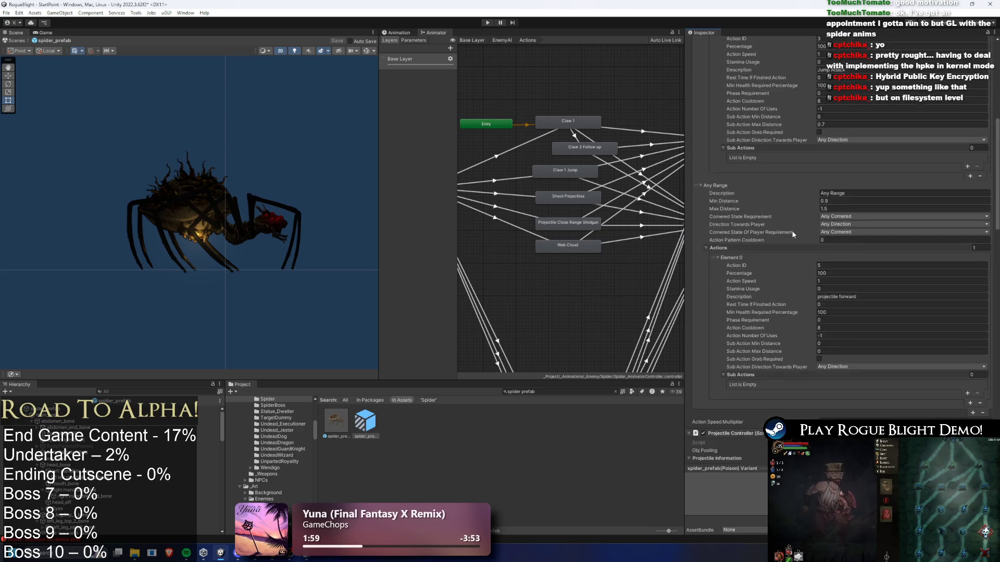
scroll(788, 229, "up", 5)
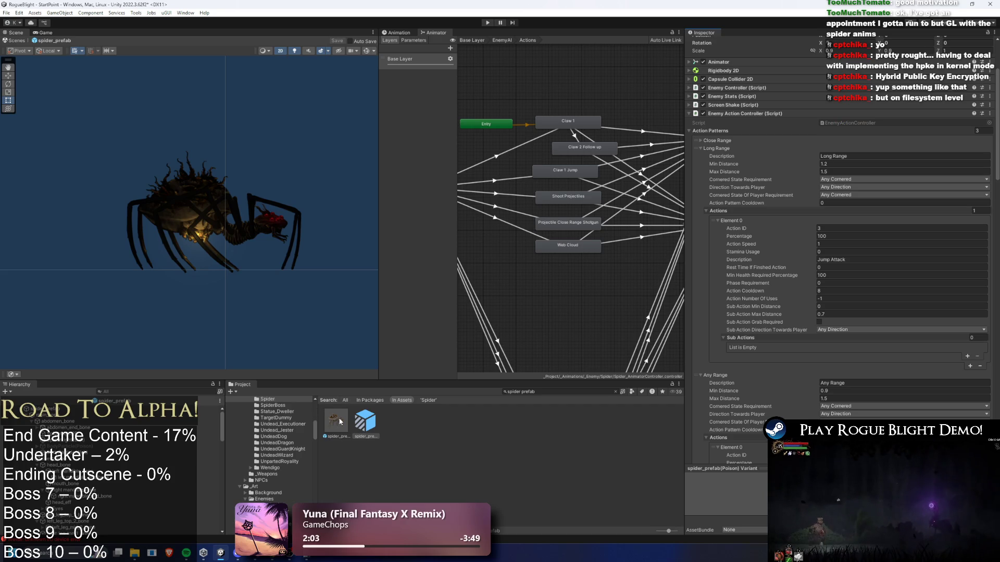
Step: Select the base spider_prefab and pick a transform for Web Cloud's Attach As Child To This Transform
left_click(338, 425)
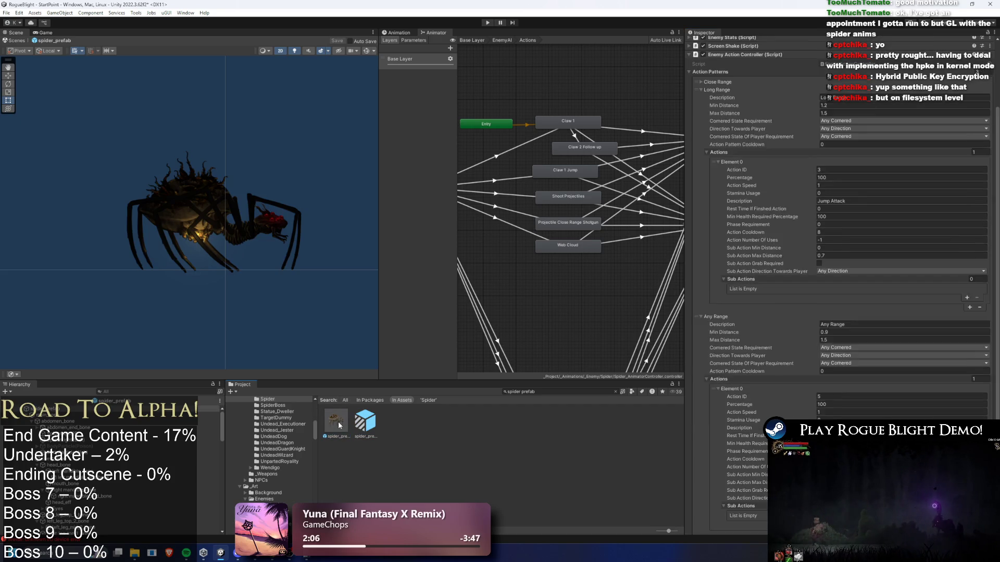
scroll(833, 203, "down", 9)
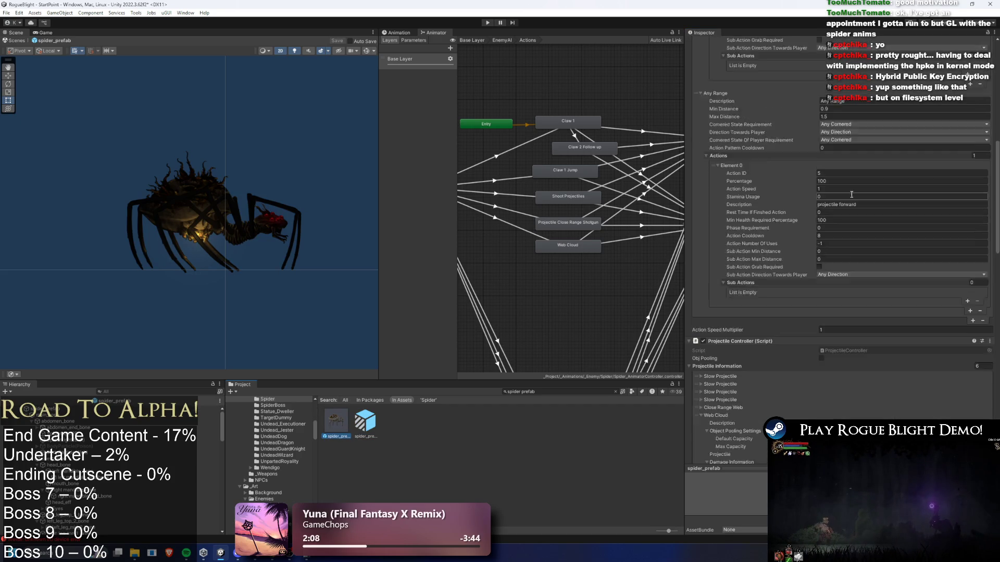
scroll(728, 254, "down", 10)
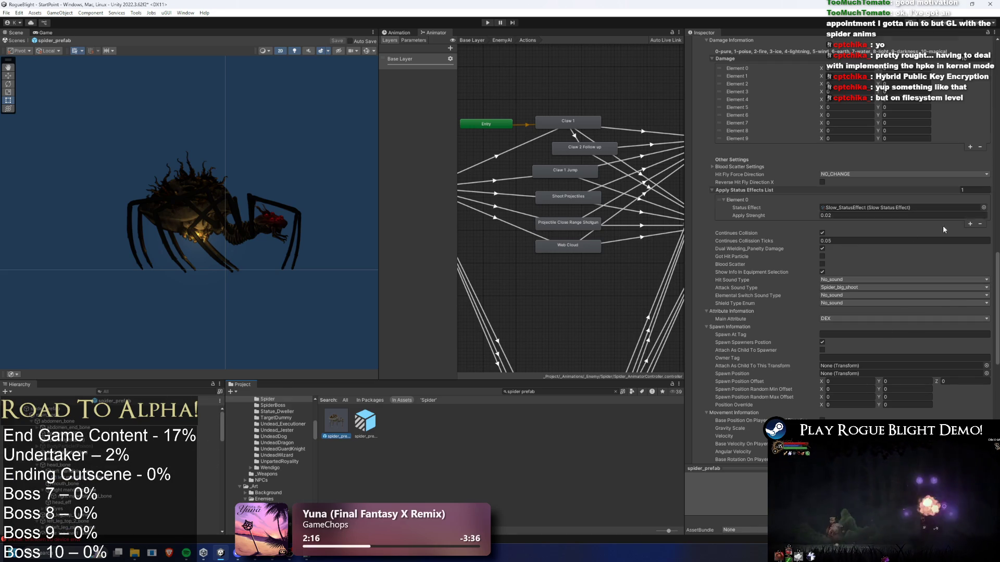
scroll(936, 246, "down", 4)
scroll(785, 209, "up", 10)
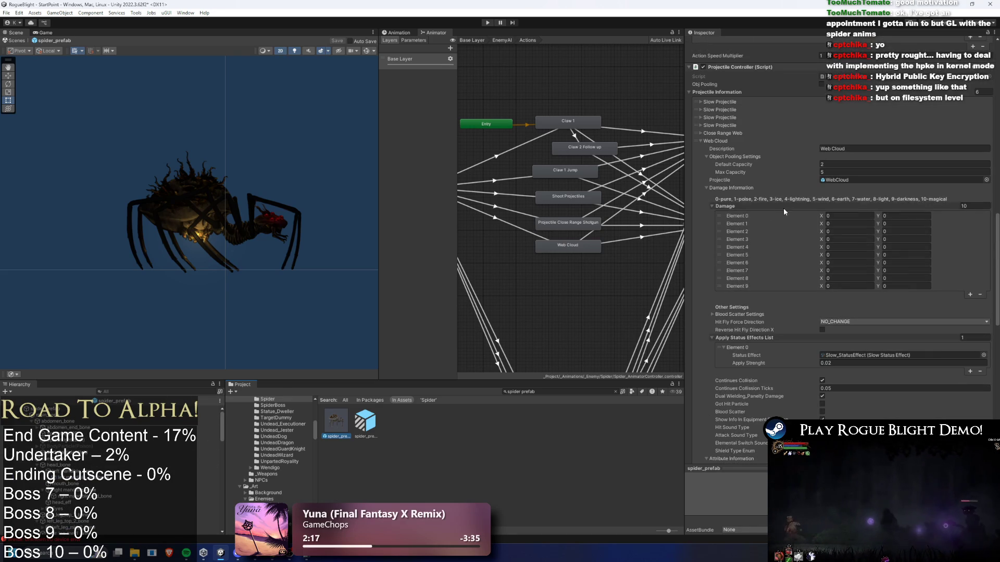
scroll(945, 282, "down", 9)
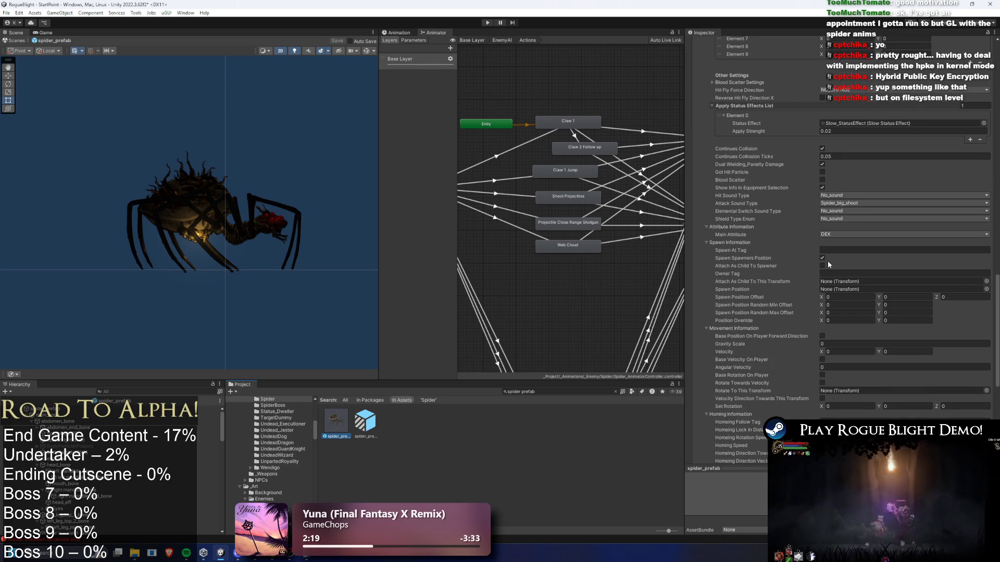
left_click(985, 281)
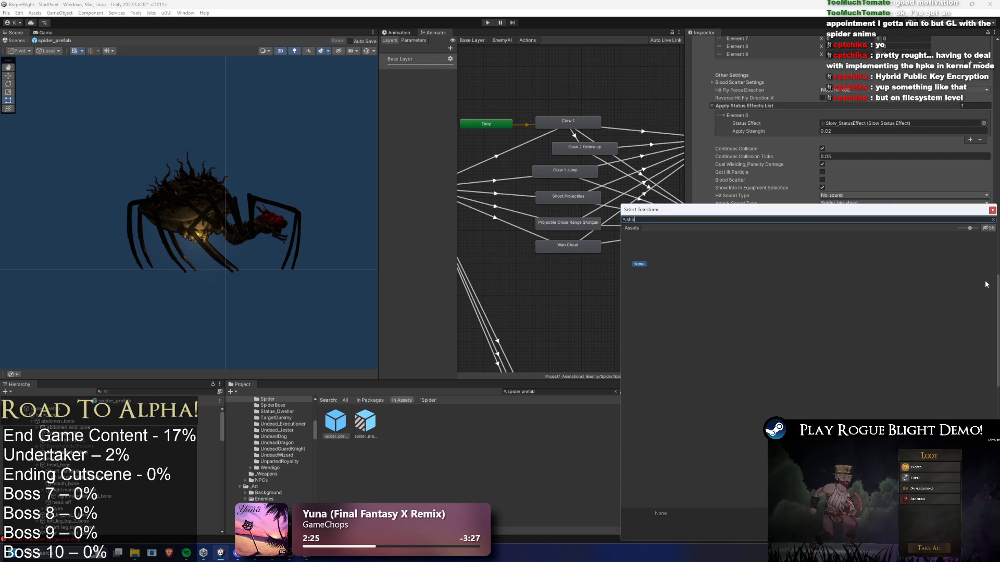
Step: Cancel the transform picker, leaving the field empty, and select the spider's abdomen sprite
key("Escape")
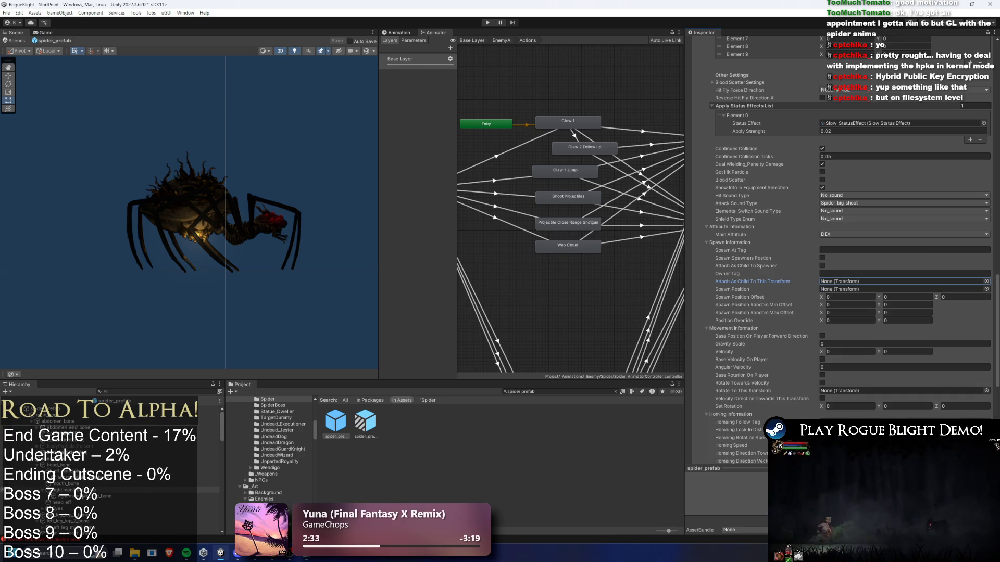
scroll(83, 496, "down", 5)
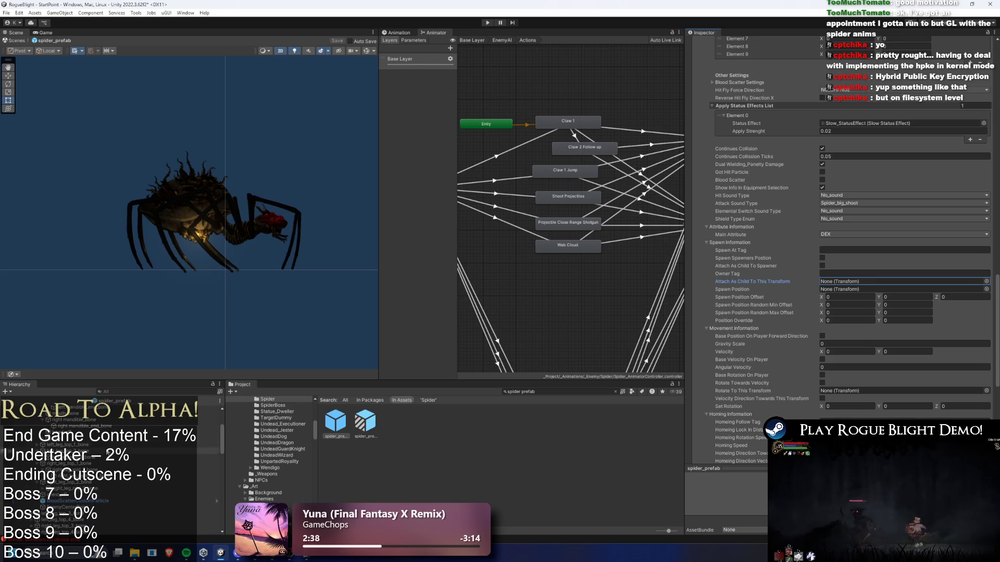
scroll(109, 455, "up", 3)
left_click(171, 208)
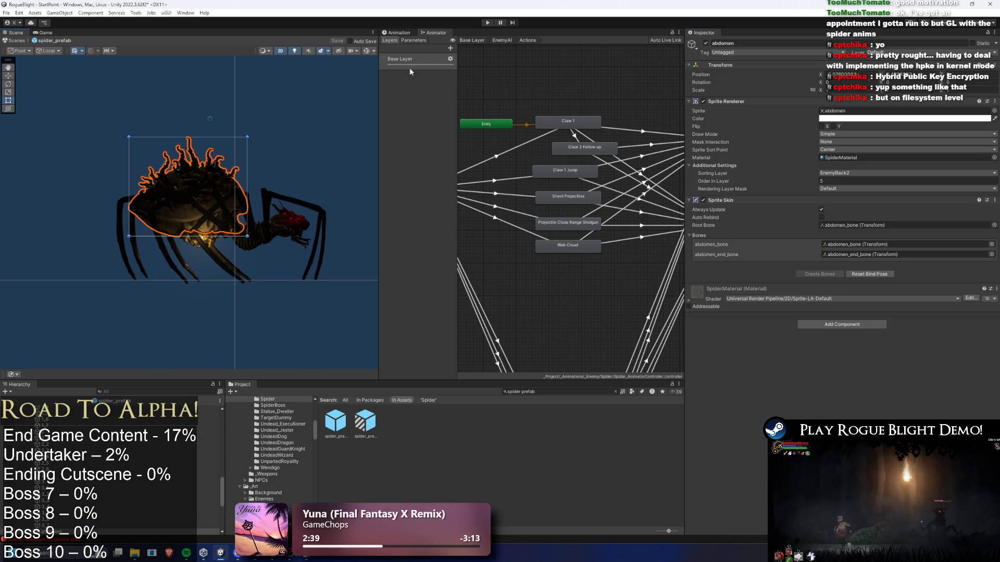
Step: Turn on Gizmos, select the abdomen bones, then drag dupka_projectile_spawn toward the Inspector
left_click(366, 50)
scroll(209, 208, "up", 3)
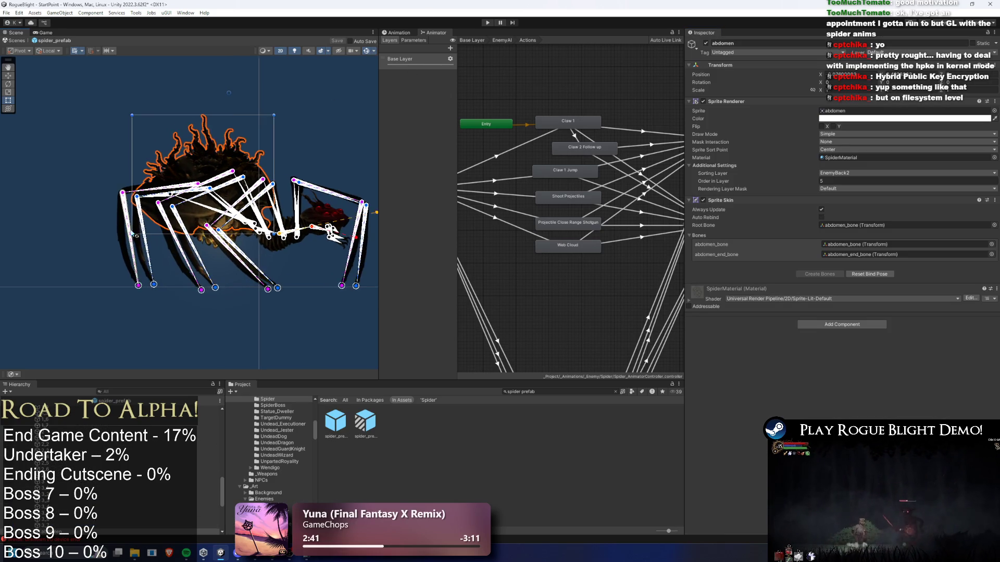
left_click(207, 205)
left_click(156, 196)
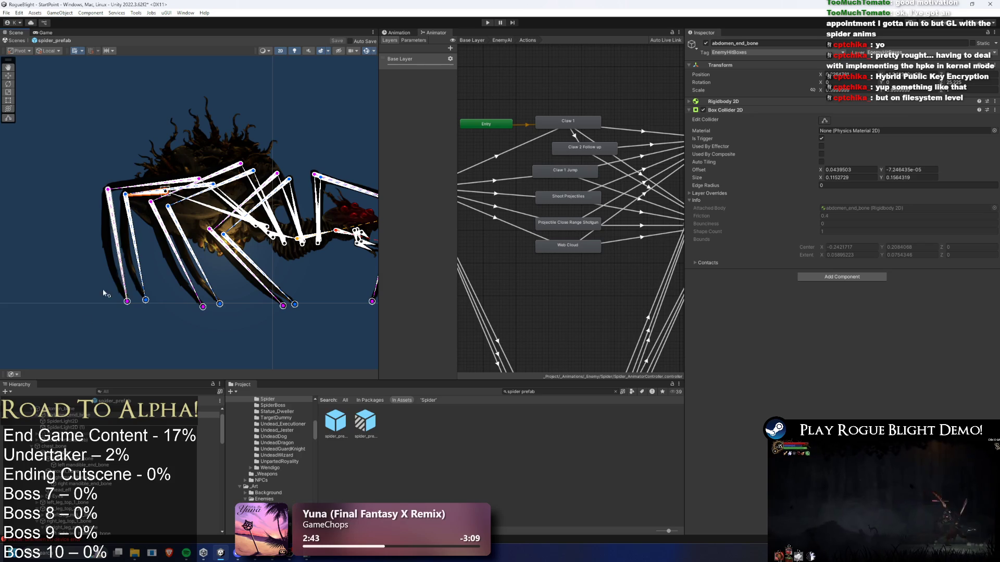
left_click(69, 421)
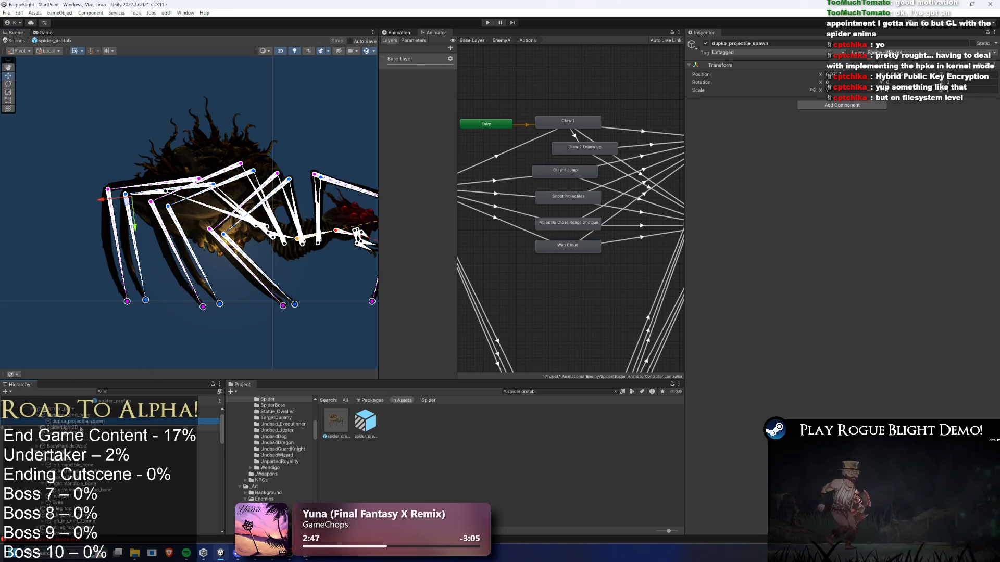
left_click_drag(82, 432, 907, 385)
Step: Assign dupka_projectile_spawn as the Web Cloud projectile's Spawn Position
scroll(885, 354, "down", 20)
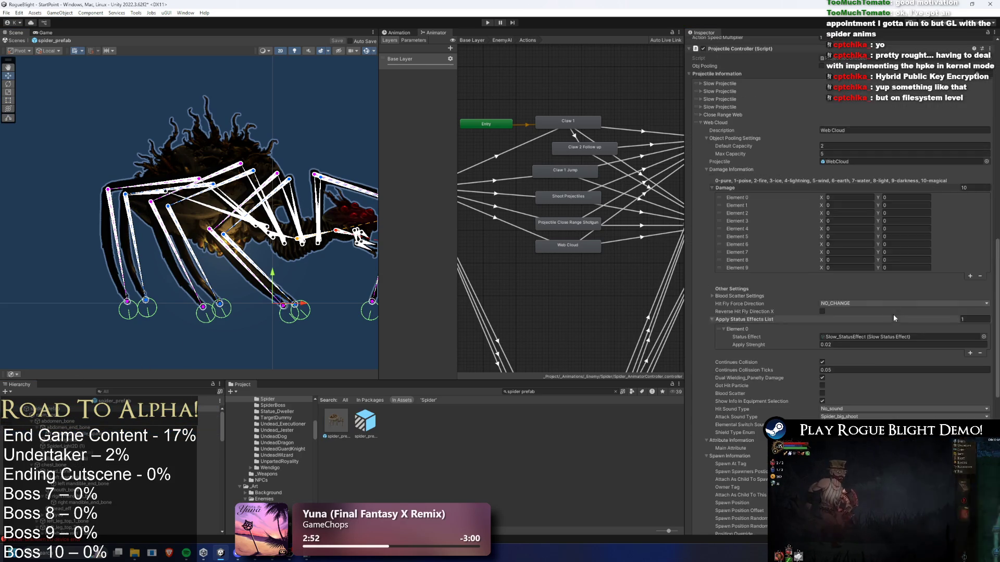
scroll(885, 318, "down", 5)
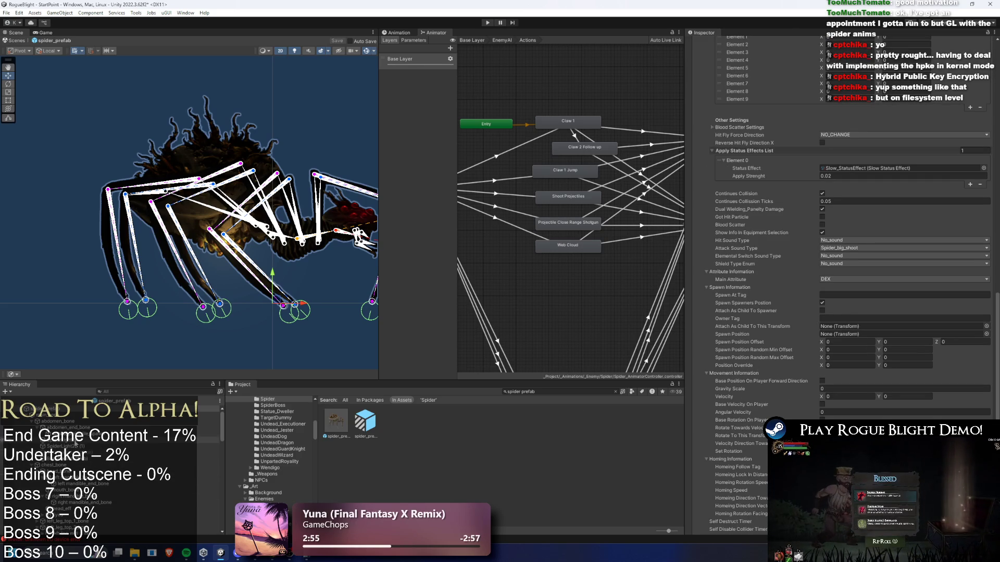
left_click_drag(885, 319, 817, 323)
left_click_drag(878, 314, 876, 336)
Step: Uncheck Spawn Spawners Position, save the prefab, and start Play mode
scroll(830, 281, "up", 5)
scroll(846, 276, "down", 5)
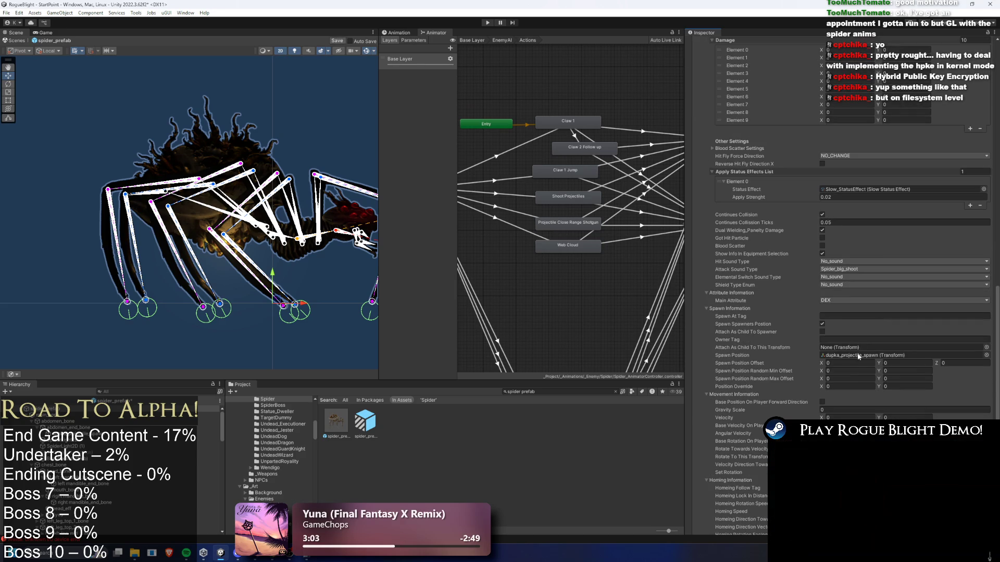
left_click(822, 324)
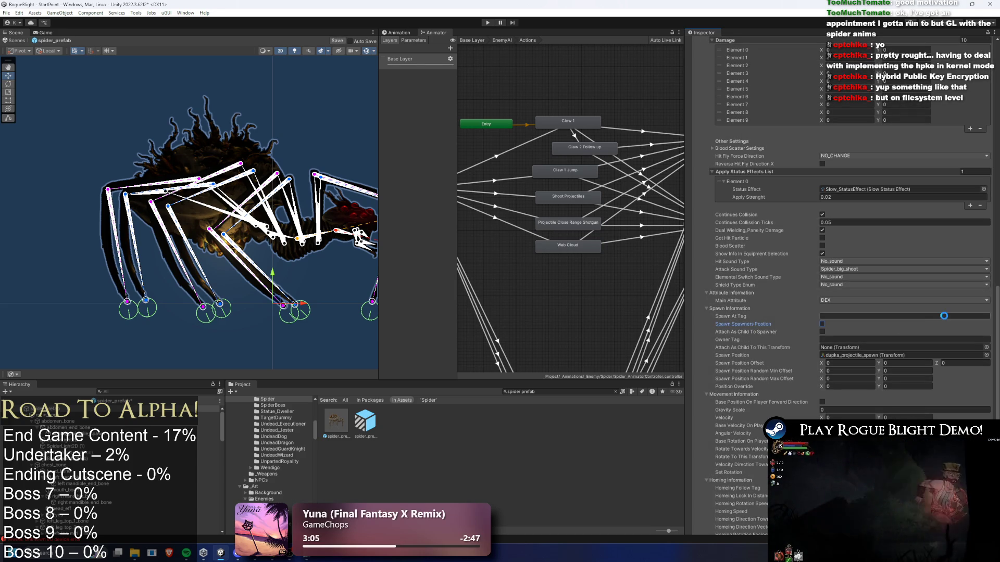
key("ctrl+s")
left_click(488, 23)
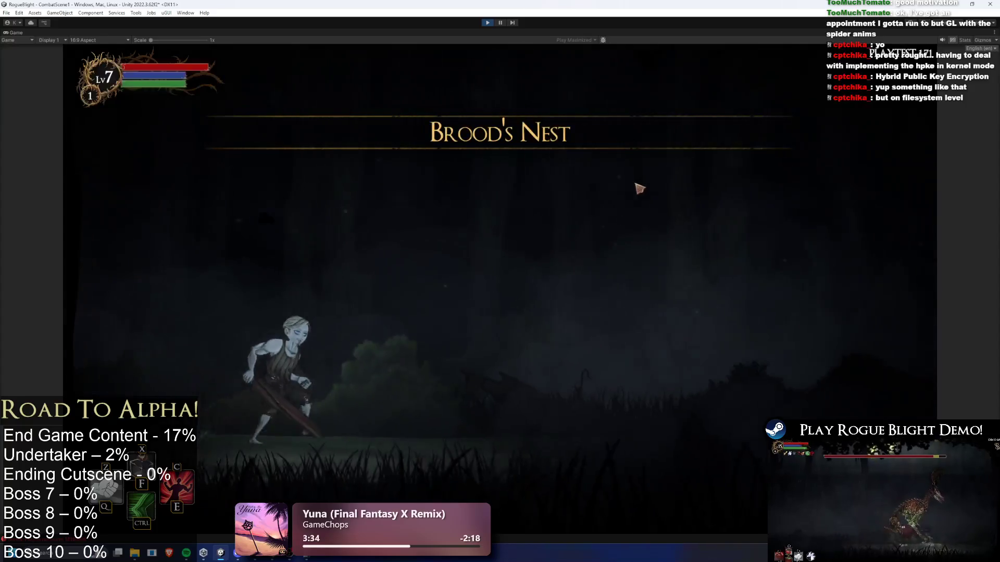
Step: Walk past the spider web to the spider, slash it, and jump over it
left_click(710, 359)
key("d")
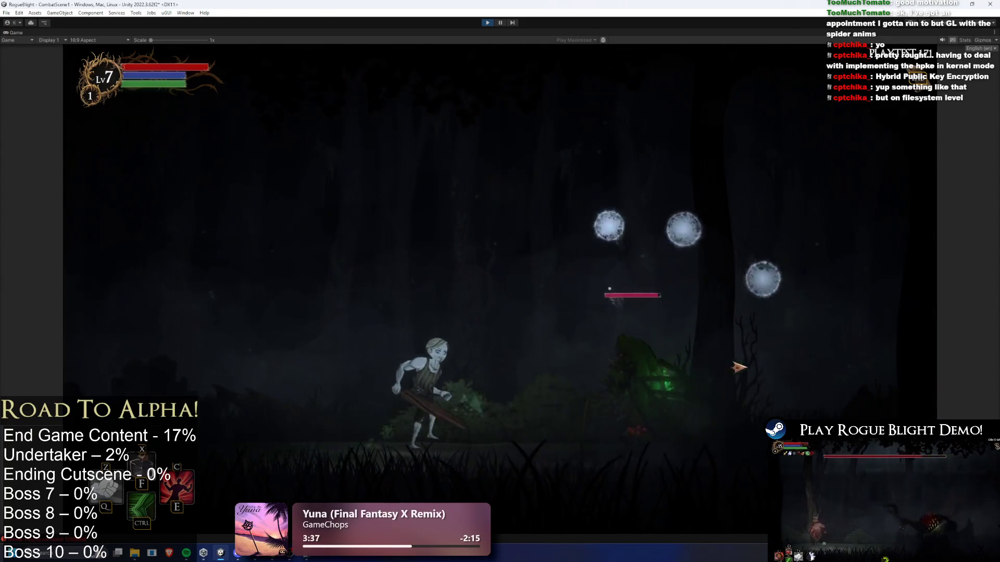
key("d")
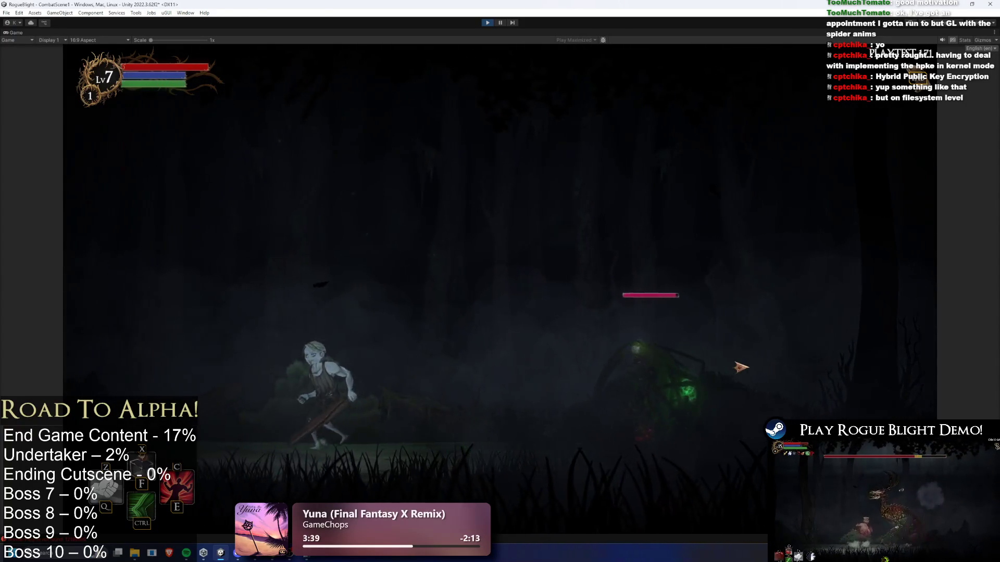
key("a")
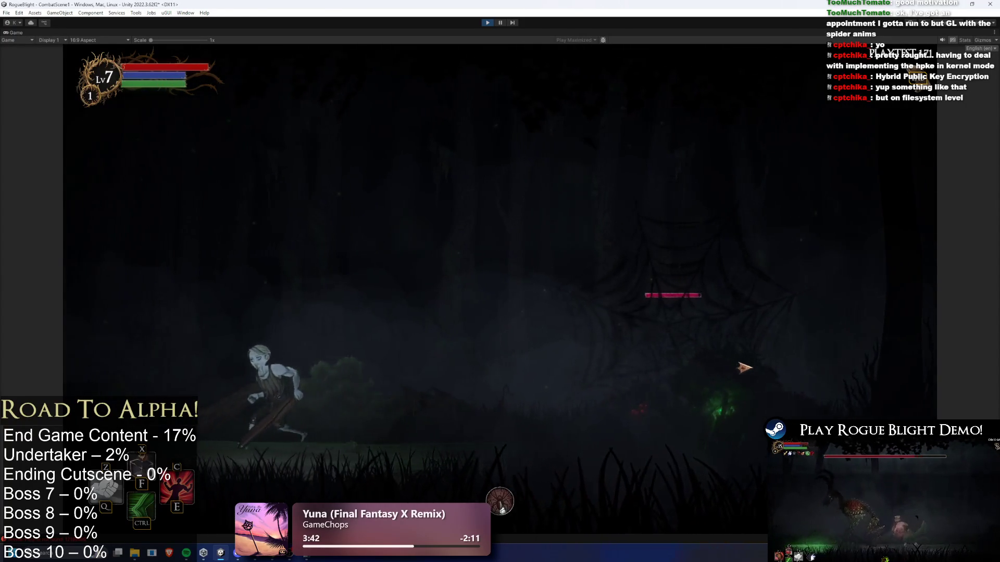
key("d")
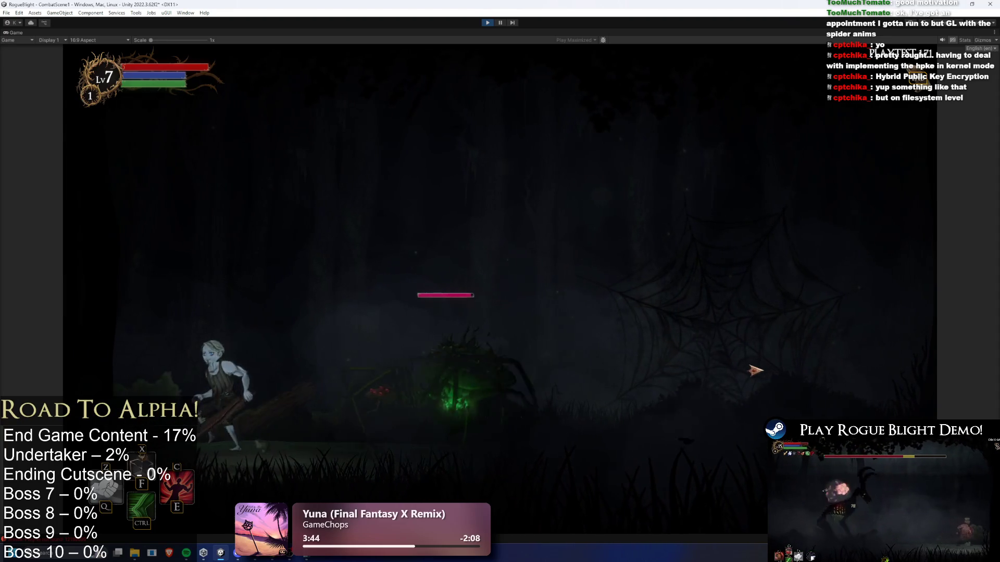
key("d")
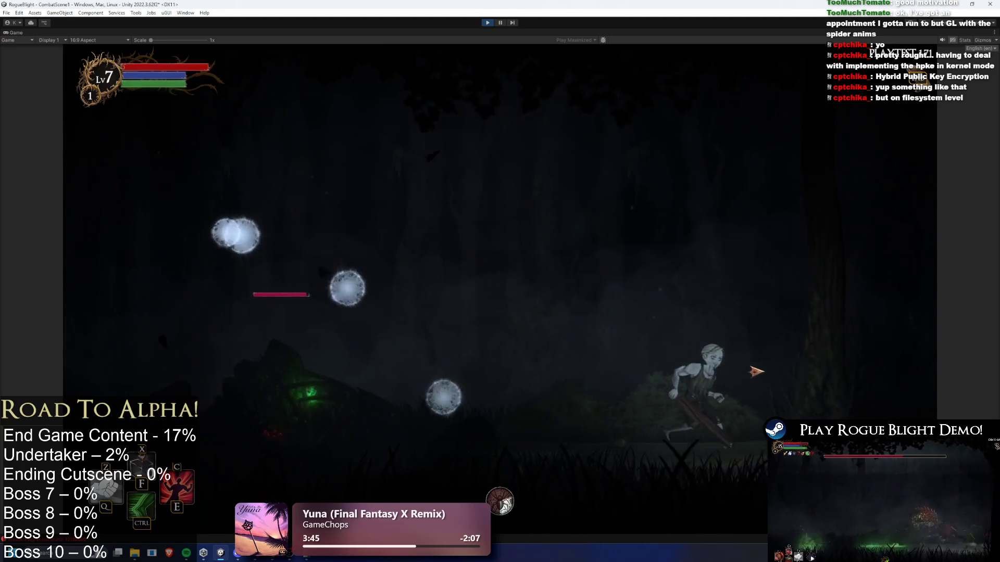
key("a")
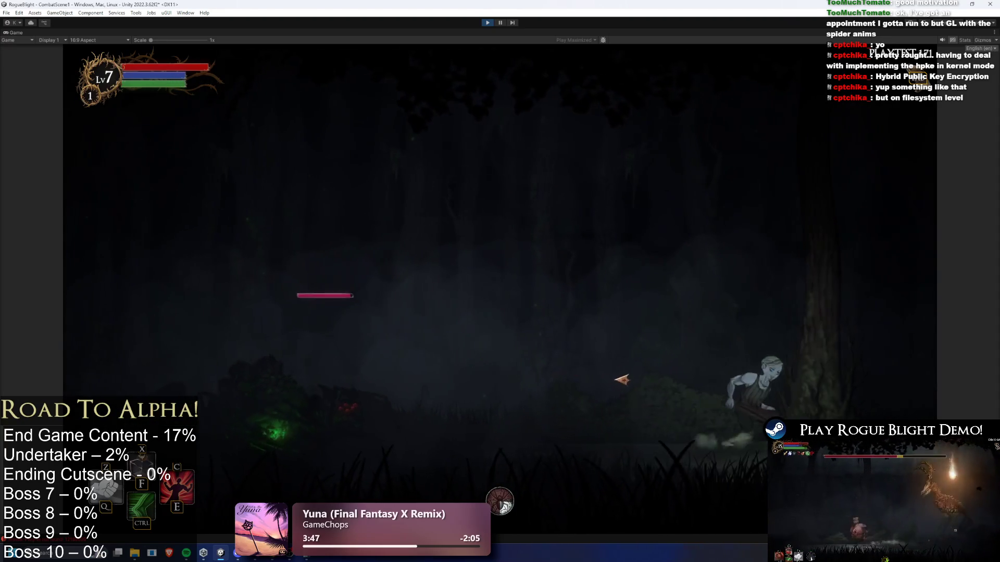
key("a")
left_click(709, 415)
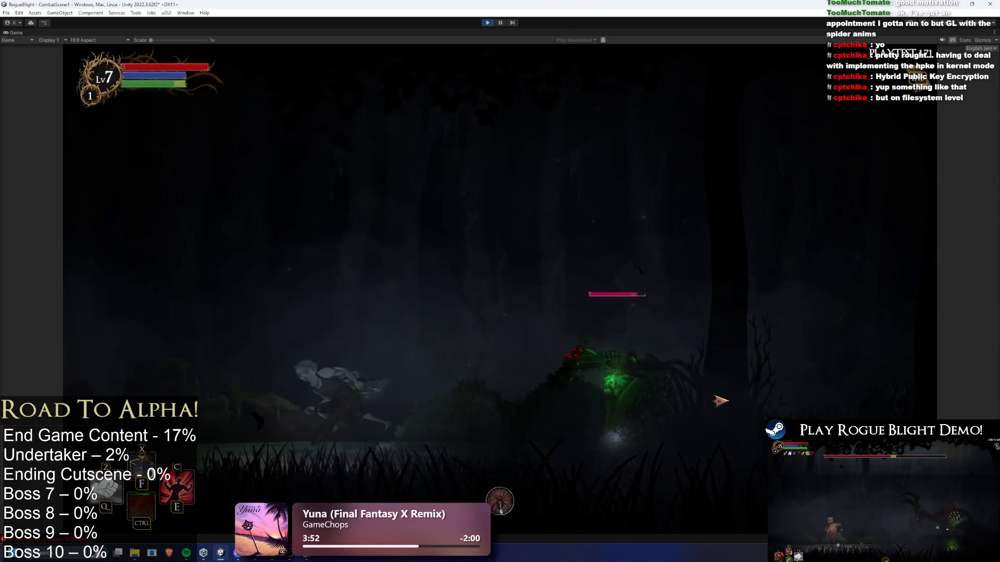
key("space")
left_click(716, 398)
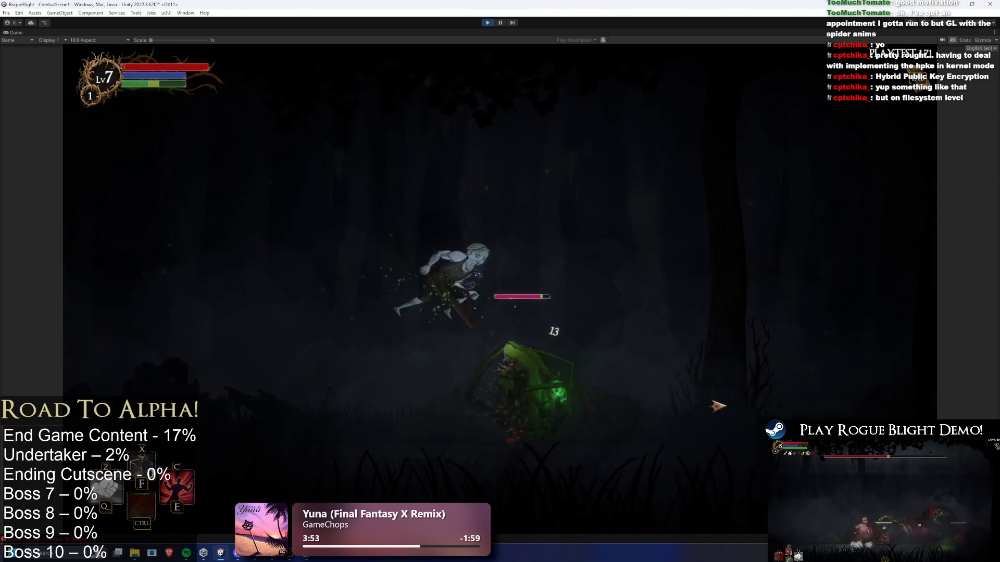
Step: Run left and right dodging the spider's orbs while slashing it for damage
key("a")
key("d")
key("a")
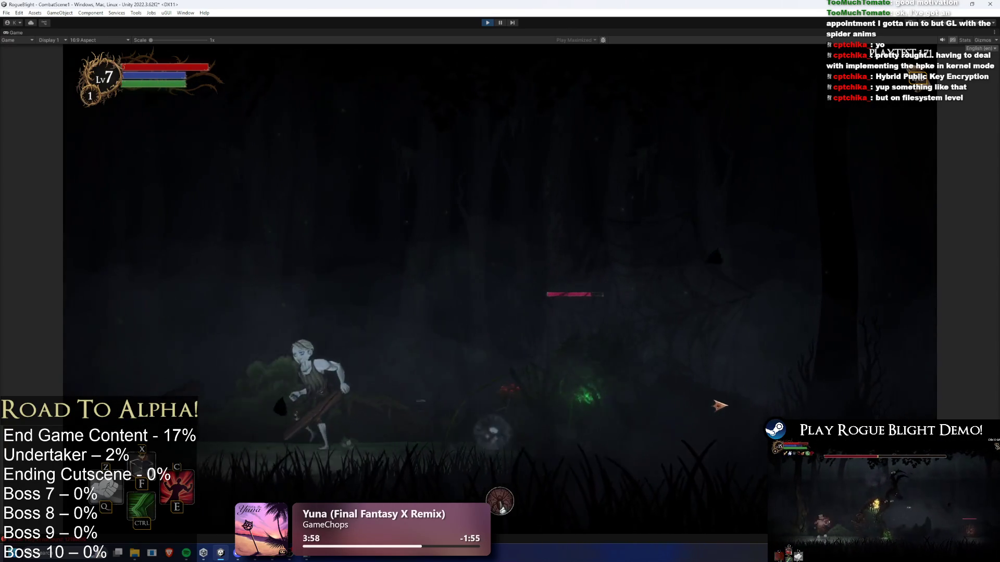
key("d")
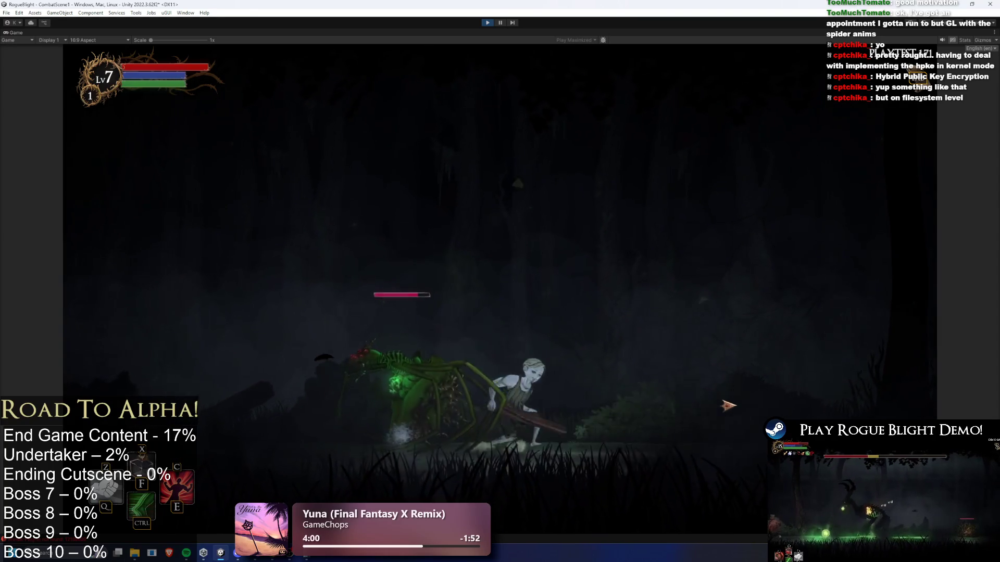
key("a")
left_click(459, 404)
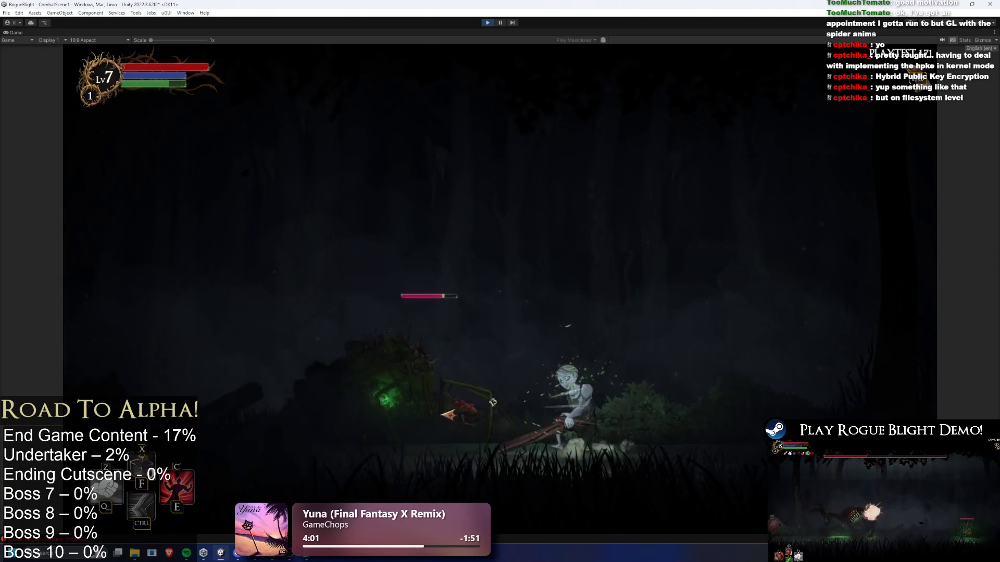
key("d")
key("a")
left_click(565, 419)
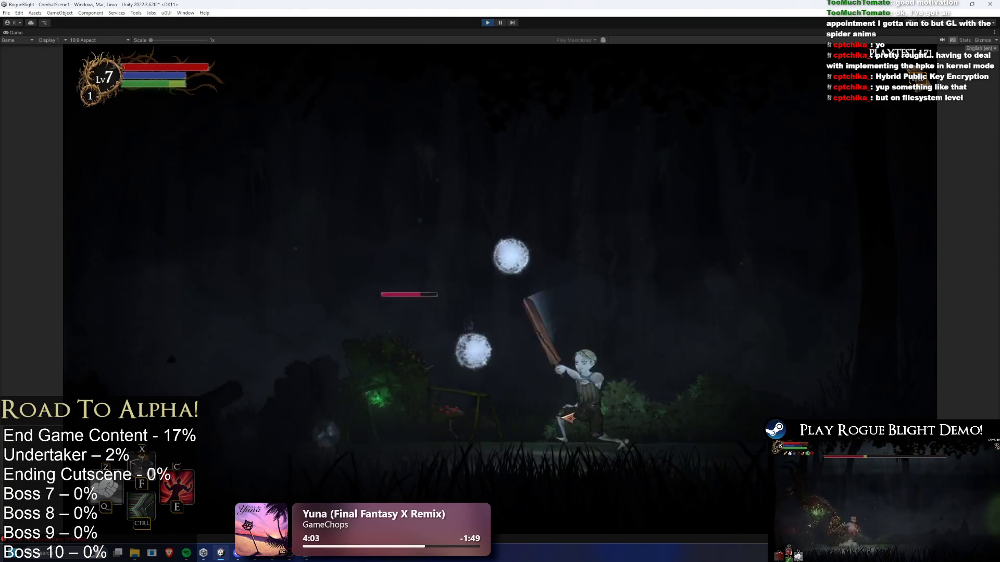
key("a")
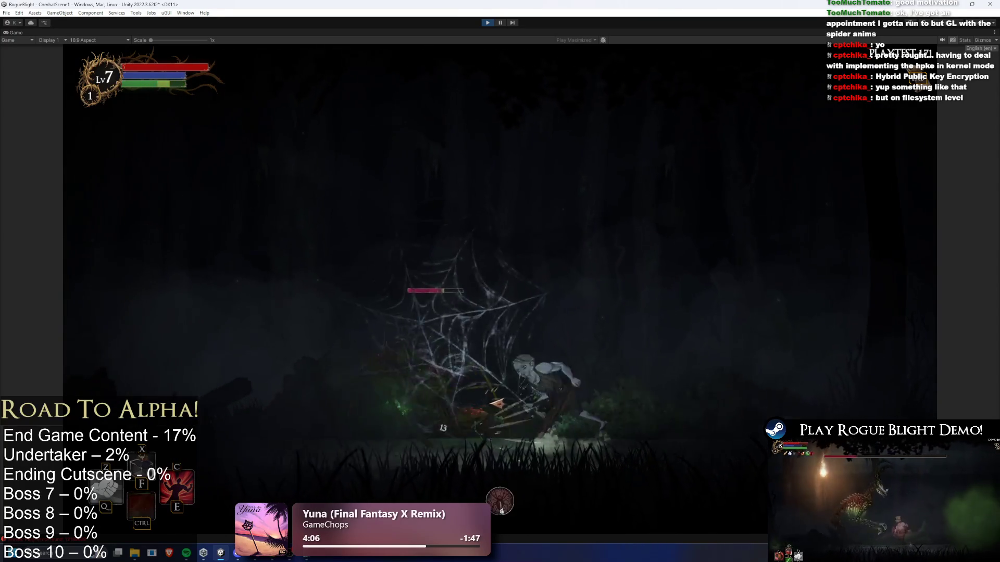
left_click(535, 408)
key("d")
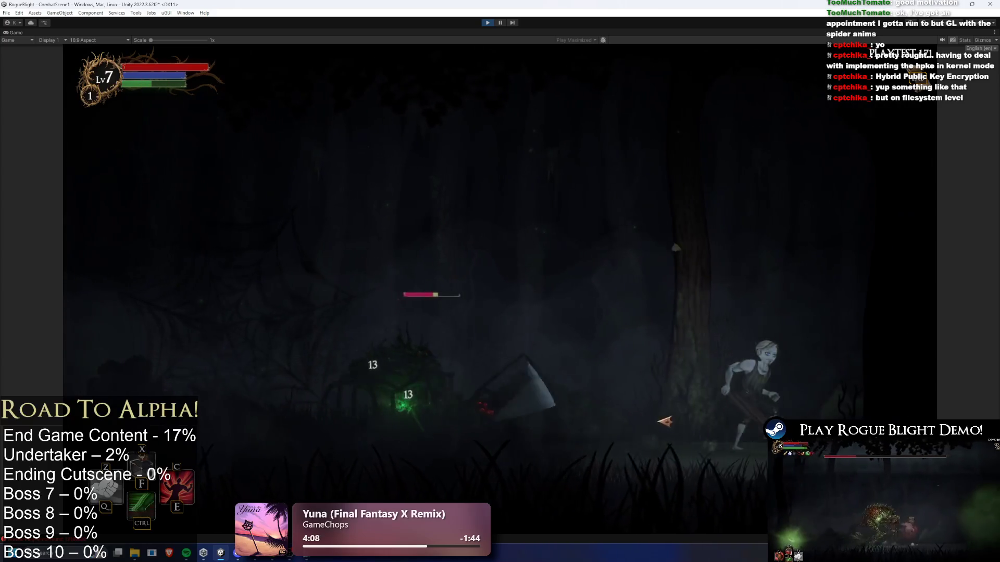
key("a")
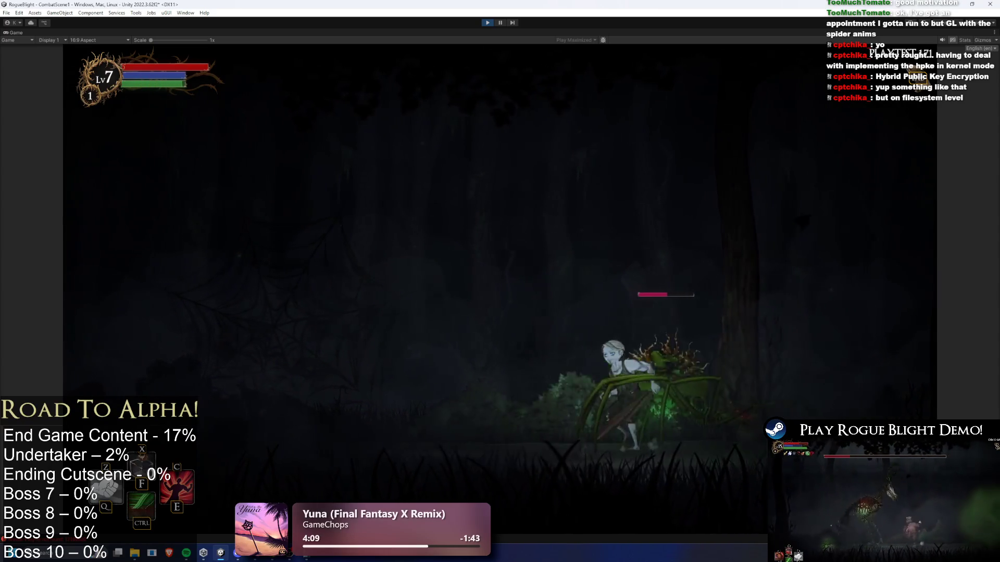
left_click(777, 342)
Step: Jump past the orbs, strike the spider again, and keep dodging its volleys
key("a")
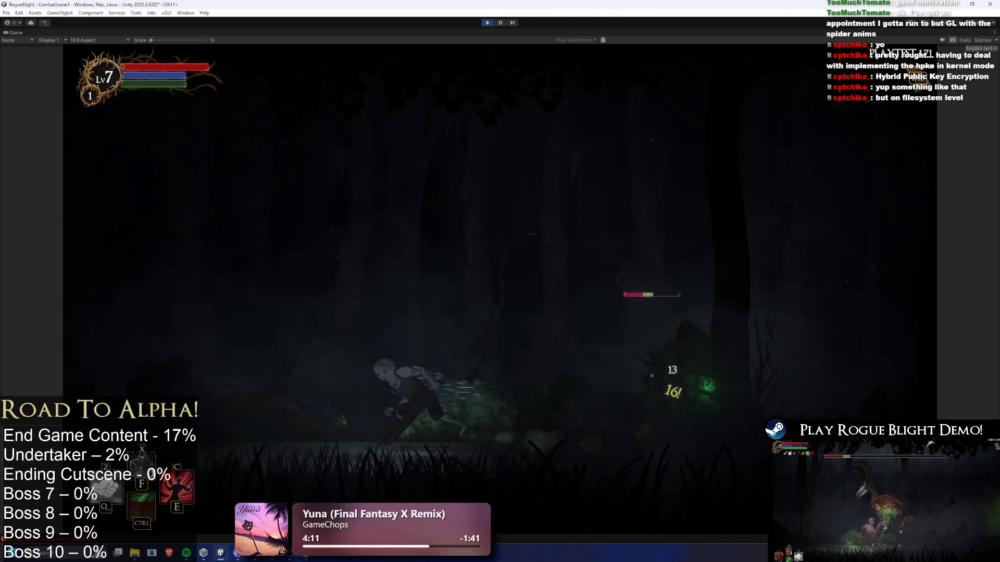
key("space")
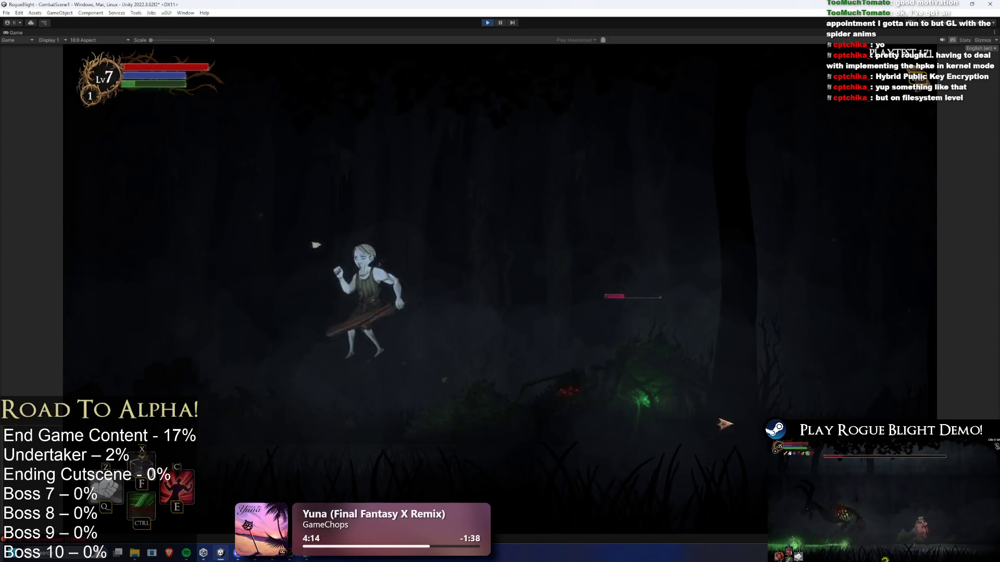
left_click(664, 415)
key("d")
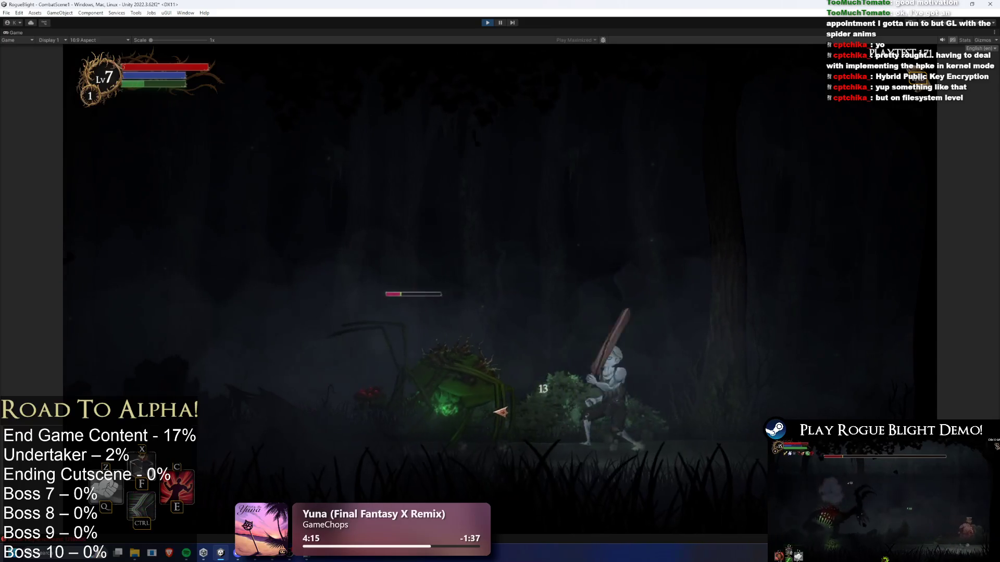
key("a")
left_click(651, 428)
key("a")
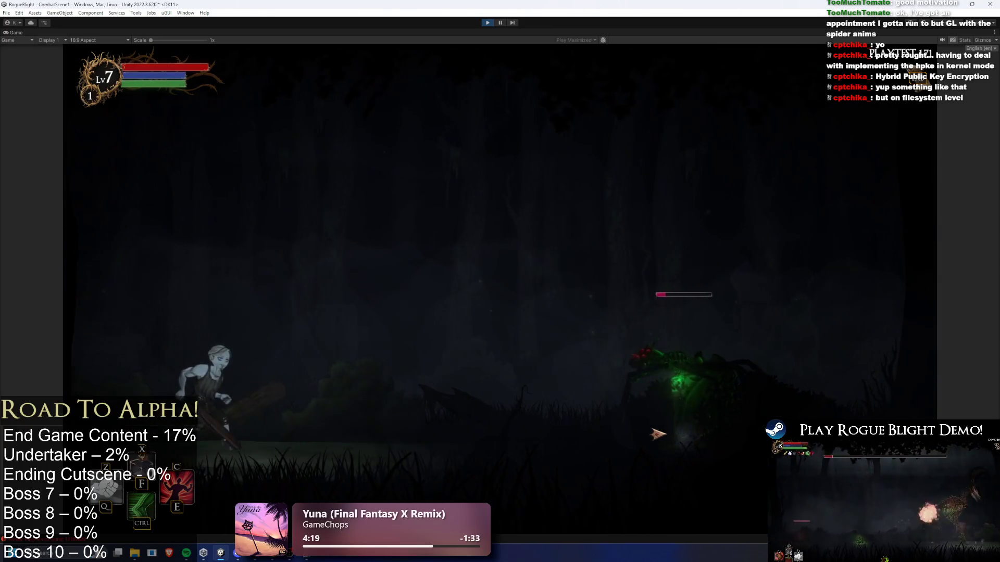
key("d")
key("a")
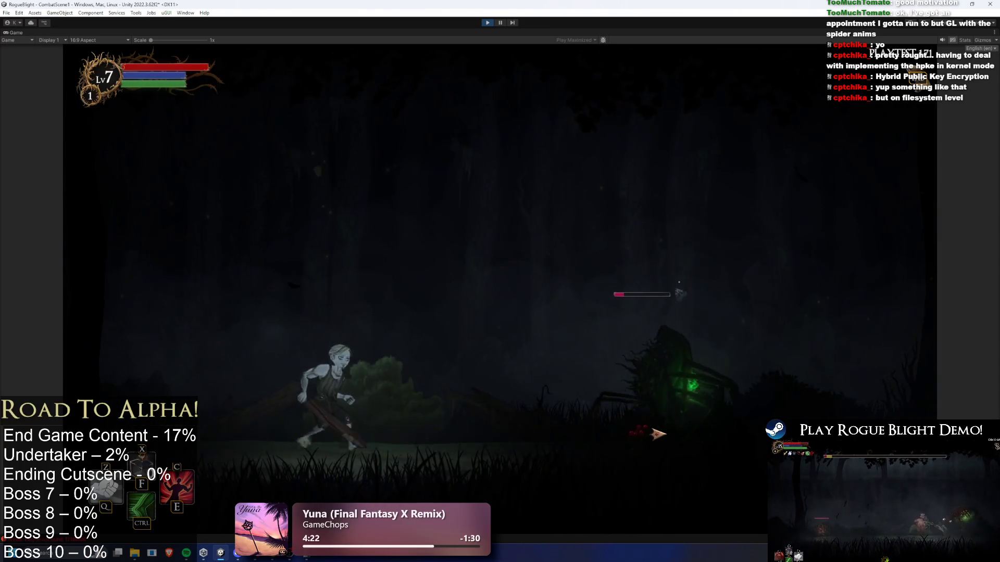
key("d")
key("a")
key("d")
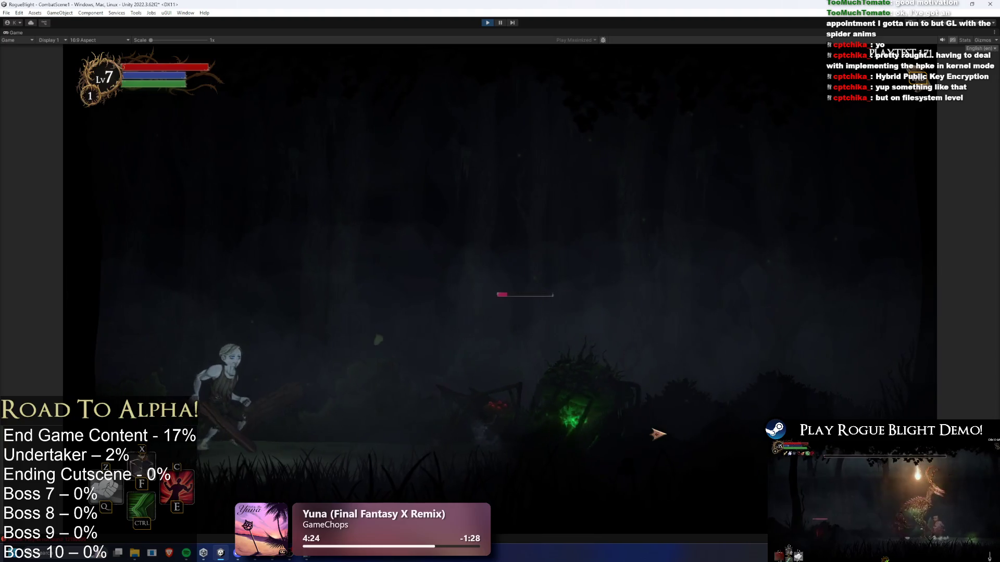
Step: Move through and out of the spider web area, then stop Play mode
key("d")
key("a")
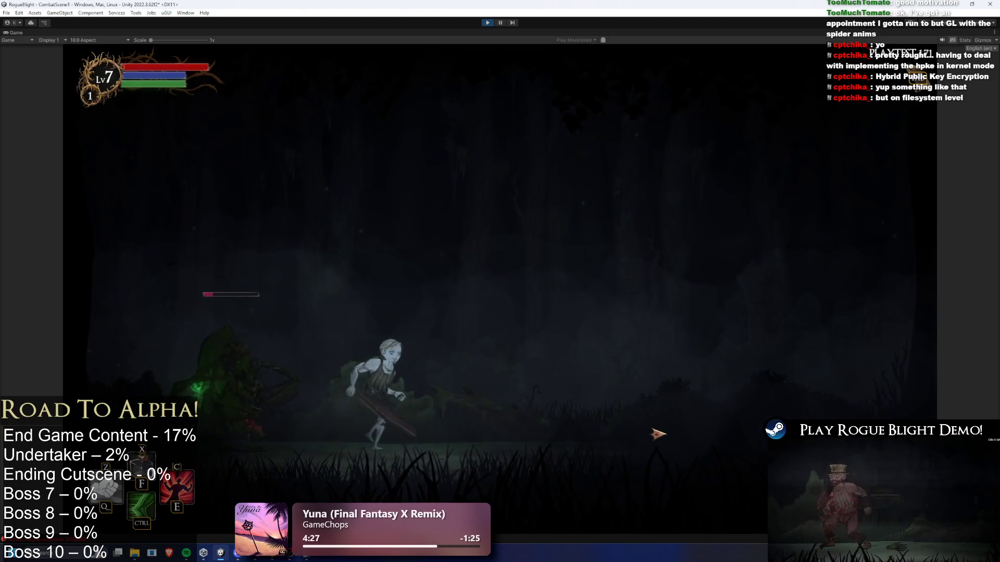
key("d")
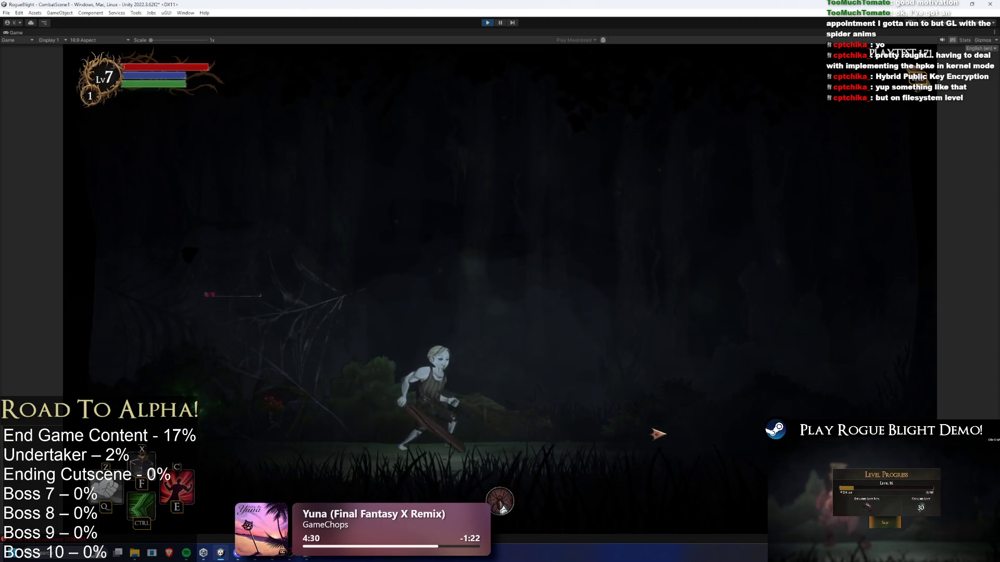
key("a")
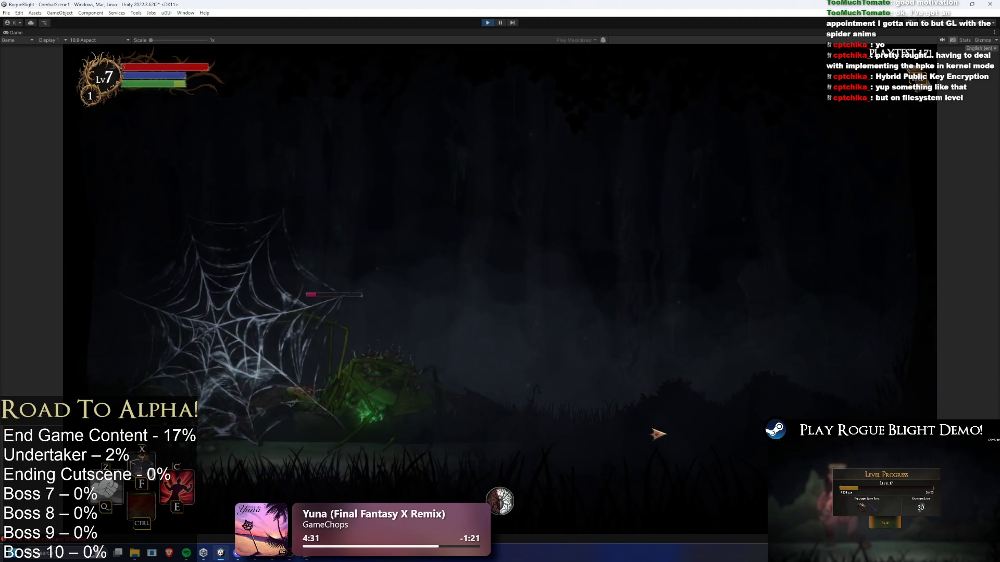
key("a")
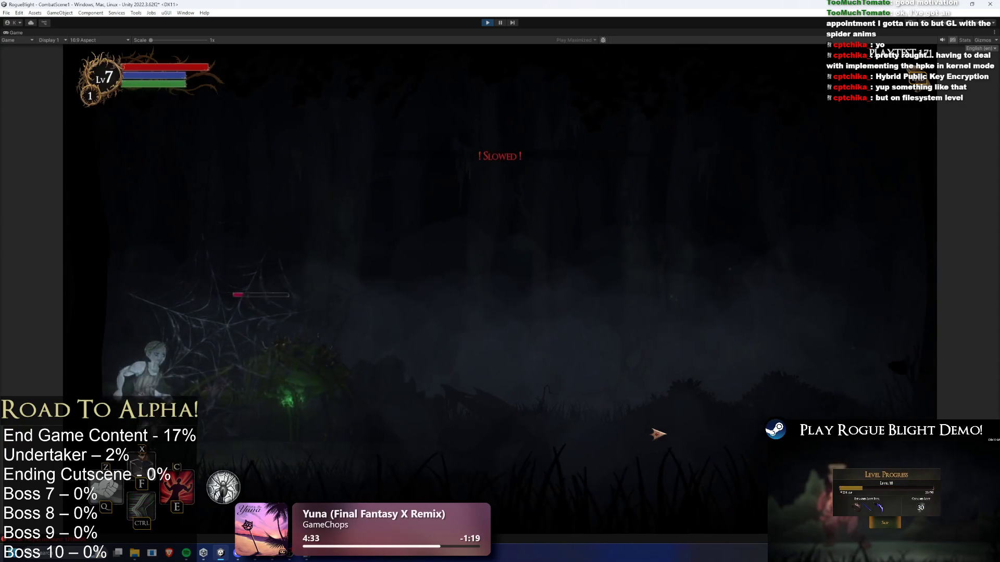
key("d")
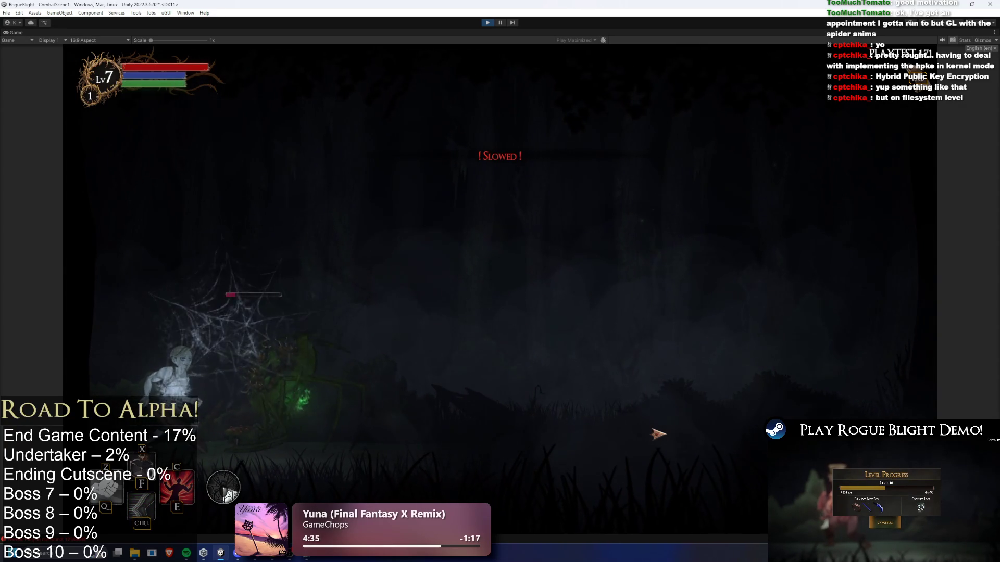
key("d")
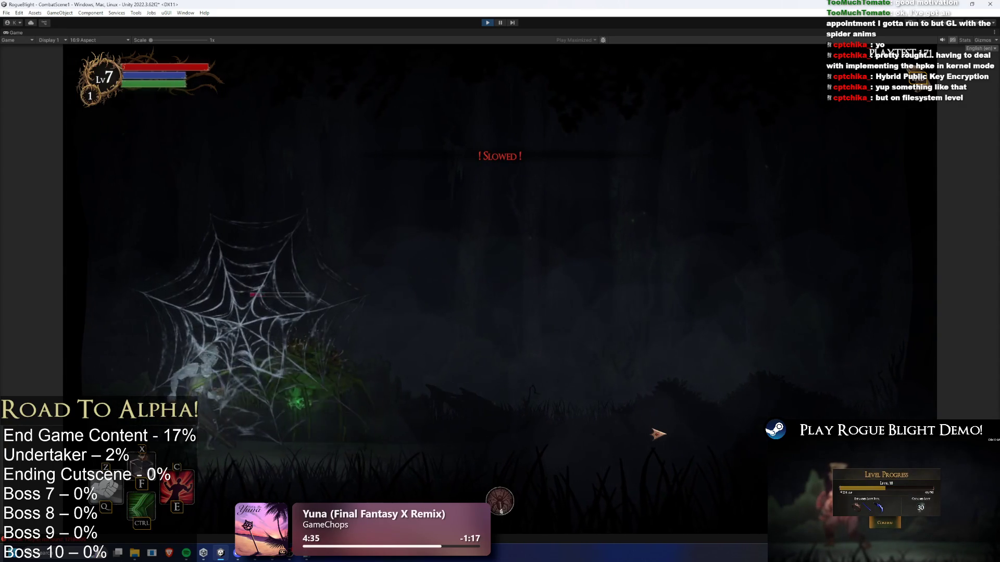
key("d")
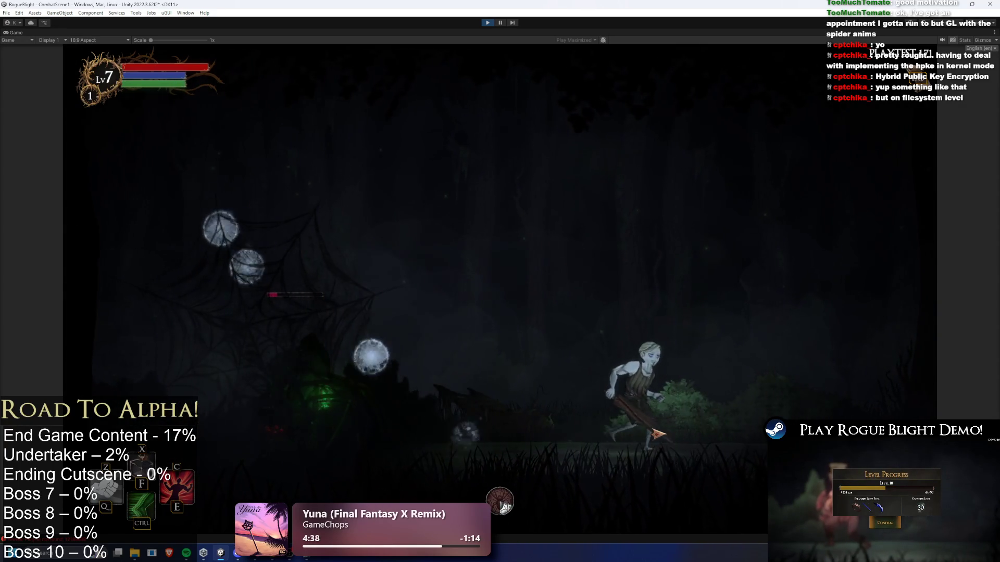
key("a")
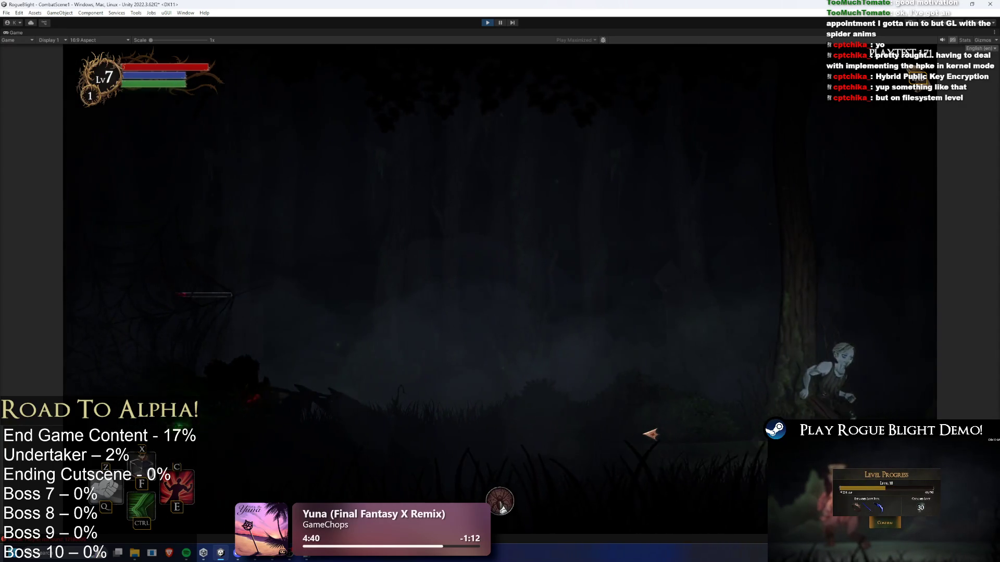
key("a")
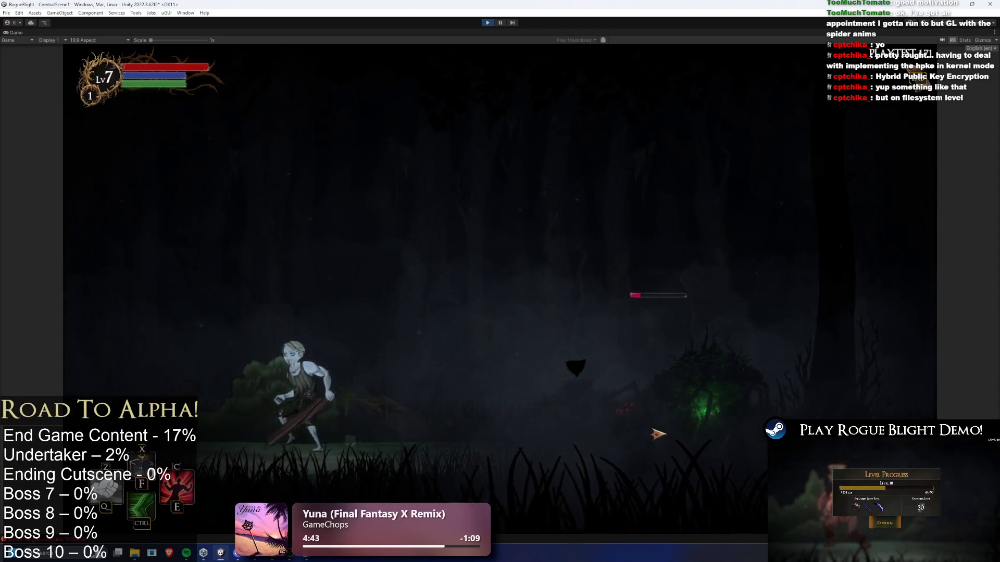
key("d")
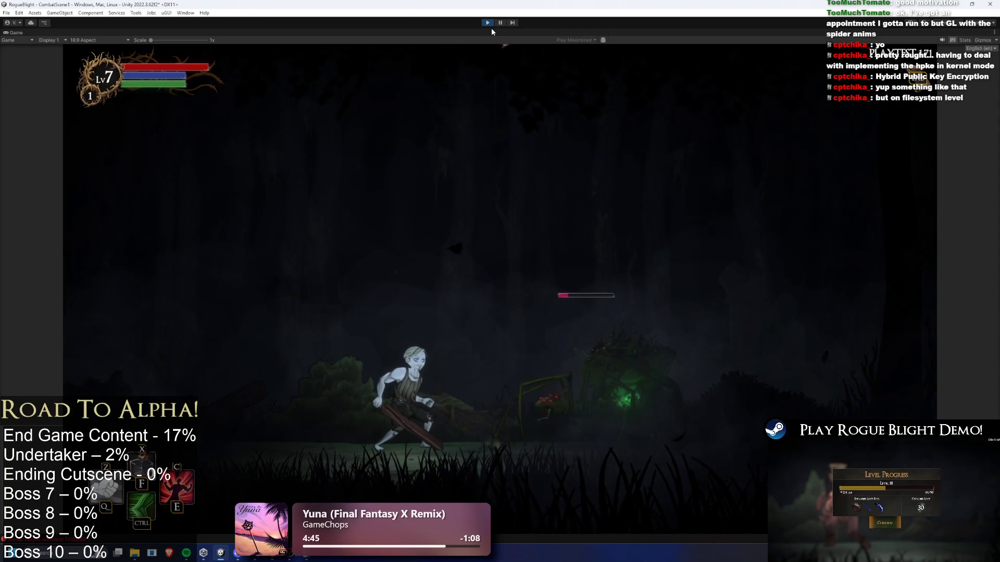
left_click(488, 22)
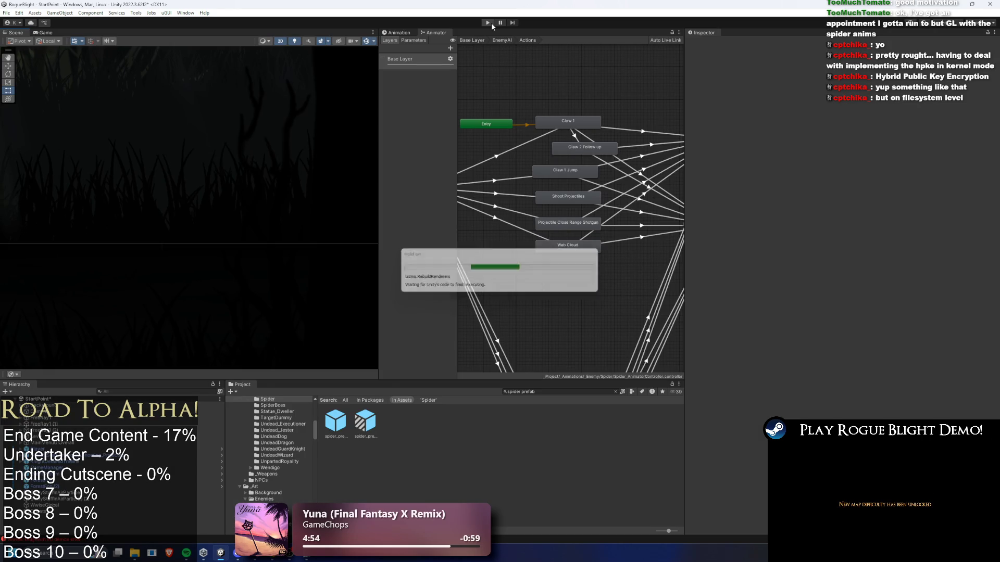
Step: Open spider_prefab, collapse Long Range and Any Range, and open the WebCloud projectile prefab
double_click(340, 430)
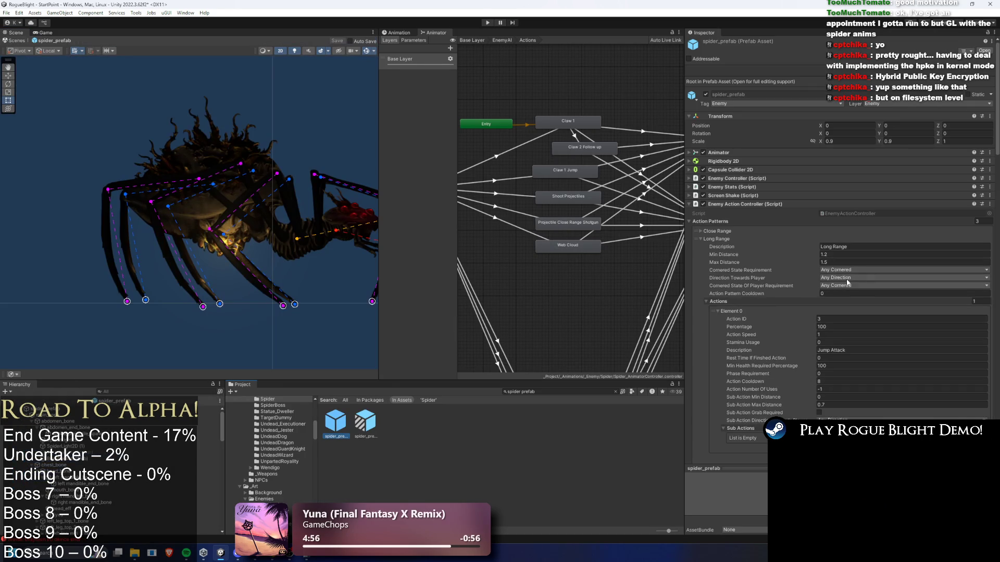
left_click(728, 239)
left_click(729, 249)
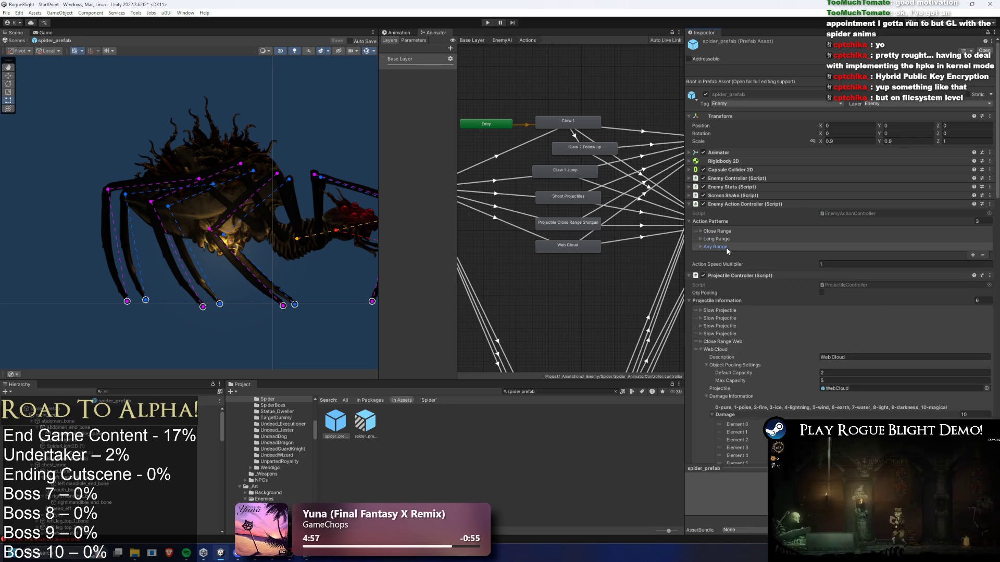
scroll(839, 316, "down", 5)
left_click(841, 261)
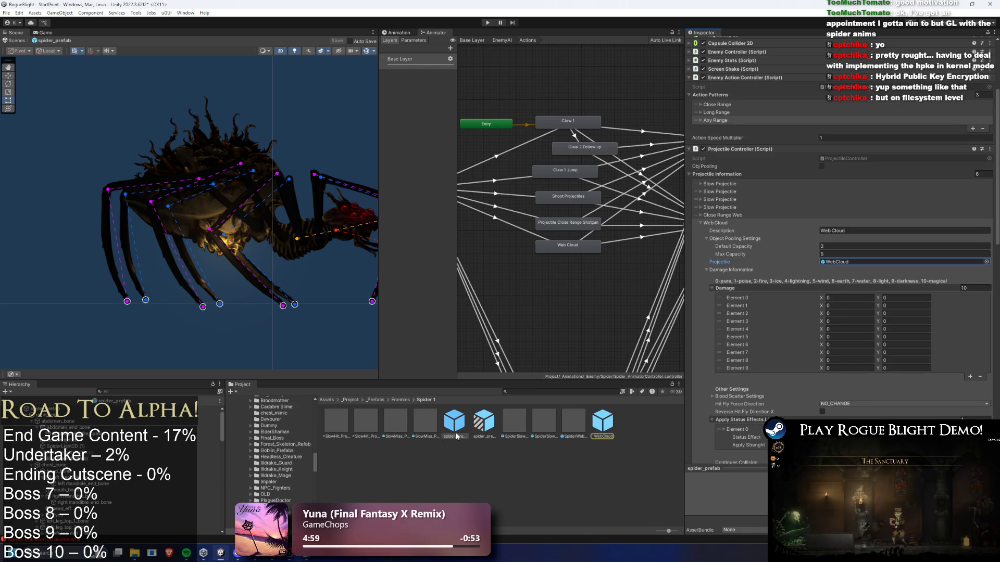
double_click(841, 261)
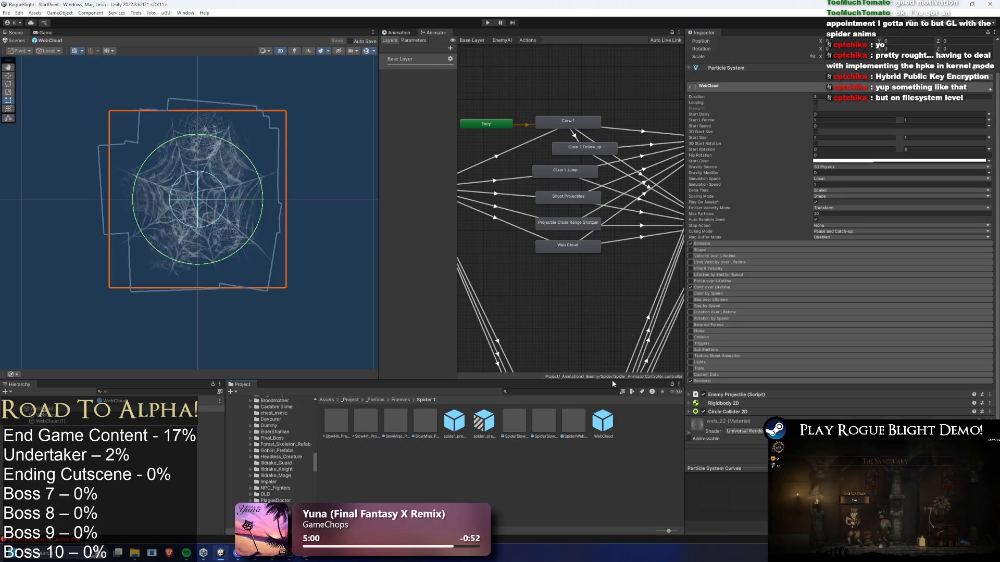
Step: Stop the preview, select WebCloud and WebCloud (1), set Duration 9.5, and scrub playback
left_click(841, 95)
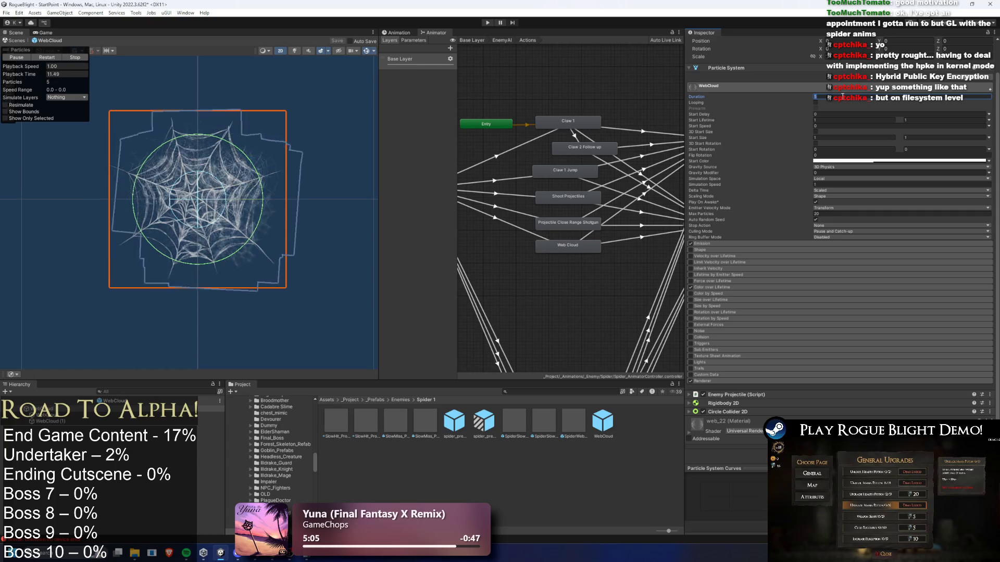
left_click(81, 57)
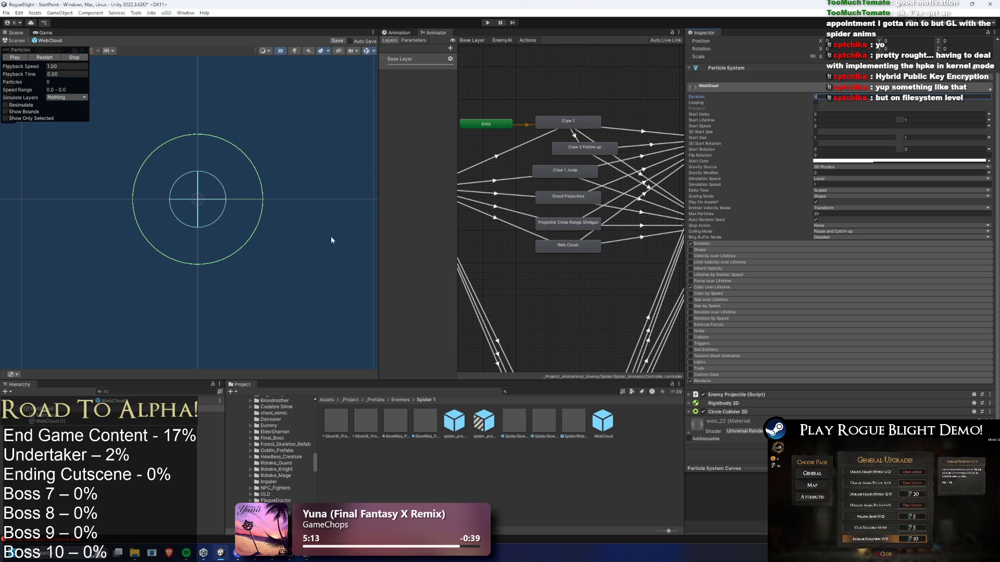
left_click(51, 421, "ctrl")
left_click(831, 122)
type("9.5")
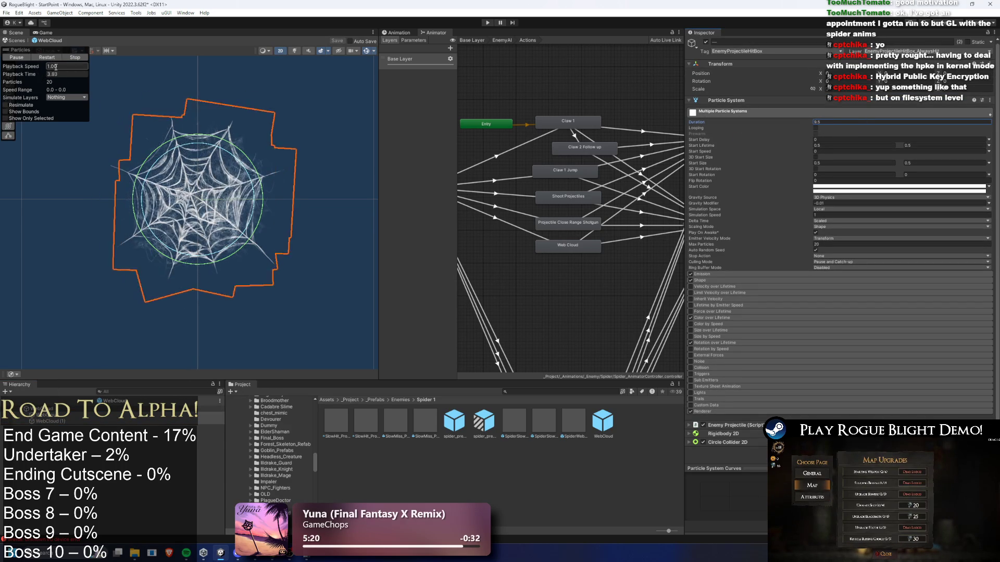
mouse_move(23, 78)
left_mouse_down()
mouse_move(239, 128)
mouse_move(436, 121)
mouse_move(392, 127)
mouse_move(453, 109)
mouse_move(443, 103)
left_mouse_up()
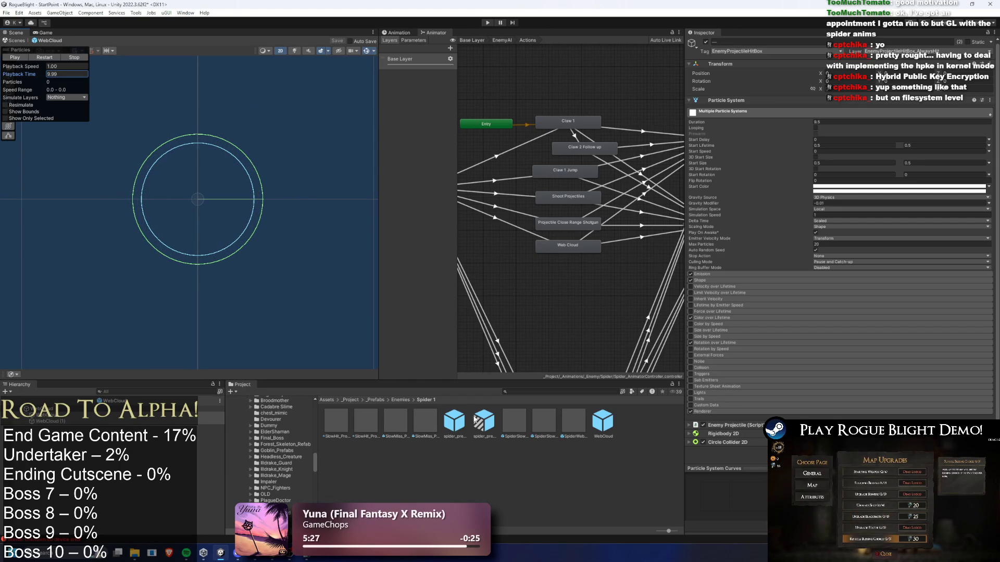
left_click(454, 419)
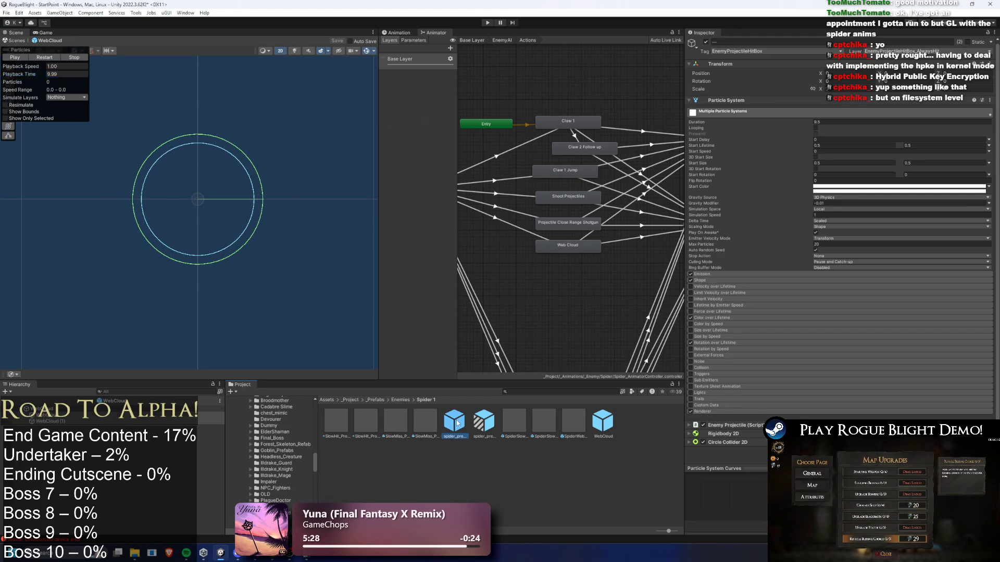
Step: Set Web Cloud's Self Destruct Timer to 10.1 and Self Disable Collider Timer to 9.8, save, and play
scroll(781, 281, "down", 10)
scroll(833, 280, "down", 5)
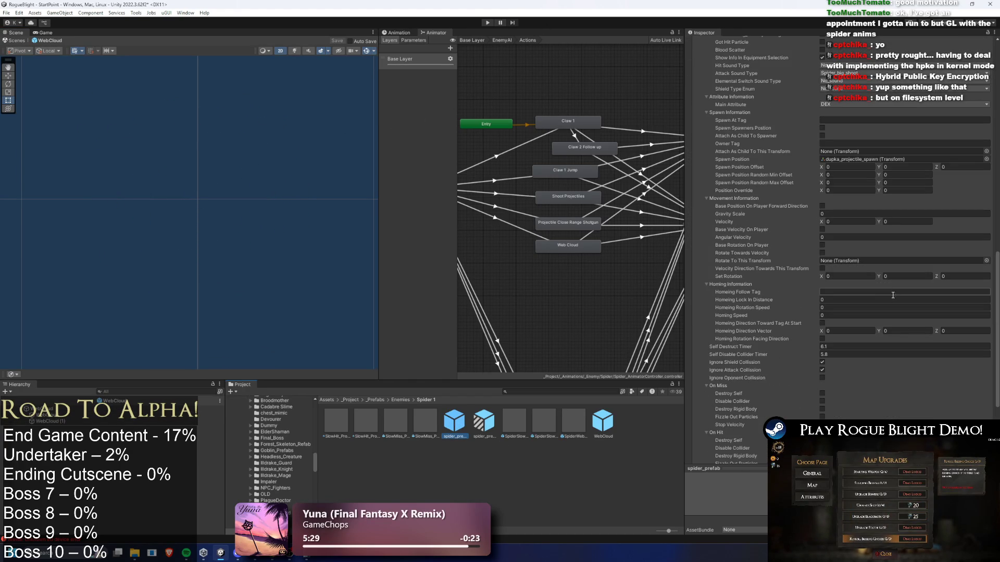
scroll(869, 323, "up", 15)
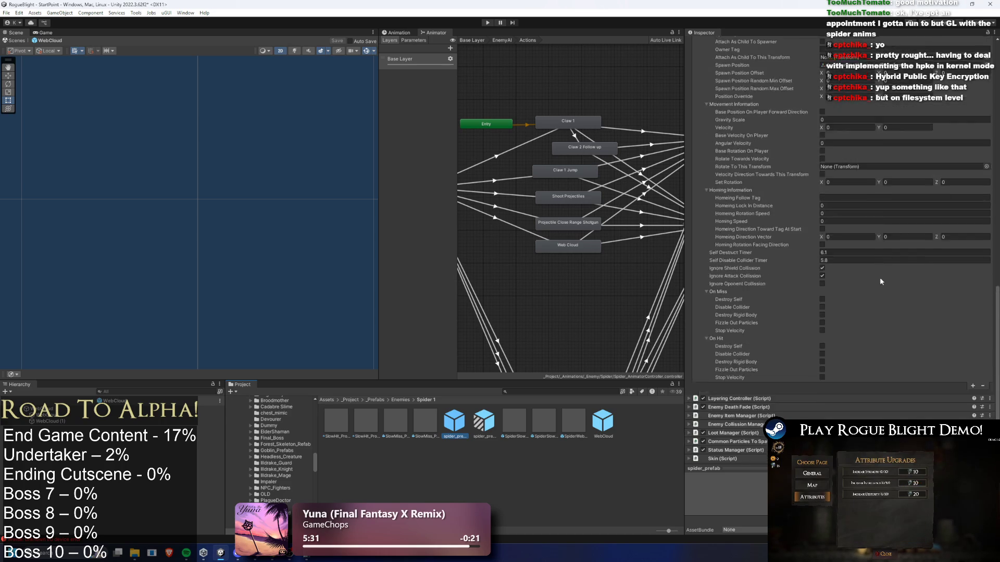
scroll(870, 327, "down", 15)
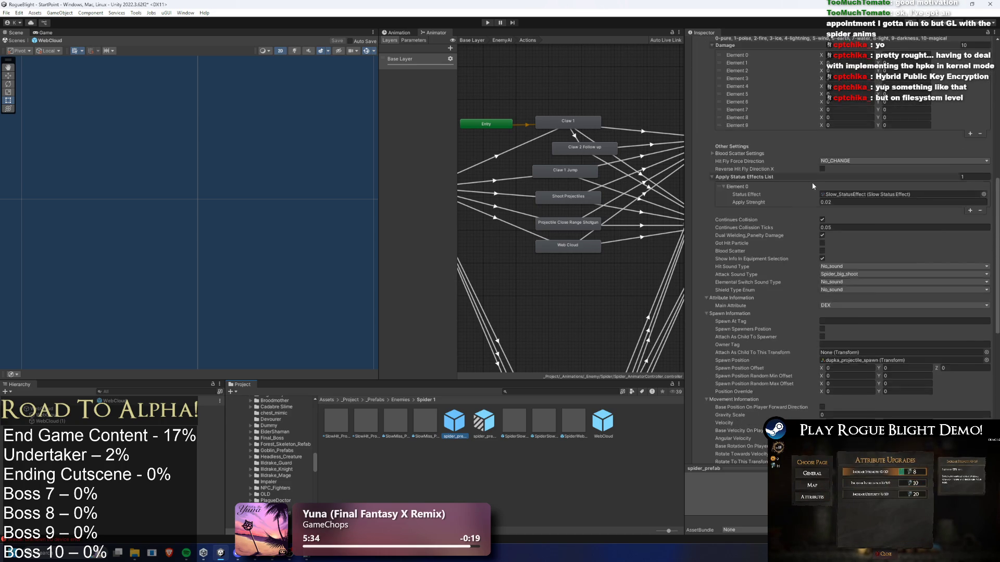
left_click(842, 379)
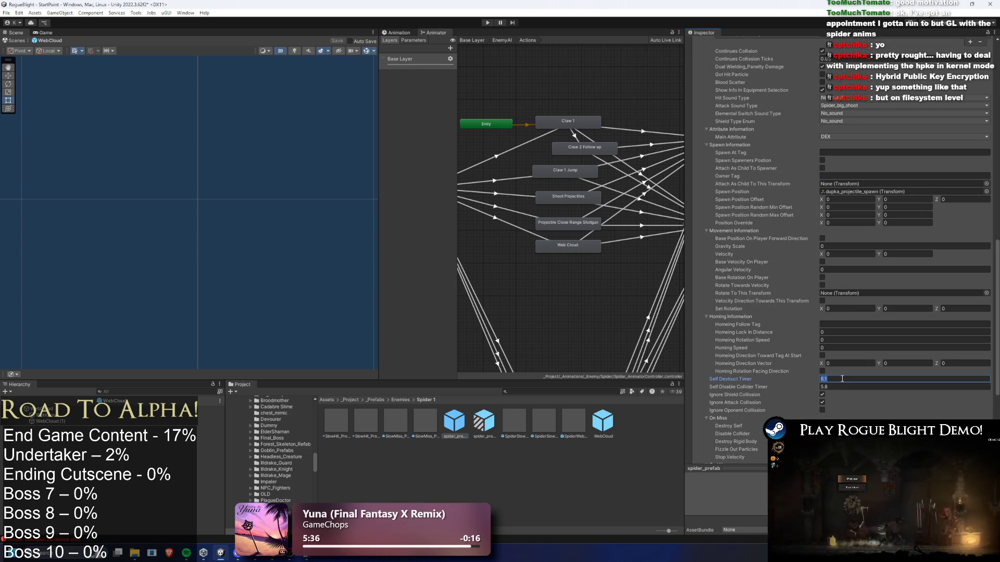
type("9.8")
key("Tab")
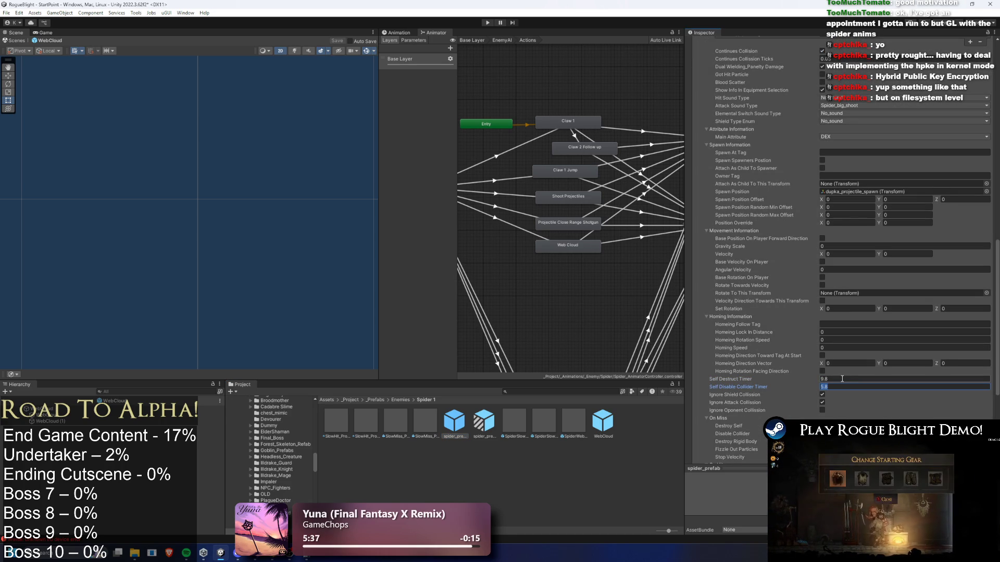
type("10.1")
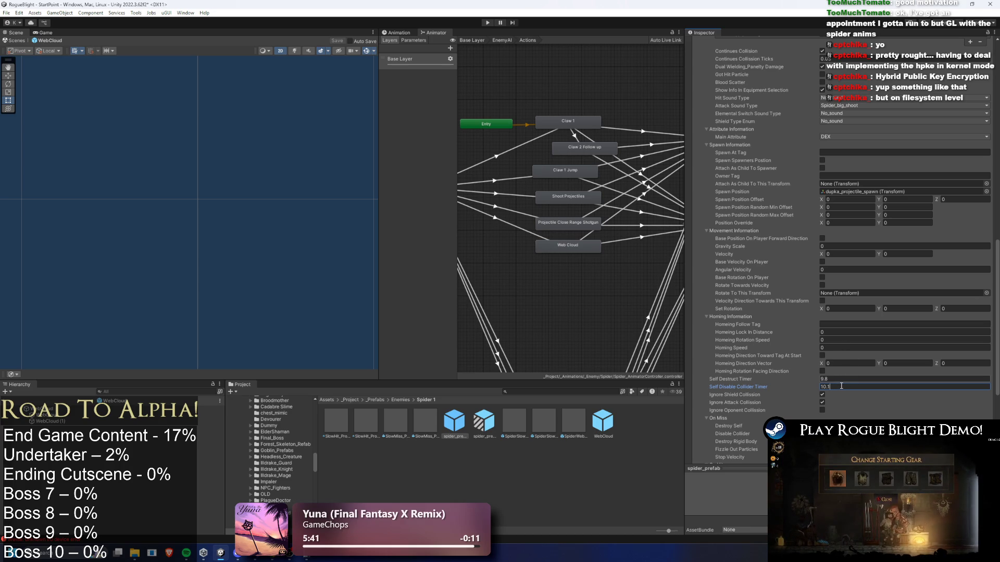
key("ctrl+s")
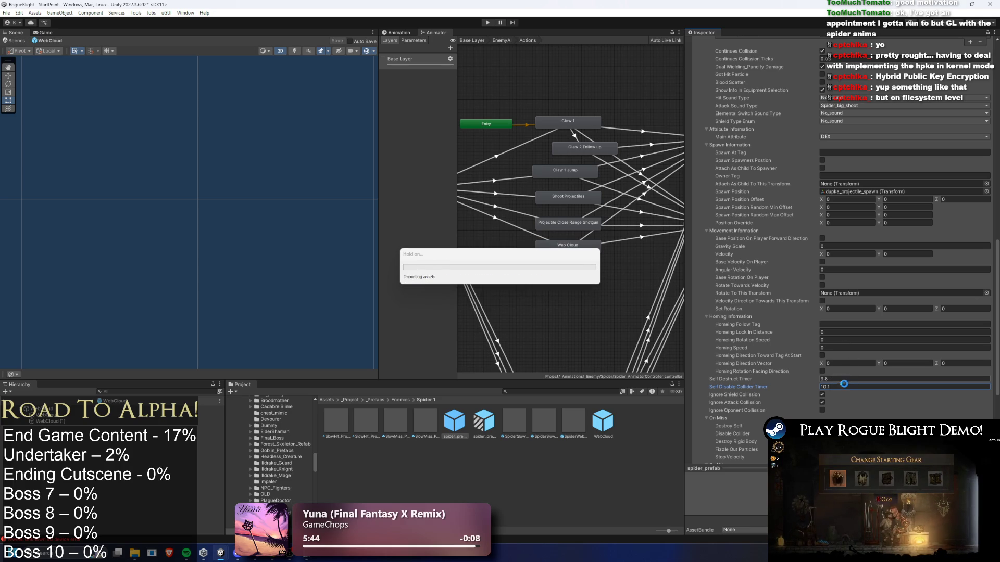
left_click(836, 380)
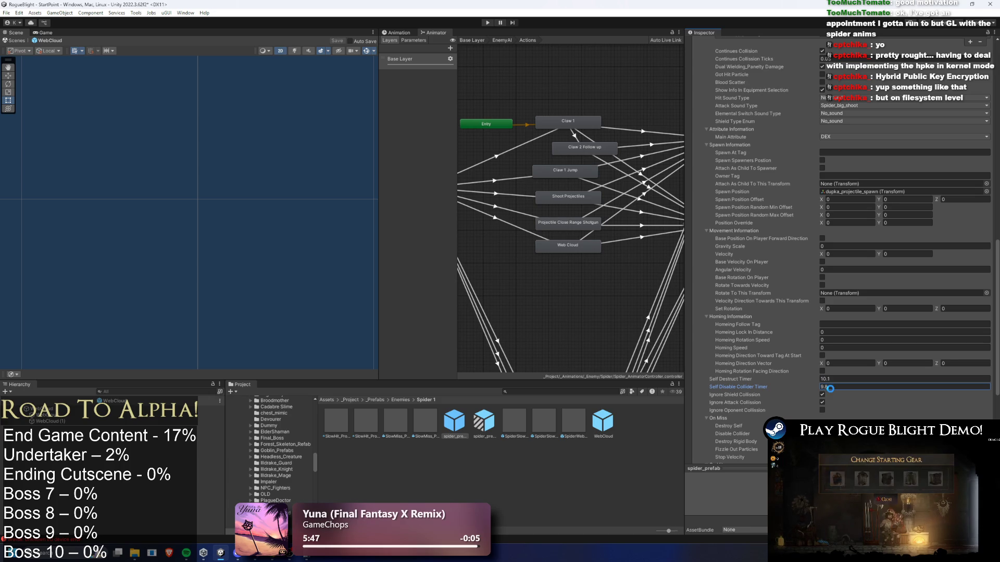
left_click(487, 23)
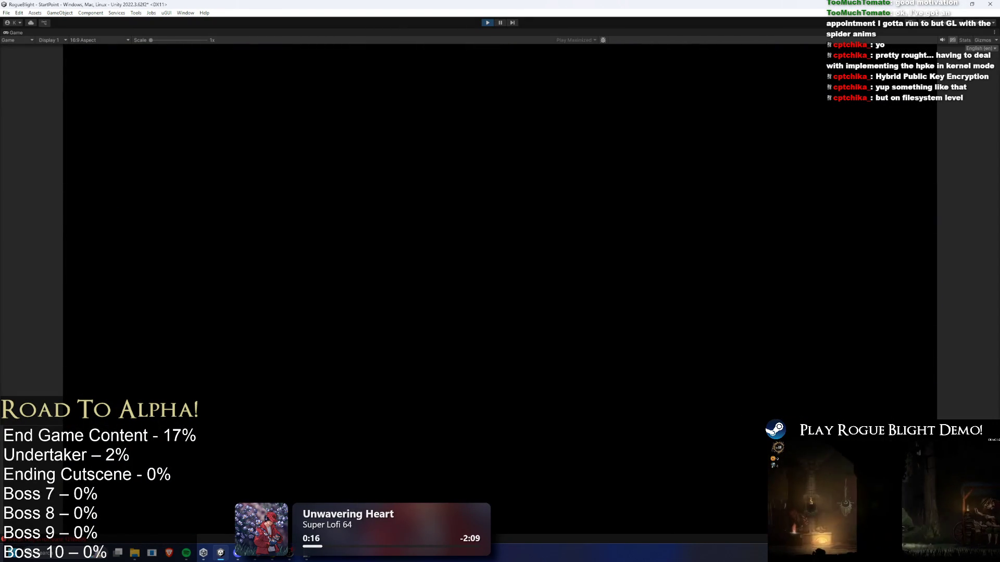
Step: Run at the spider and attack, jumping and dashing clear of its orbs and web
key("d")
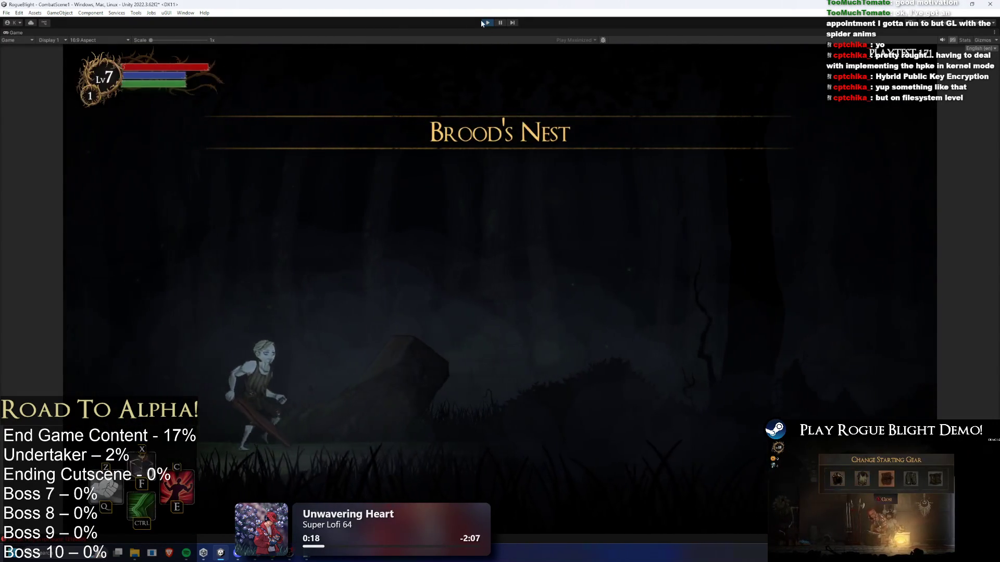
left_click(750, 389)
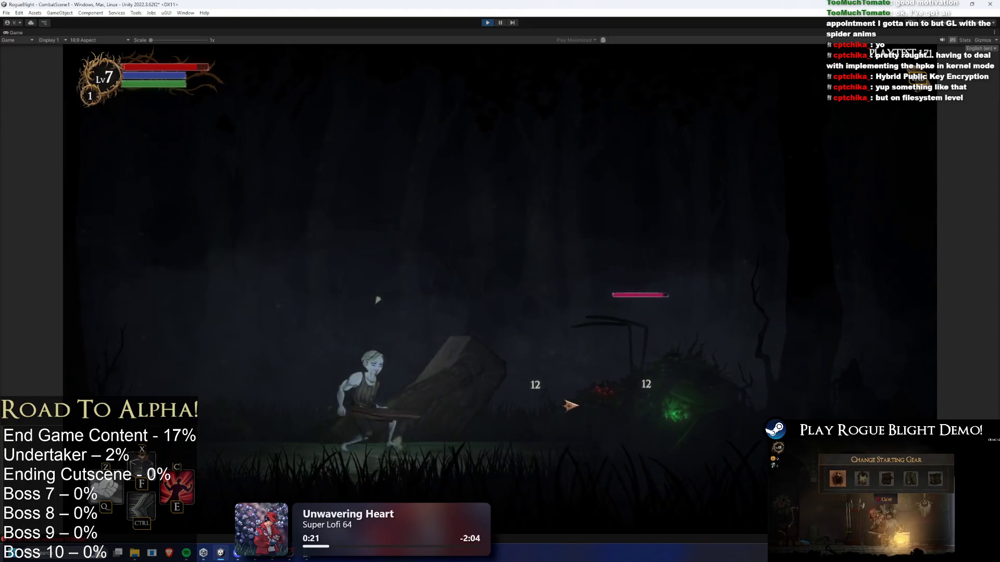
key("d")
key("a")
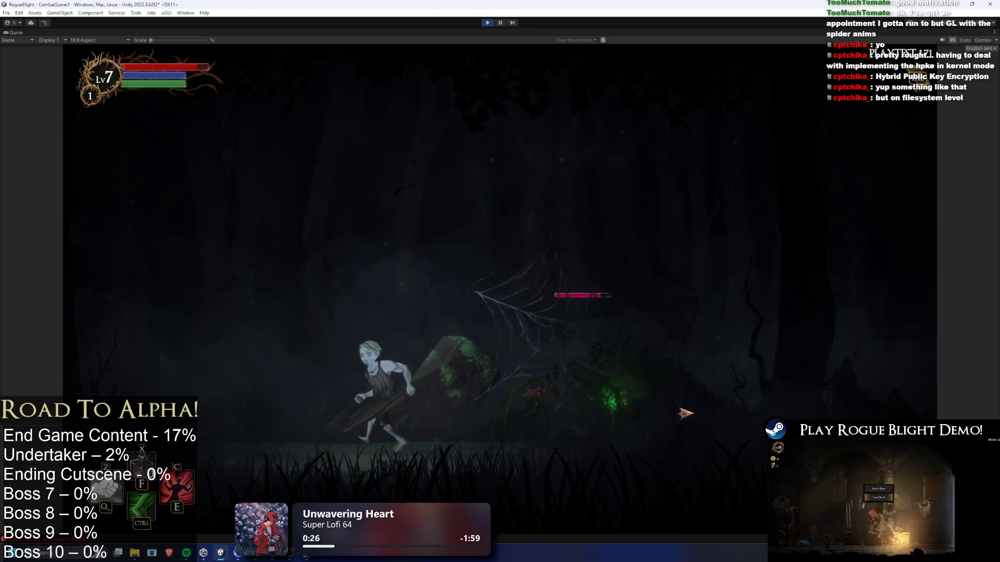
key("space")
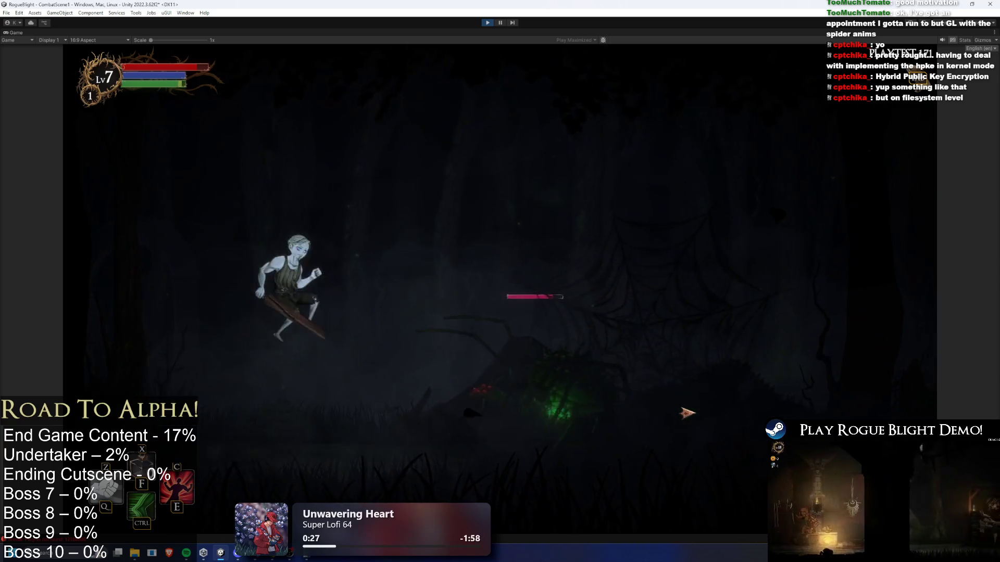
key("d")
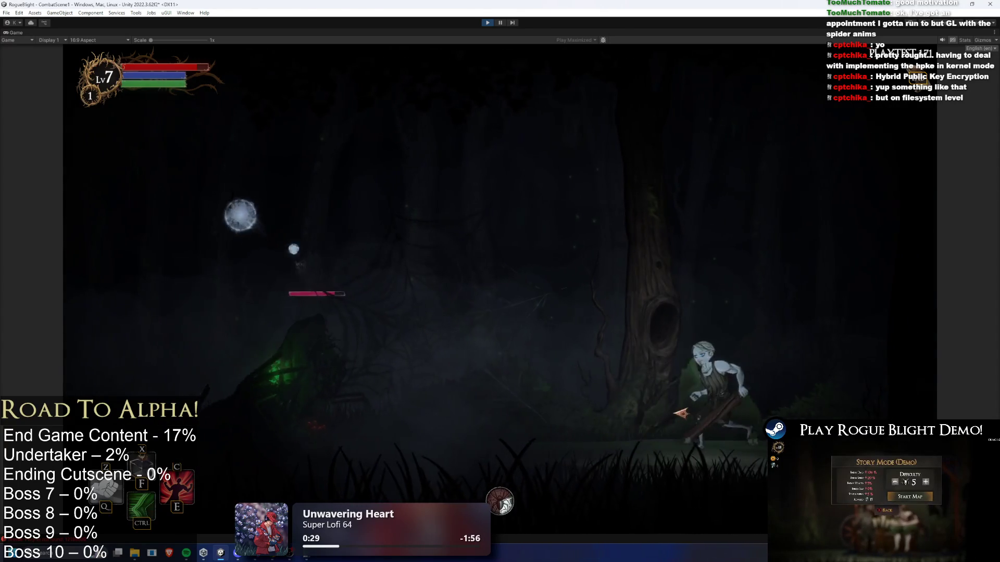
key("ctrl")
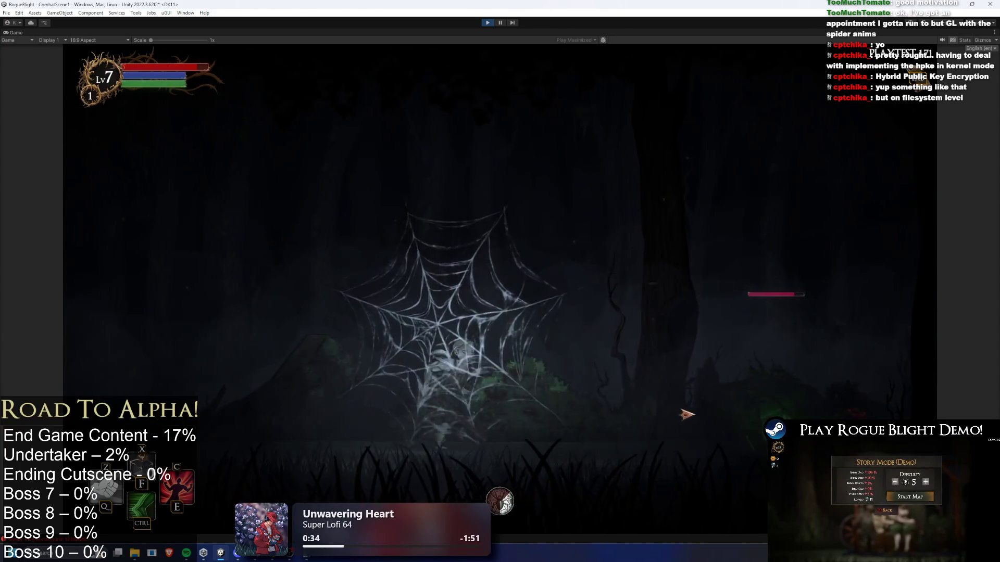
key("d")
key("ctrl")
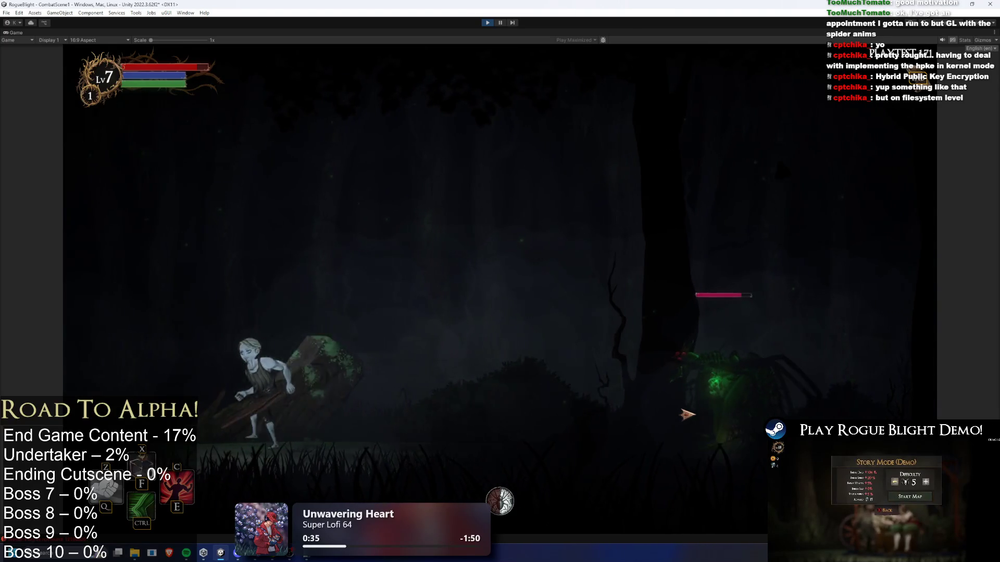
key("d")
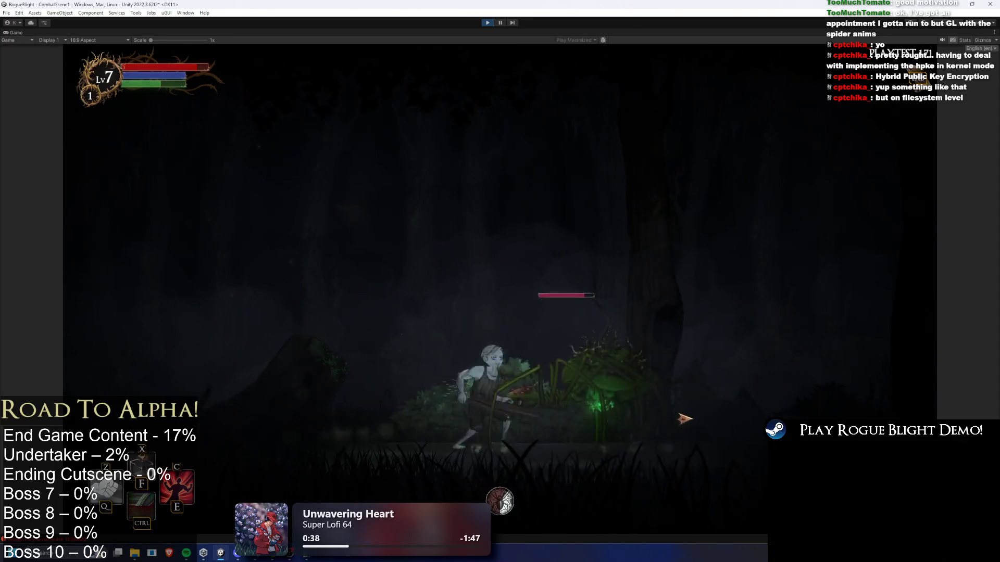
key("a")
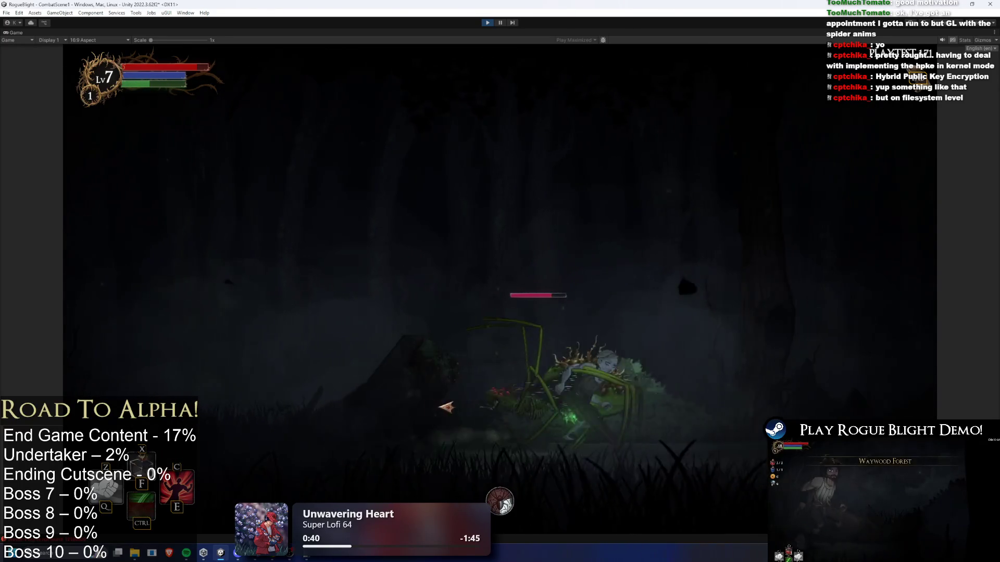
Step: Use the special skill and damage boost, slash the spider repeatedly, then stop Play mode
key("e")
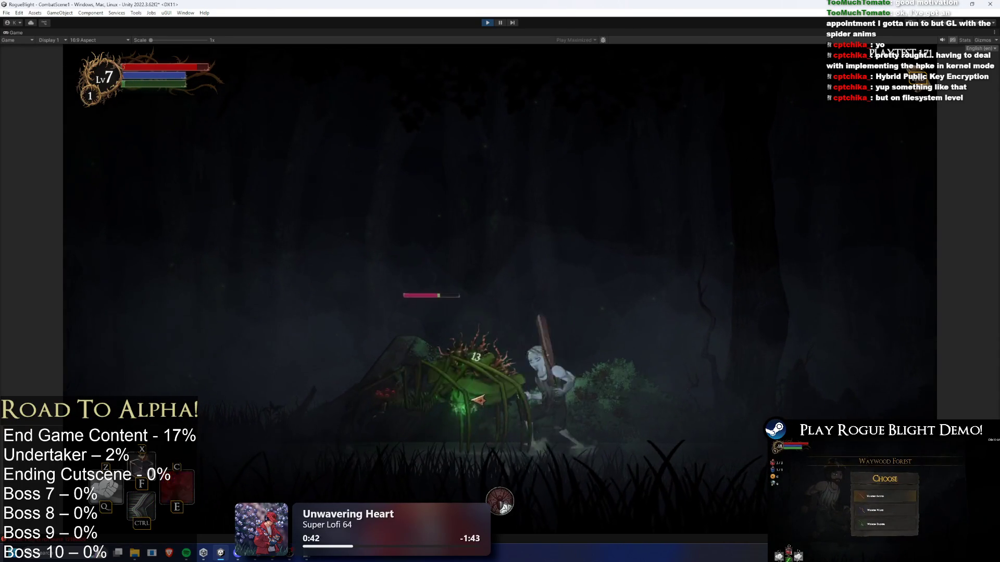
key("c")
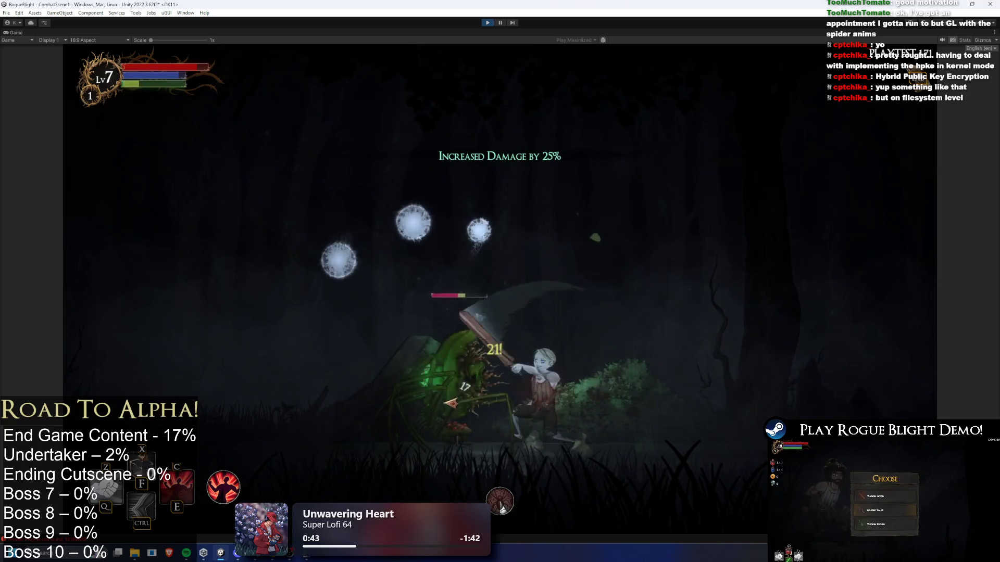
key("ctrl")
key("a")
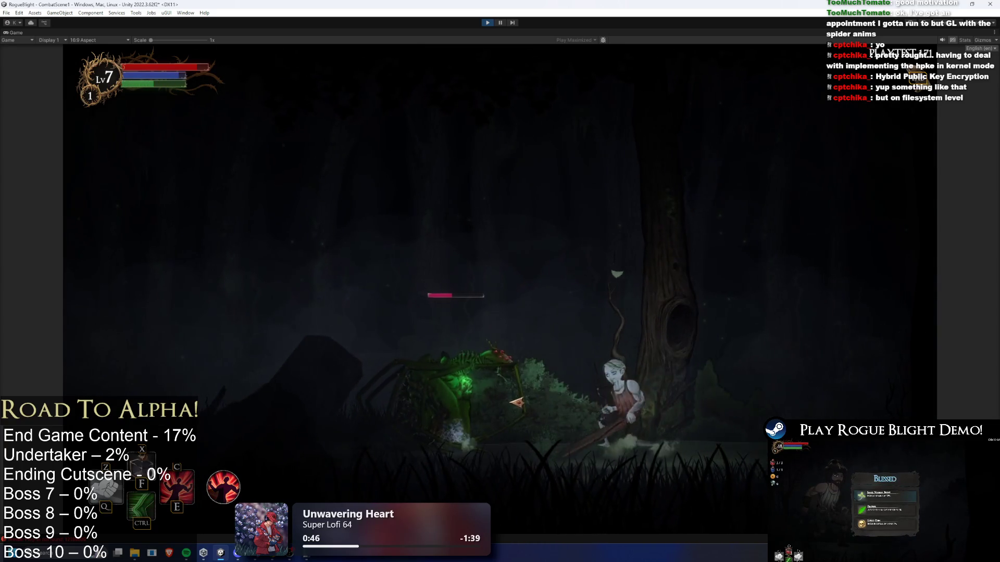
left_click(663, 427)
key("a")
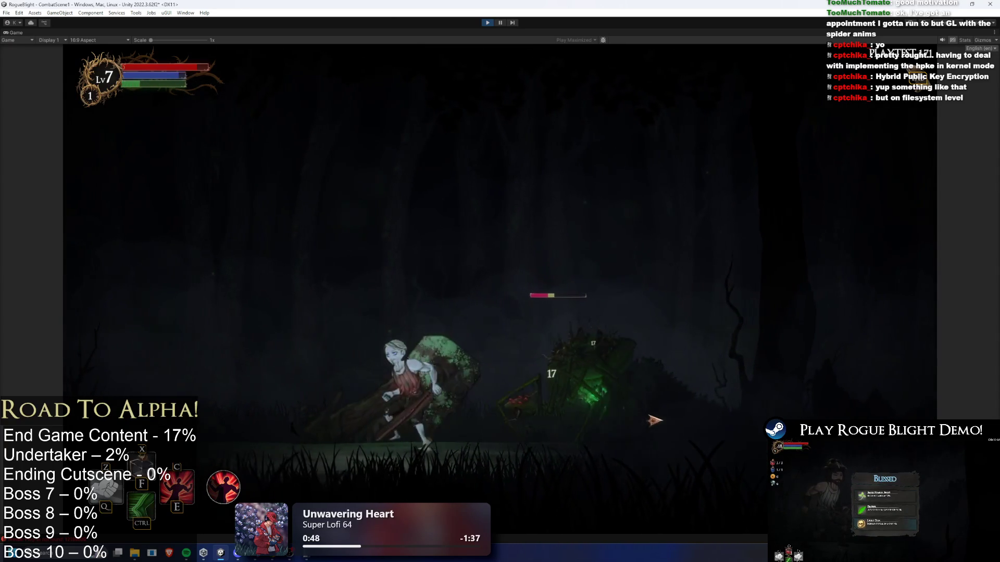
key("d")
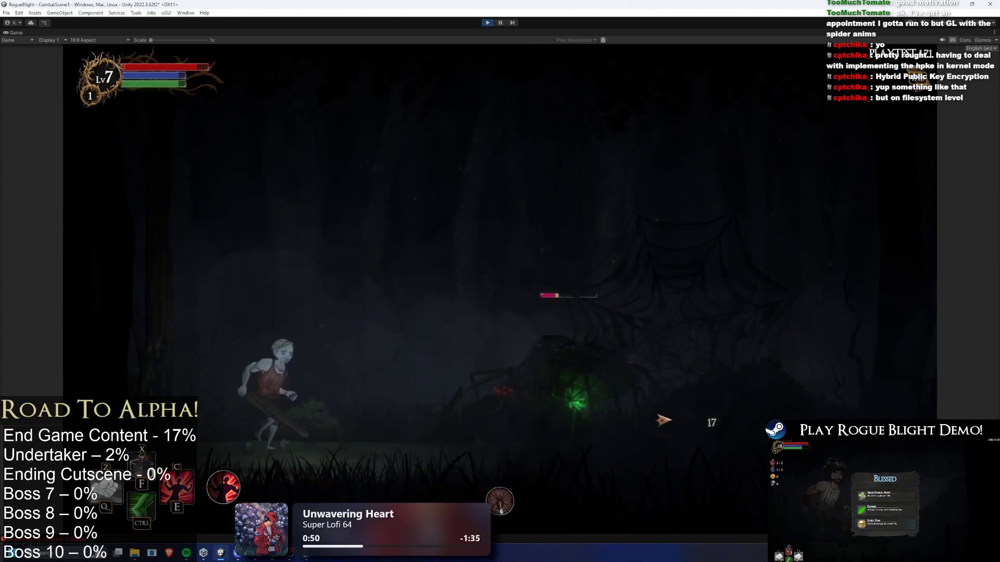
left_click(663, 420)
left_click(663, 420)
key("a")
key("d")
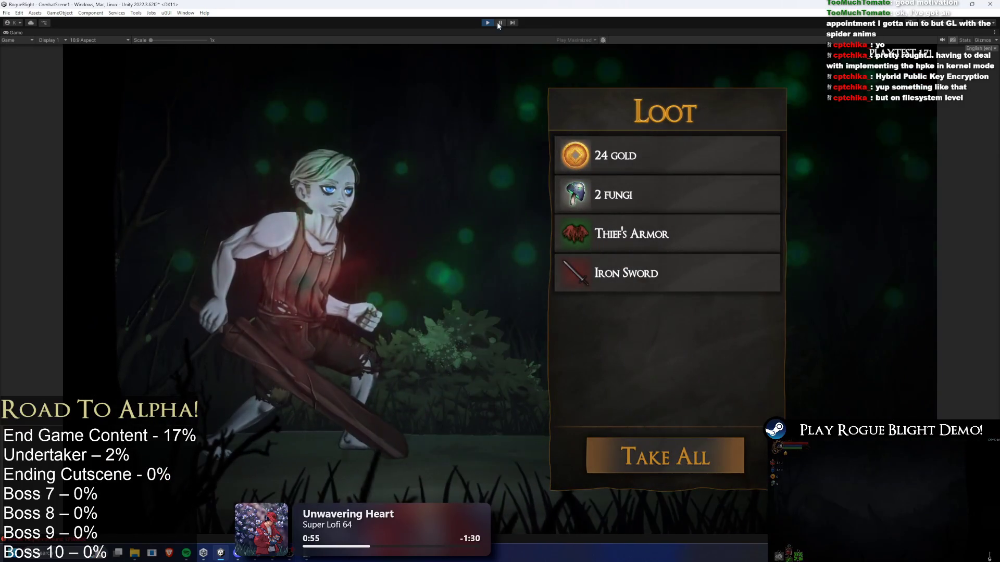
left_click(487, 22)
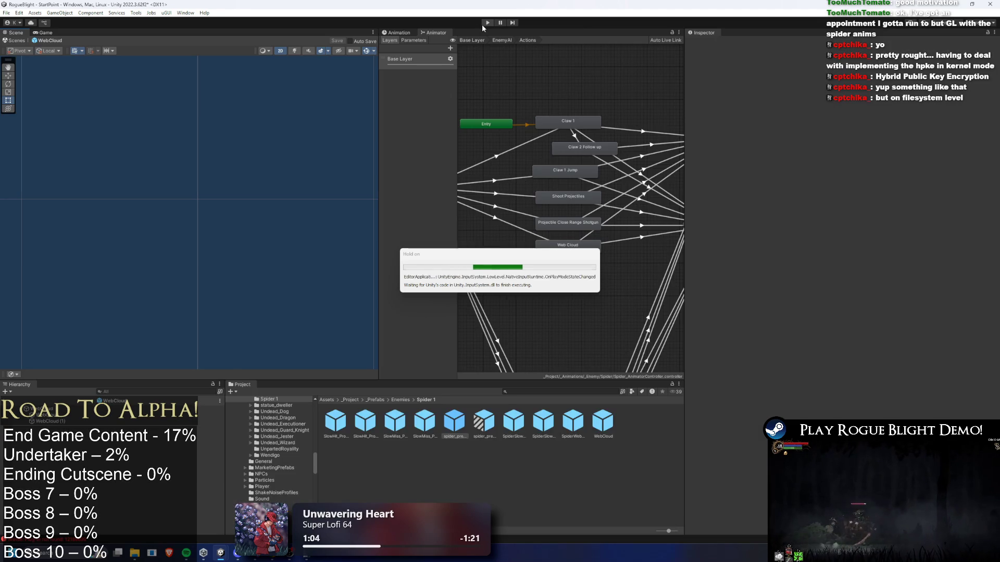
Step: Scroll the Inspector back to spider_prefab's Web Cloud projectile settings after Play Mode ends
scroll(611, 161, "down", 10)
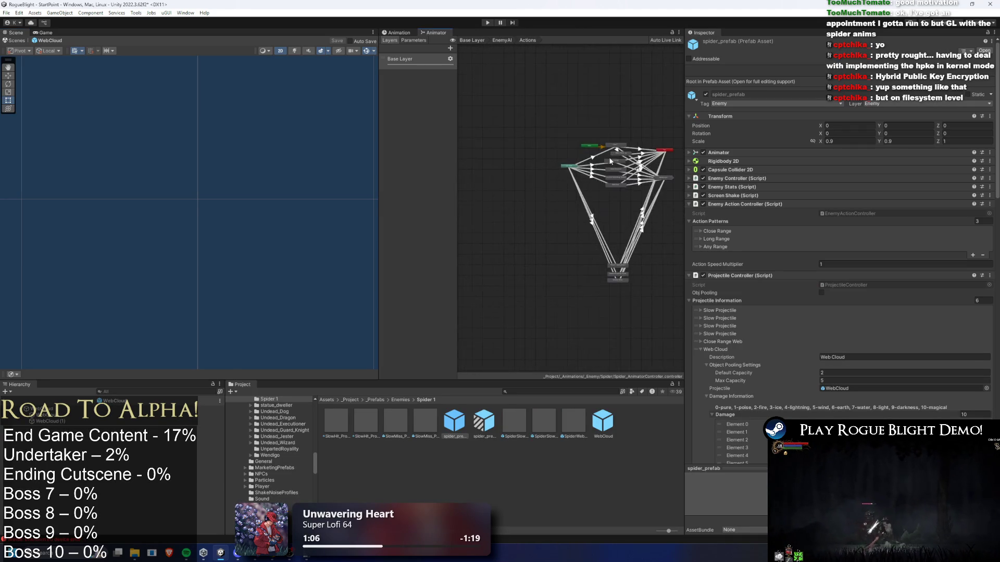
Step: Open spider_prefab in Prefab Mode and bring up the Animation window
scroll(619, 157, "up", 3)
double_click(465, 420)
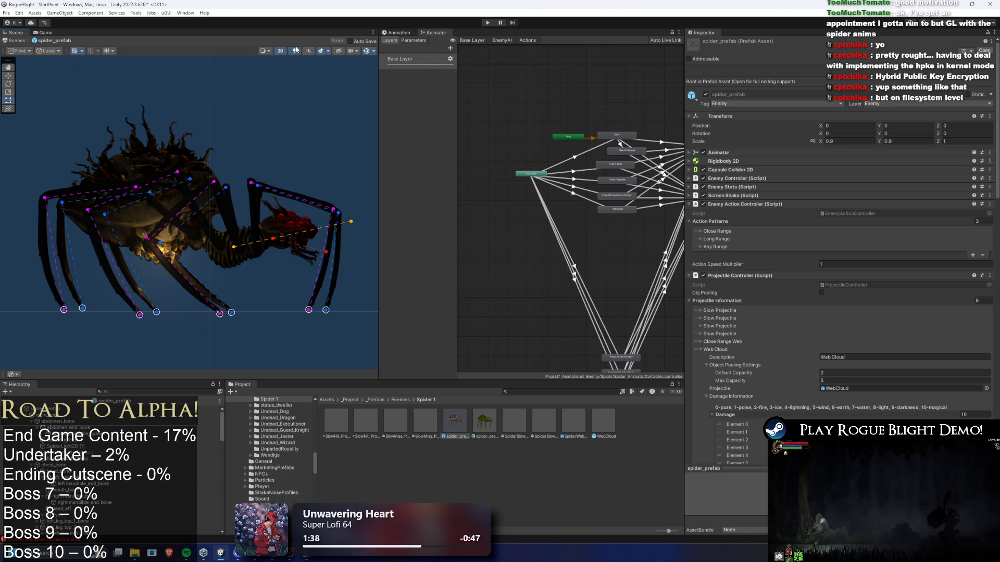
left_click(399, 32)
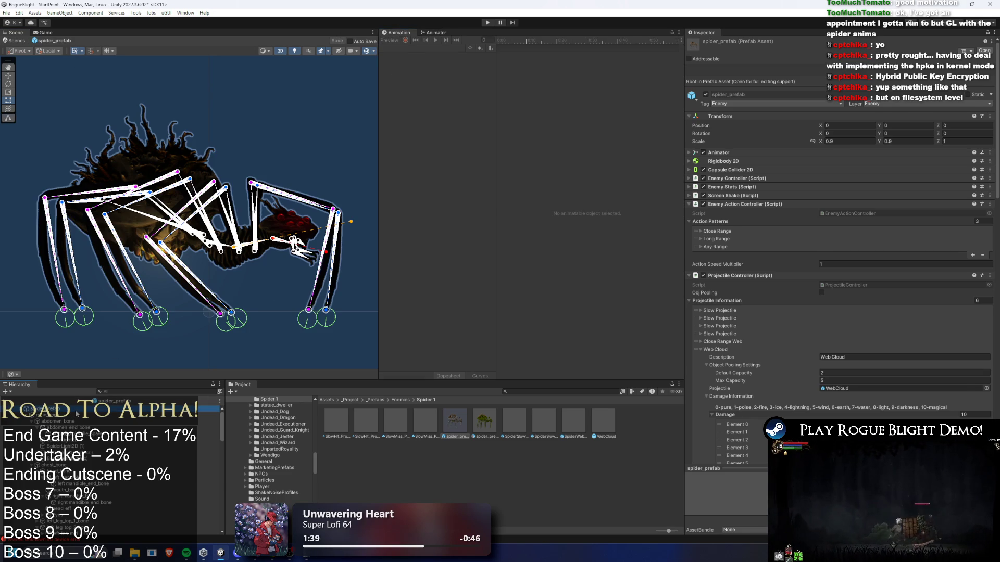
Step: Load close_range_butt_spider, select all its keyframes, and start Create New Clip
left_click(429, 47)
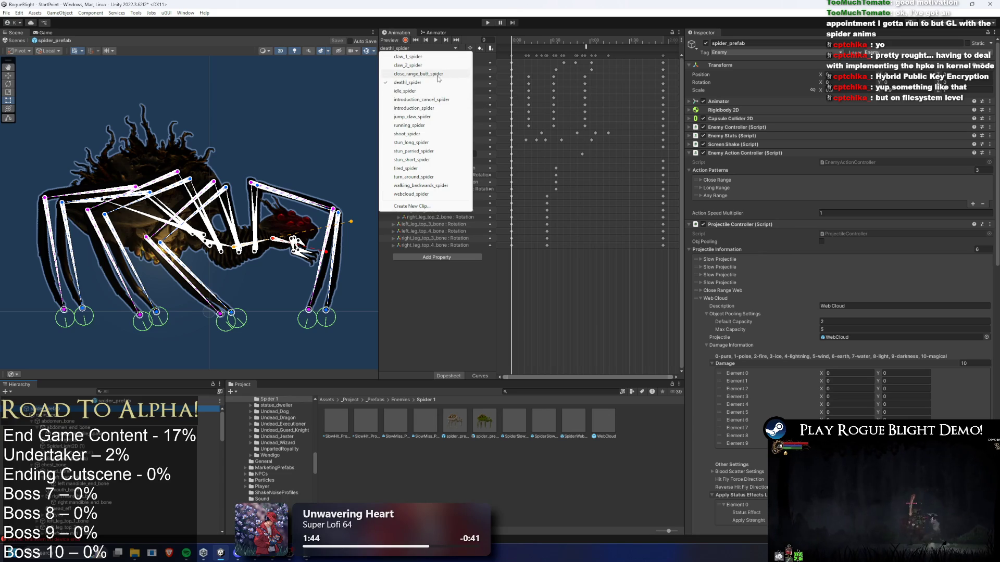
left_click(418, 74)
left_click(436, 39)
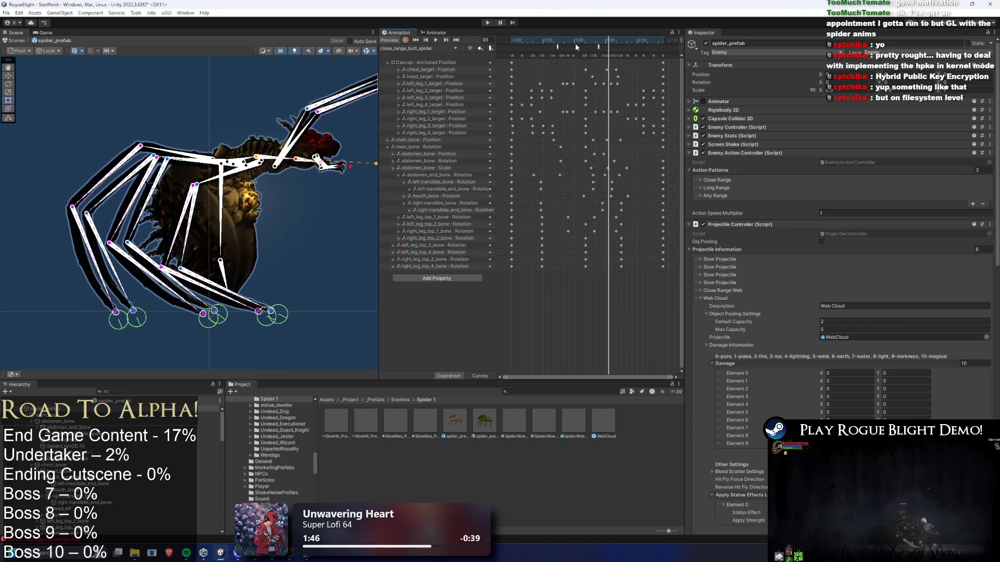
left_click(624, 41)
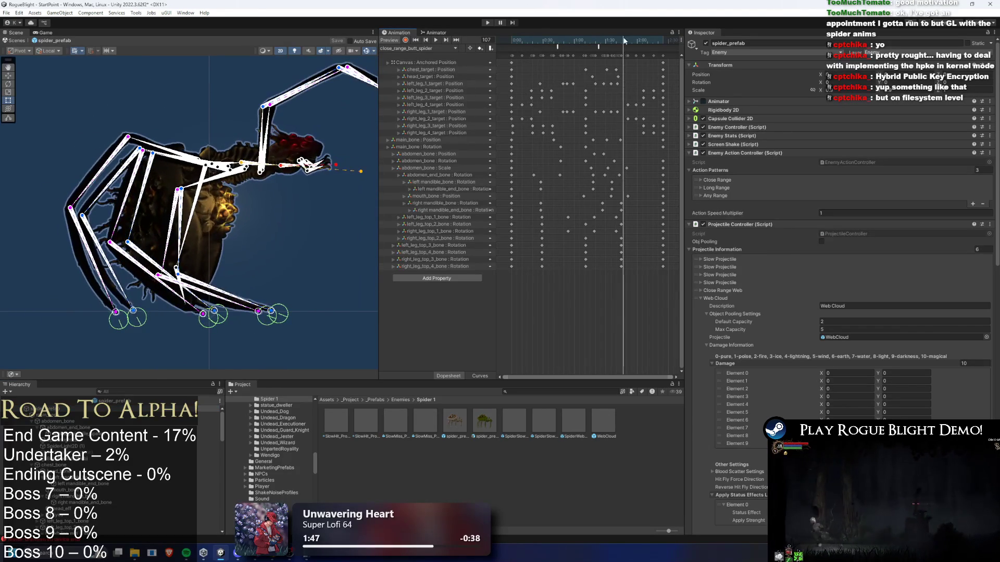
mouse_move(674, 54)
left_mouse_down()
mouse_move(433, 50)
mouse_move(467, 51)
left_mouse_up()
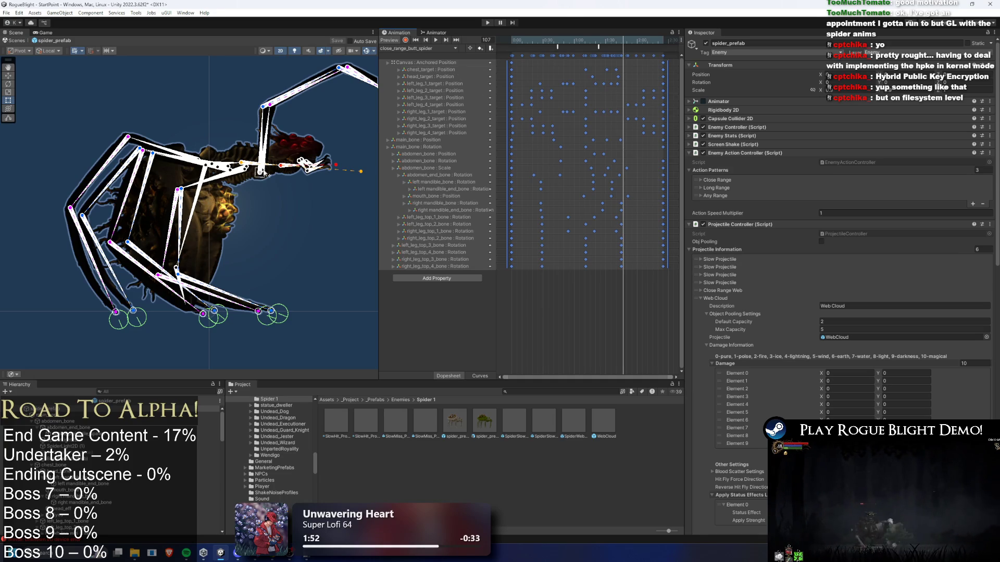
left_click(418, 48)
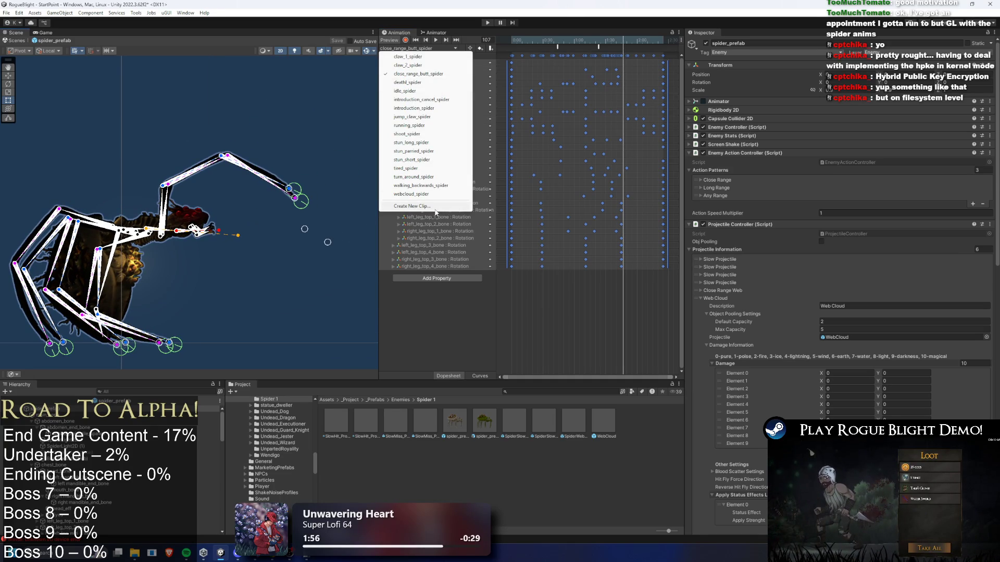
left_click(435, 207)
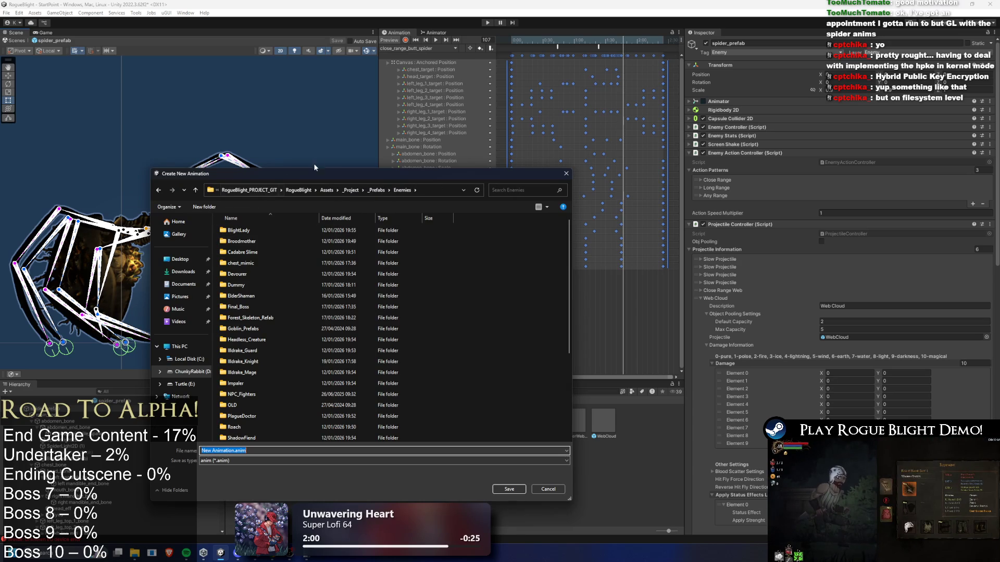
Step: Browse the save dialog to the Assets/_Project/_Animations/_Enemy/Spider folder
left_click(248, 190)
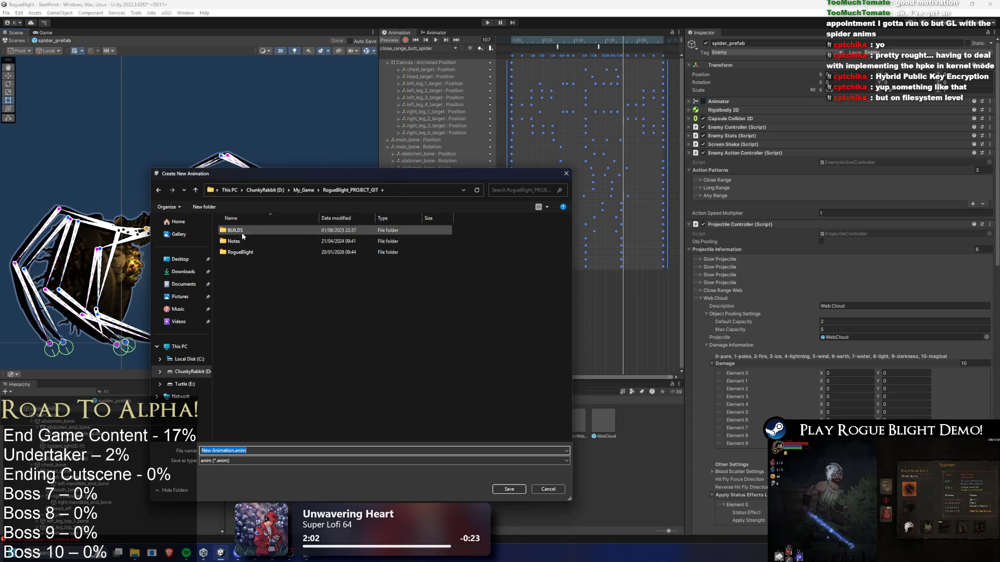
double_click(243, 251)
double_click(252, 229)
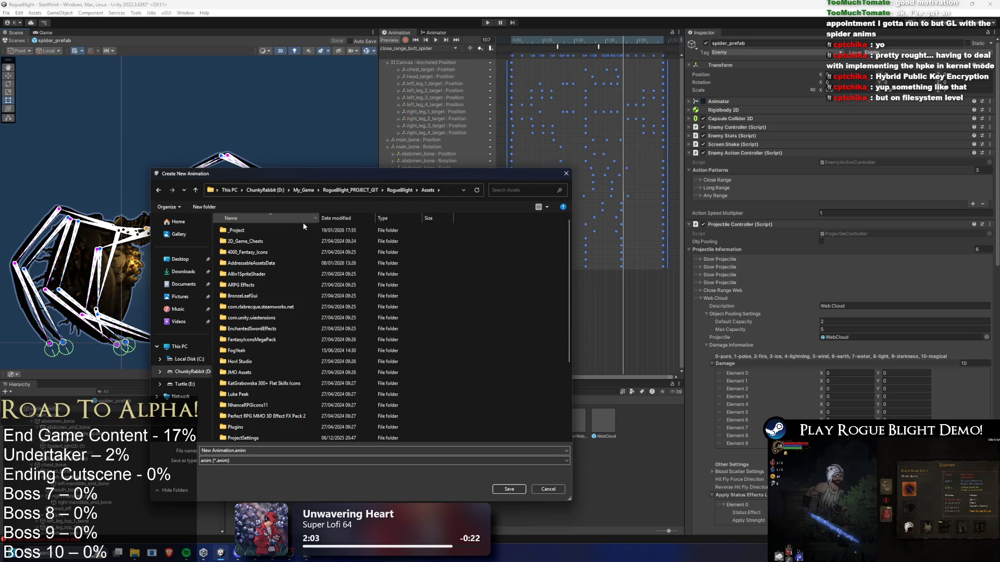
double_click(256, 231)
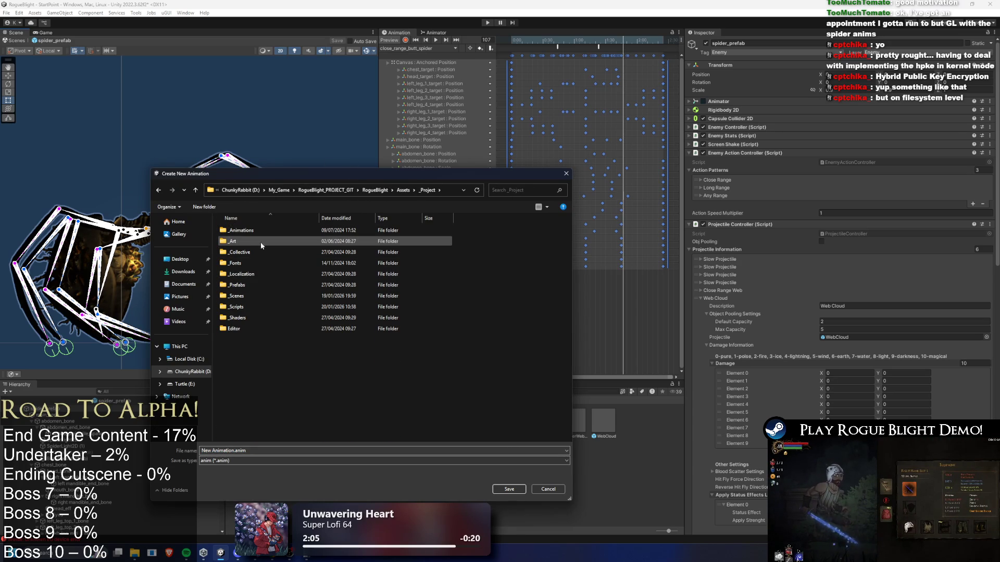
double_click(254, 230)
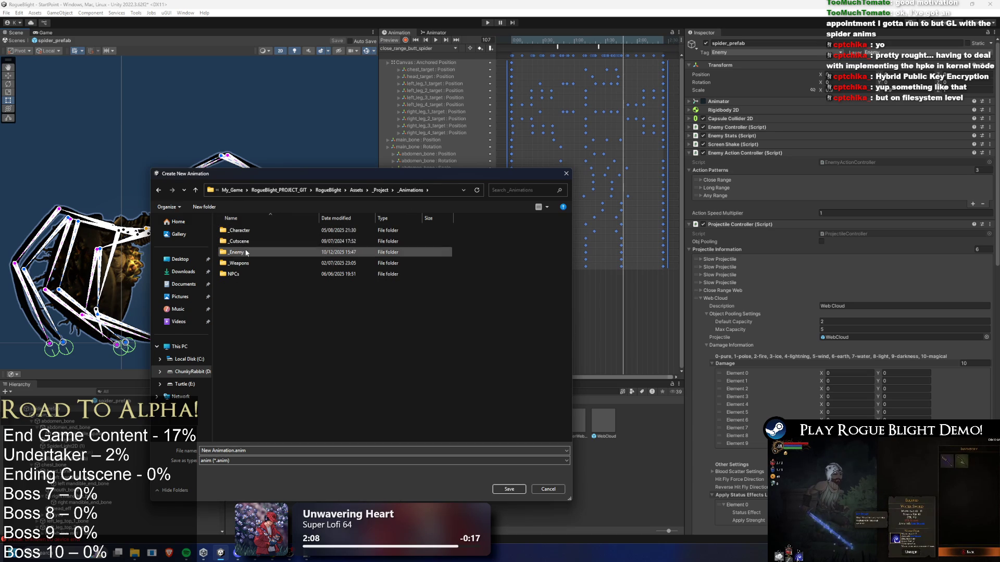
double_click(263, 252)
scroll(265, 237, "down", 5)
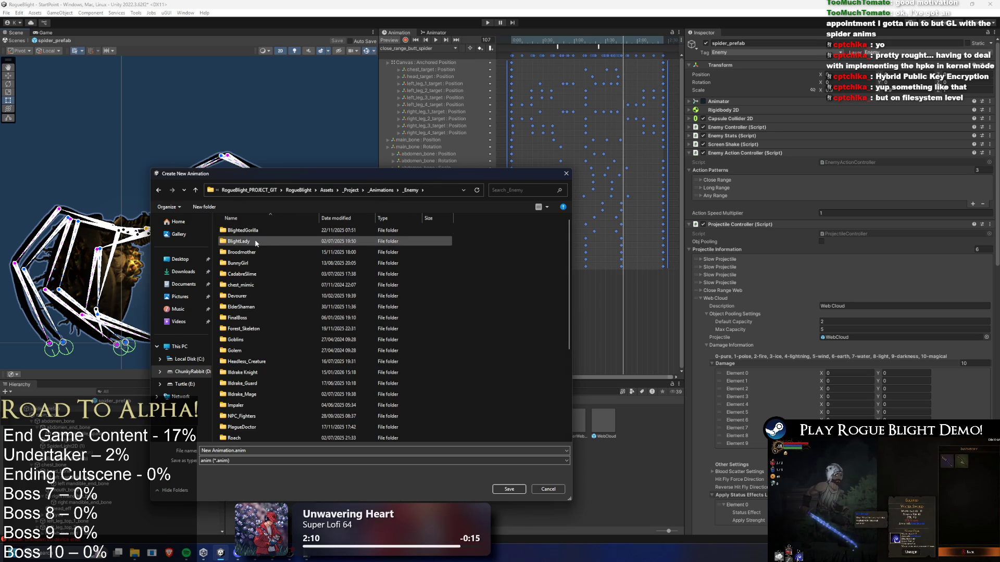
key("s")
key("p")
key("Return")
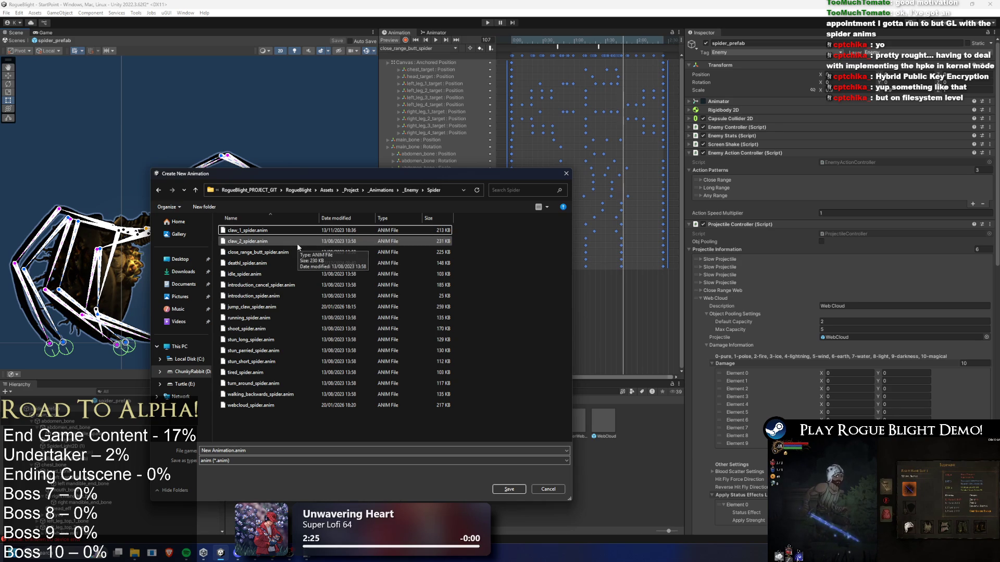
Step: Name the clip LR_double_ProjectileFoward_spider.anim and save it
left_click(279, 253)
double_click(256, 451)
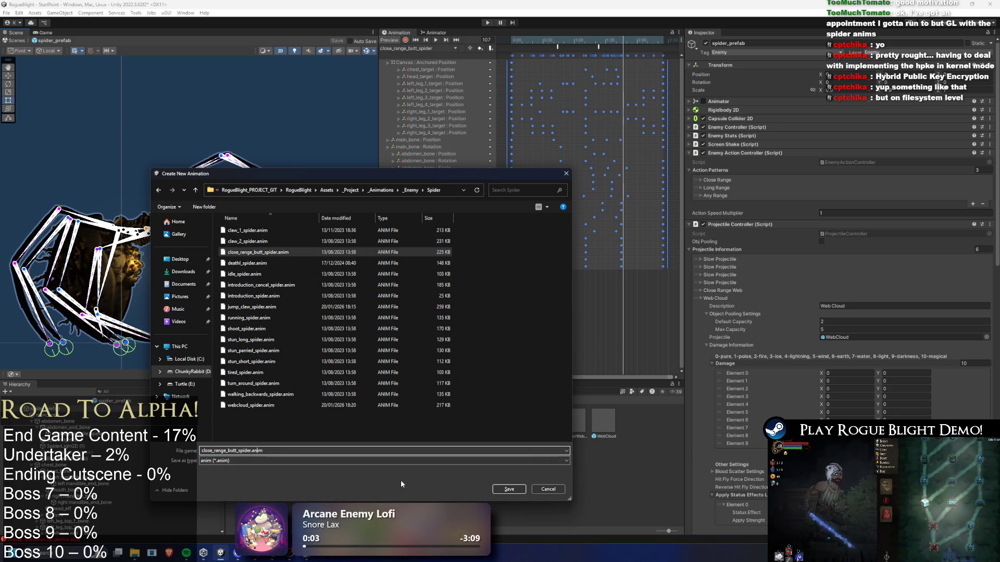
key("BackSpace")
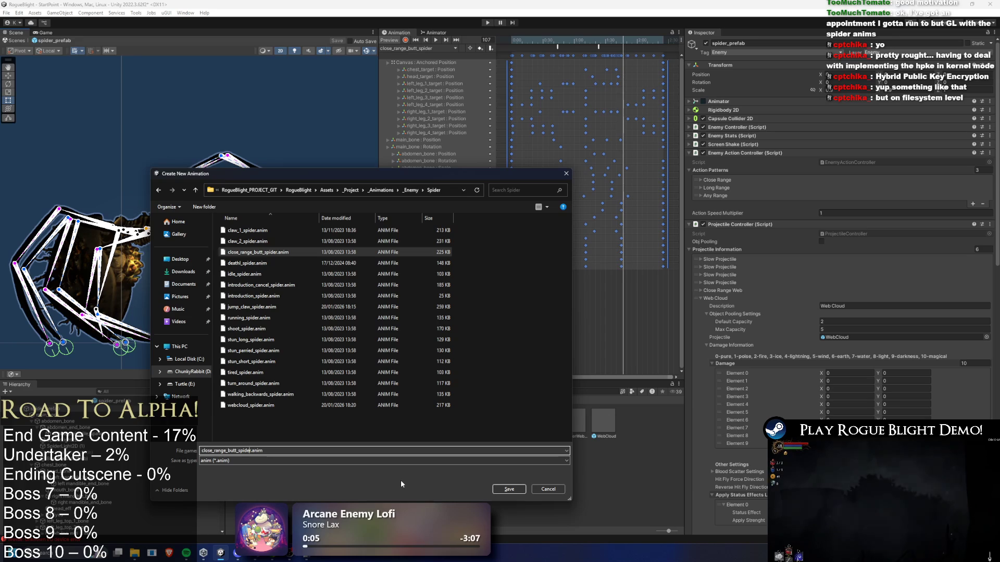
key("Home")
key("Delete")
key("Delete")
key("Delete")
key("Delete")
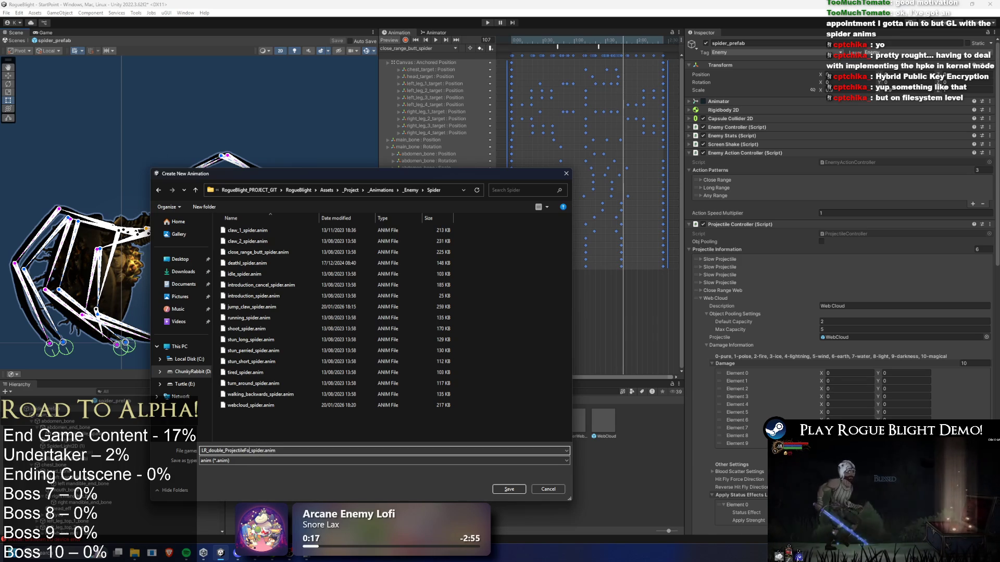
key("Return")
Step: Confirm the new clip is active and preview its poses at frames 33, 47 and 68
left_click(437, 48)
left_click(430, 125)
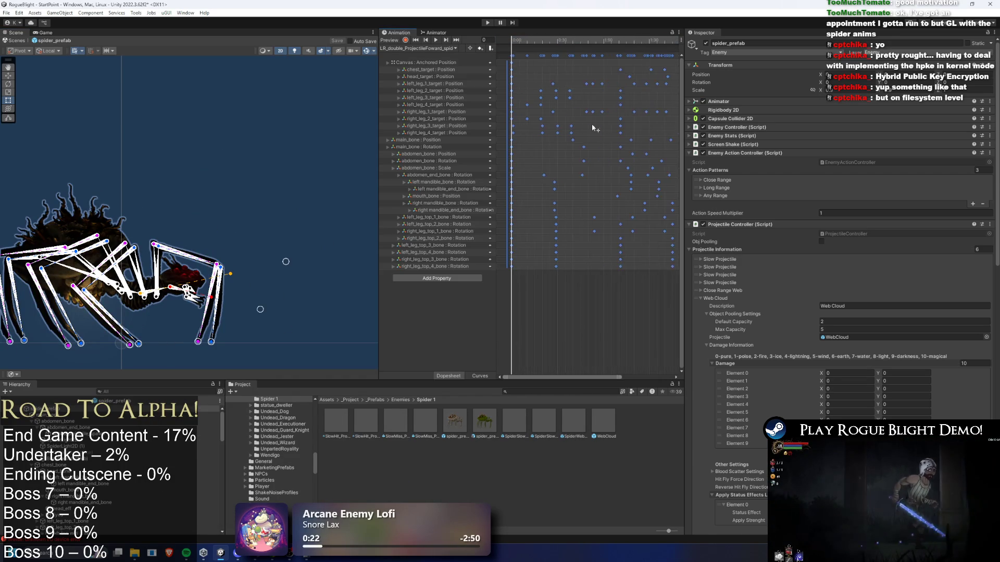
scroll(588, 127, "down", 3)
mouse_move(523, 42)
left_mouse_down()
mouse_move(545, 39)
mouse_move(537, 40)
left_mouse_up()
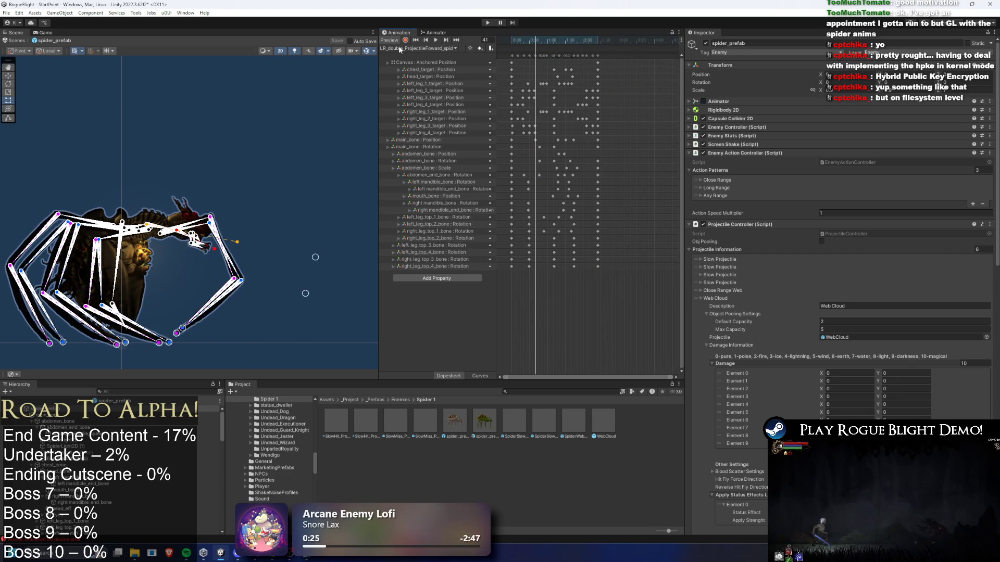
left_click(415, 40)
left_click(530, 41)
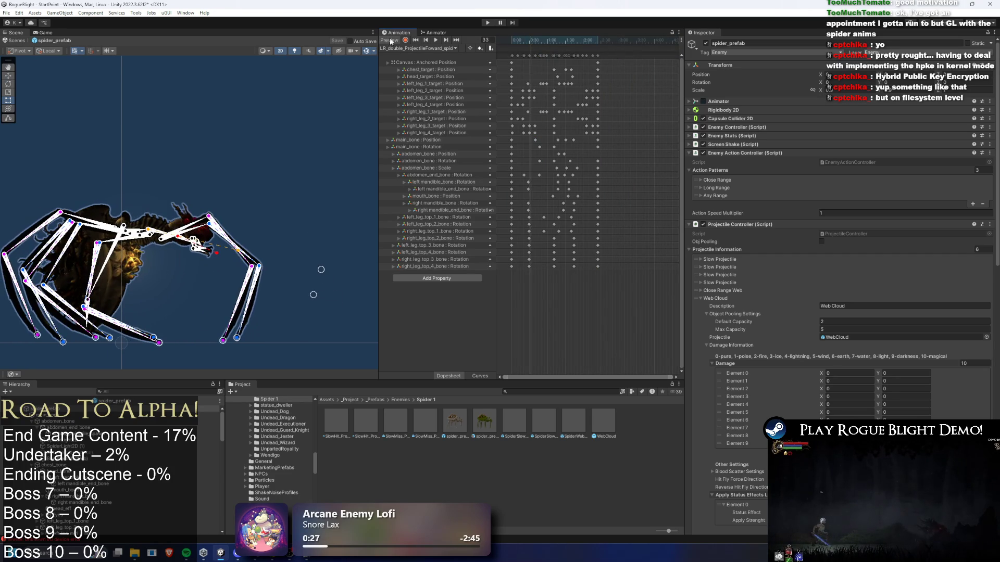
left_click_drag(535, 46, 539, 41)
left_click_drag(187, 205, 218, 198)
scroll(173, 249, "up", 2)
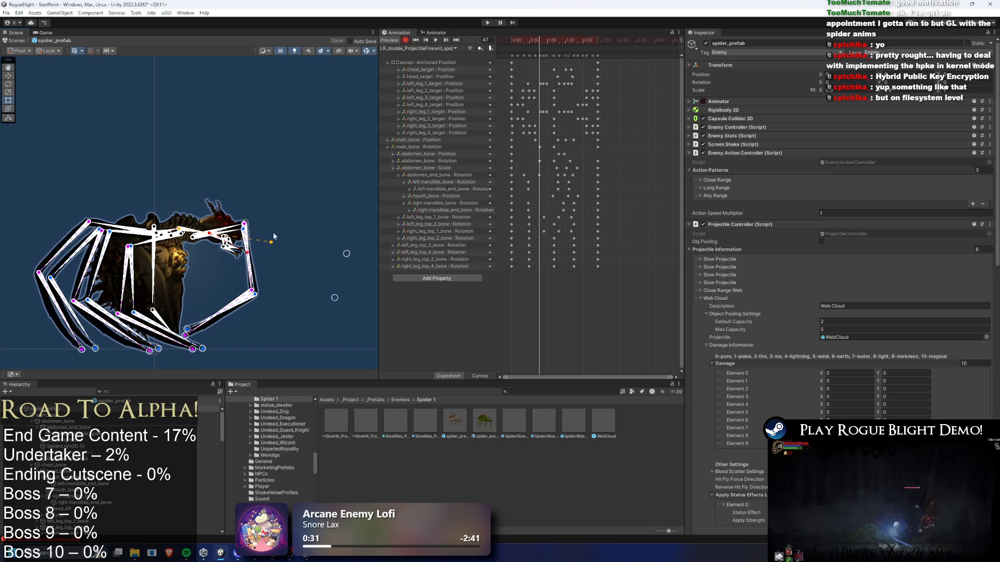
mouse_move(529, 41)
left_mouse_down()
mouse_move(571, 41)
mouse_move(552, 41)
left_mouse_up()
left_click_drag(323, 148, 314, 167)
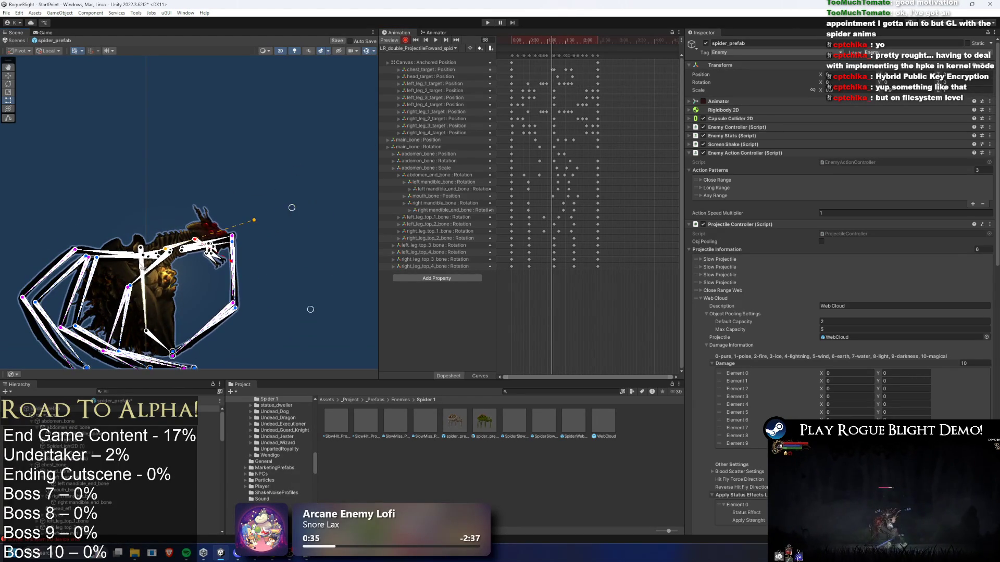
scroll(155, 252, "up", 3)
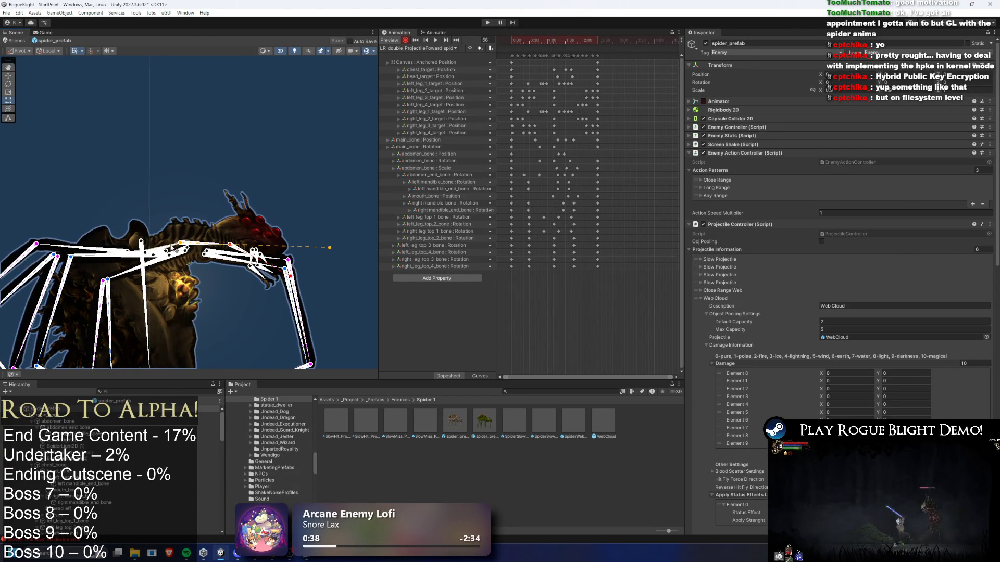
Step: Return to frame 46 and rotate the spider's main bone slightly
left_click(174, 250)
scroll(208, 245, "down", 3)
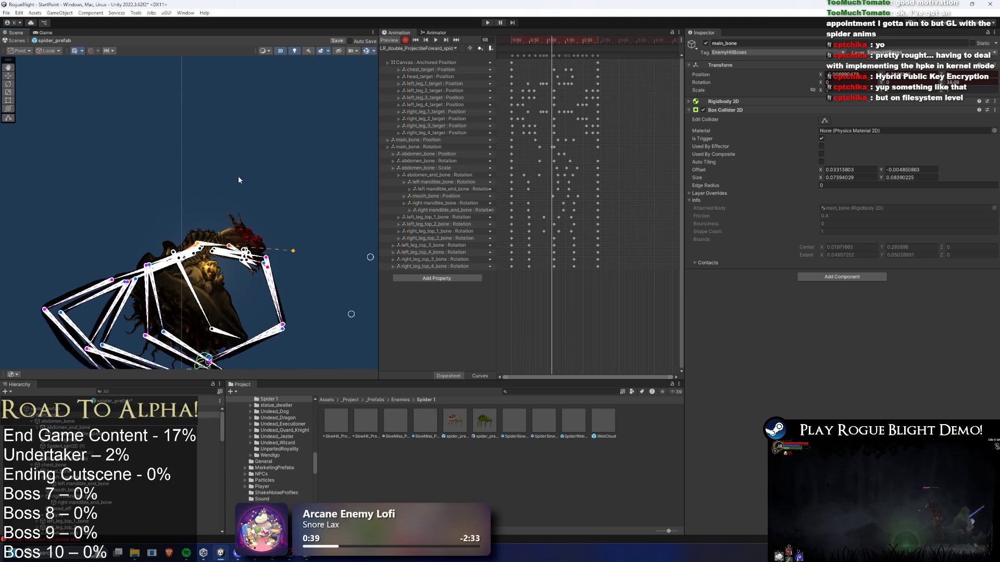
key("ctrl+z")
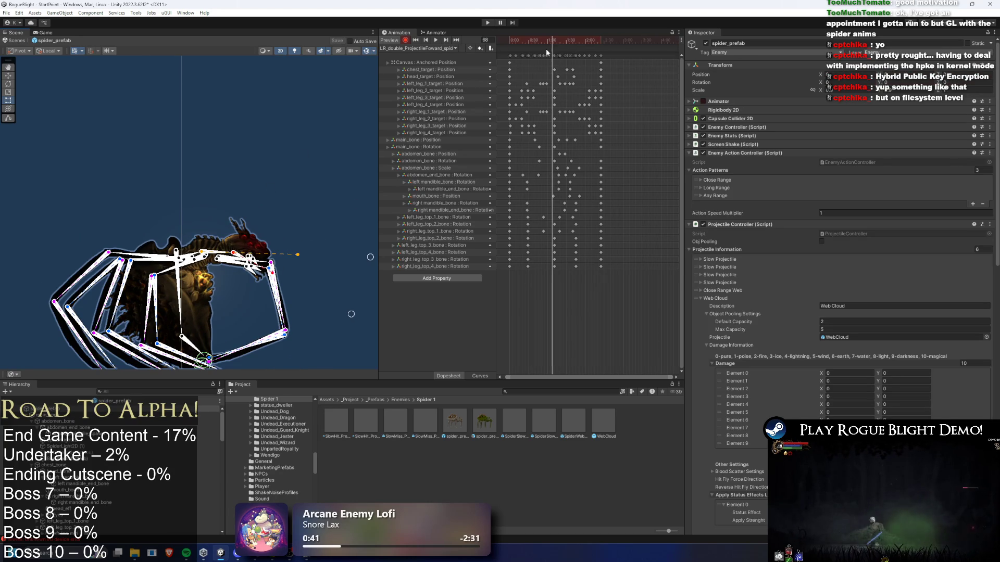
left_click_drag(546, 52, 539, 46)
scroll(181, 240, "up", 3)
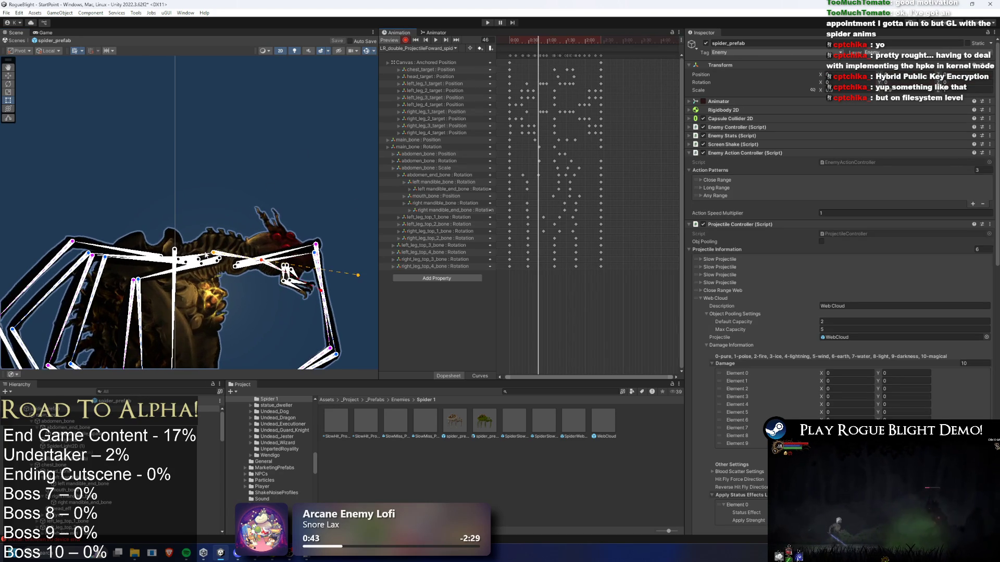
left_click(200, 243)
left_click_drag(200, 243, 213, 243)
scroll(295, 227, "down", 1)
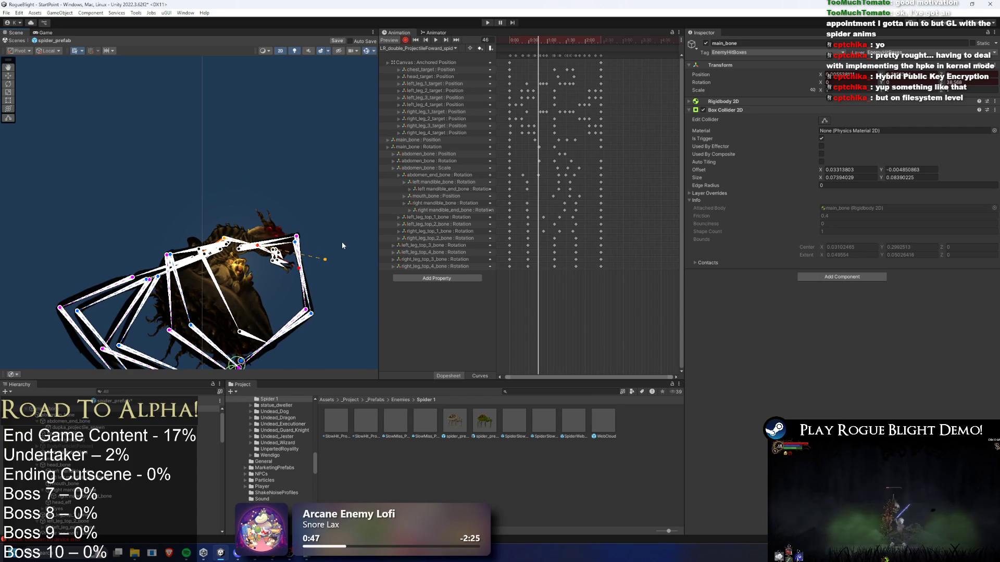
key("f")
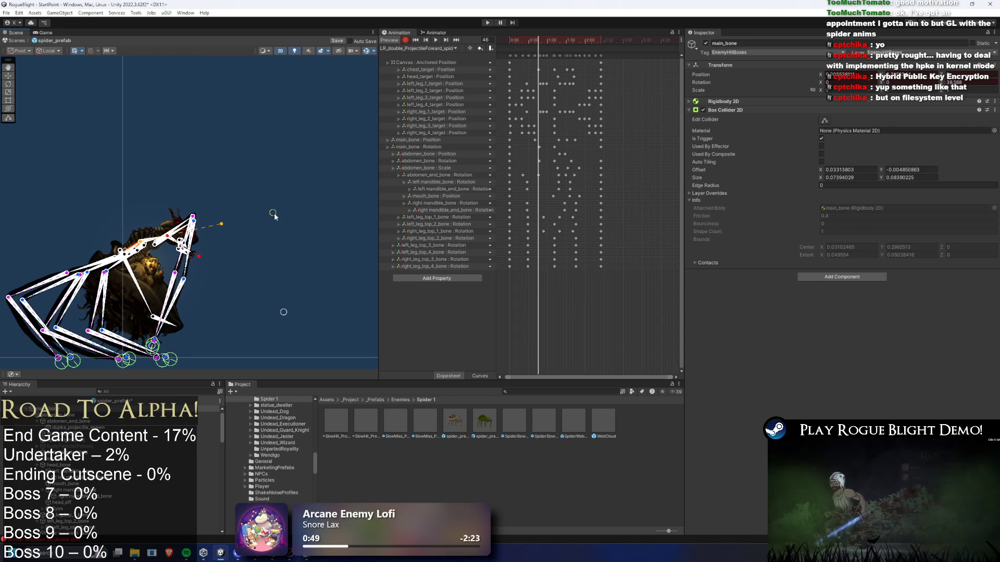
Step: At frame 46, raise the head target, lower the right front leg, and rotate abdomen and head
left_click_drag(284, 311, 282, 156)
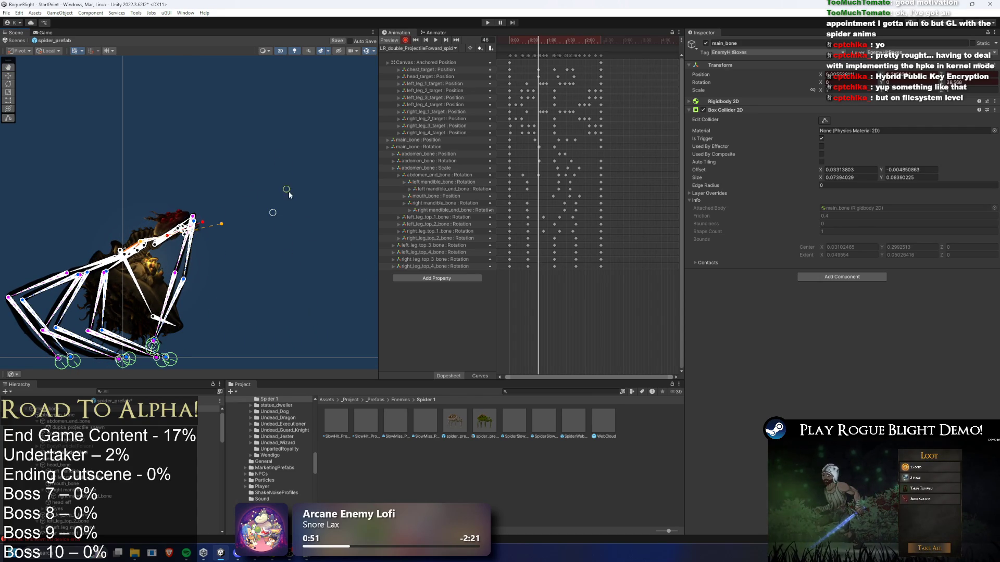
left_click_drag(179, 340, 182, 323)
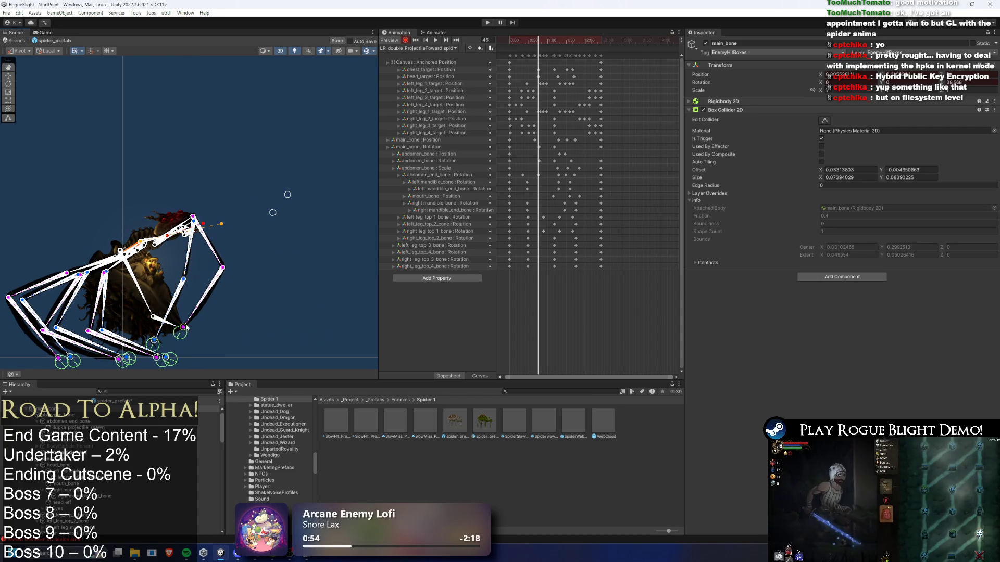
scroll(179, 229, "up", 2)
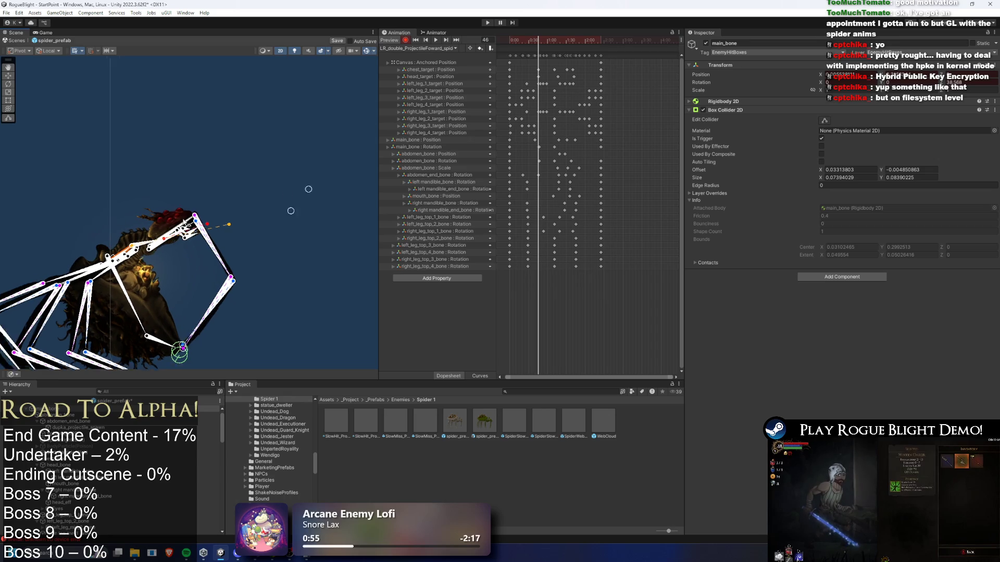
mouse_move(179, 229)
left_mouse_down()
mouse_move(285, 199)
mouse_move(240, 164)
mouse_move(258, 190)
left_mouse_up()
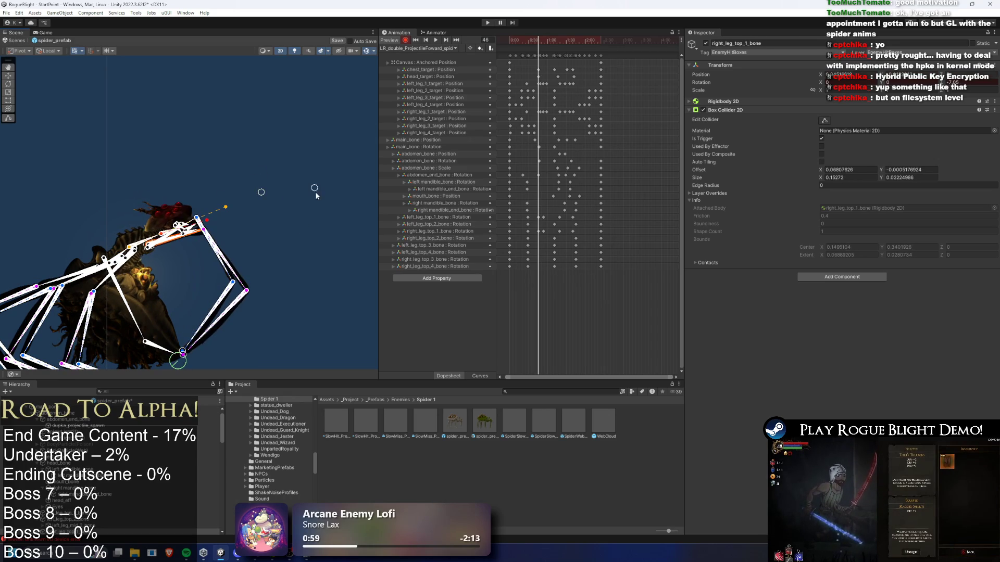
left_click_drag(188, 229, 203, 249)
scroll(203, 249, "down", 3)
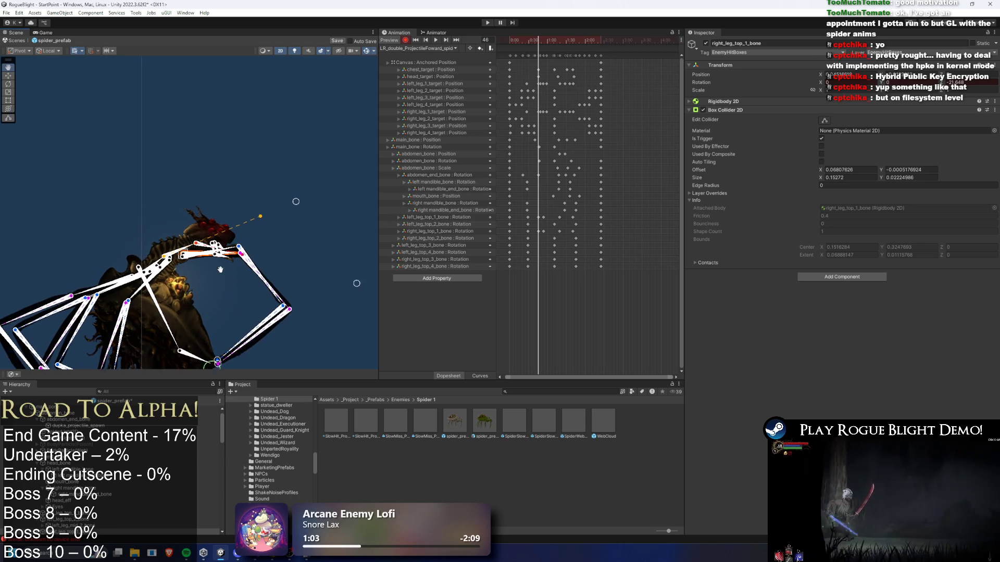
left_click_drag(179, 289, 204, 299)
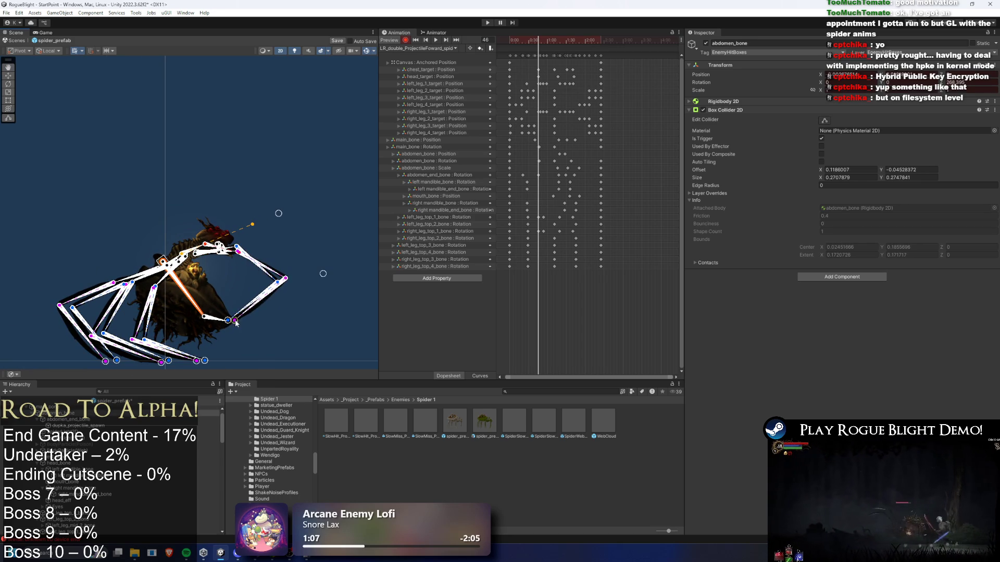
mouse_move(238, 236)
left_mouse_down()
mouse_move(255, 180)
mouse_move(326, 280)
left_mouse_up()
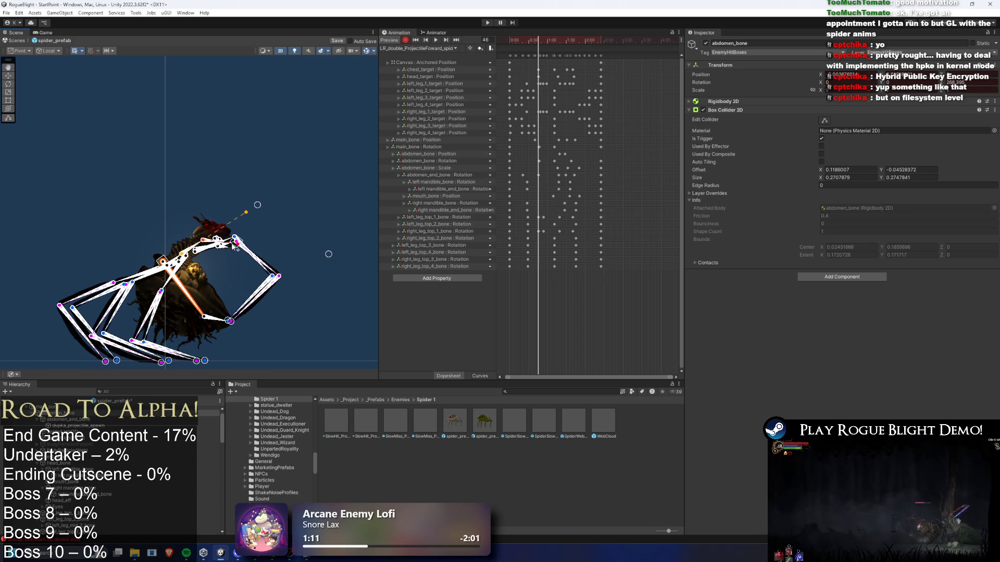
scroll(618, 96, "up", 5)
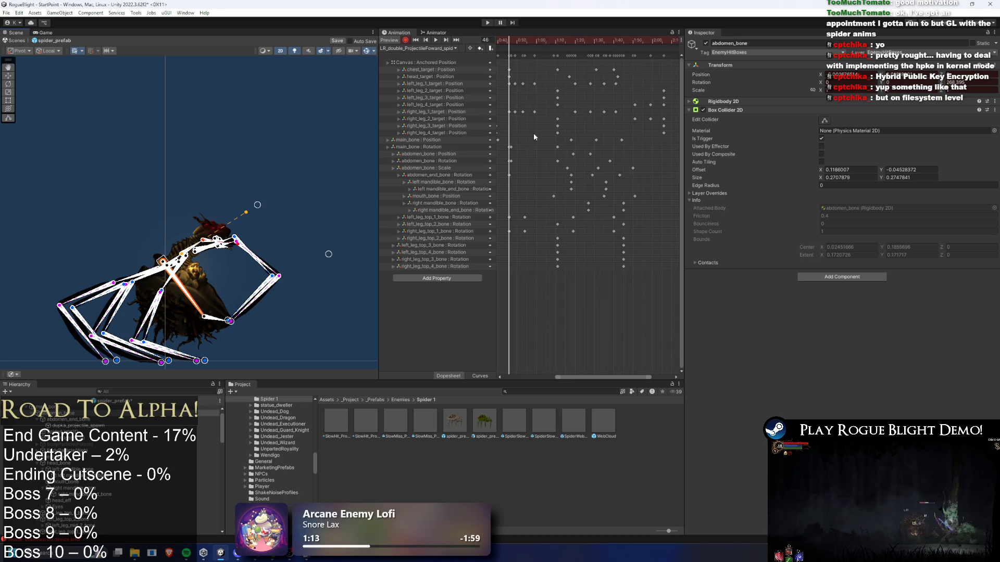
Step: Select the 0:45 main_bone and abdomen_bone keys and check the pose around frame 46
scroll(572, 120, "left", 3)
left_click_drag(595, 147, 603, 164)
mouse_move(607, 43)
left_mouse_down()
mouse_move(545, 42)
mouse_move(643, 46)
mouse_move(631, 45)
left_mouse_up()
left_click_drag(631, 213, 639, 234)
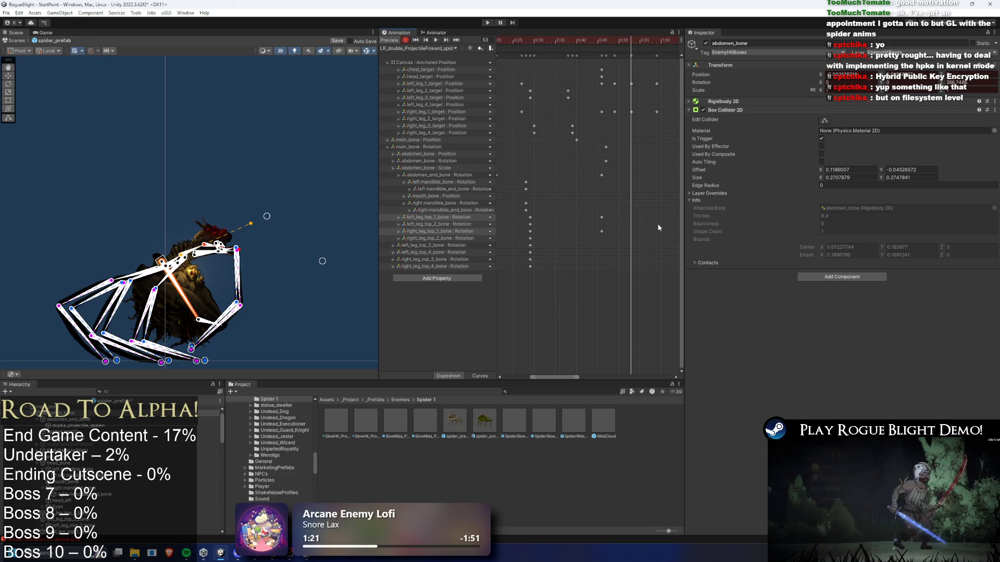
scroll(558, 179, "right", 5)
mouse_move(578, 41)
left_mouse_down()
mouse_move(547, 42)
mouse_move(600, 41)
mouse_move(467, 48)
mouse_move(614, 103)
left_mouse_up()
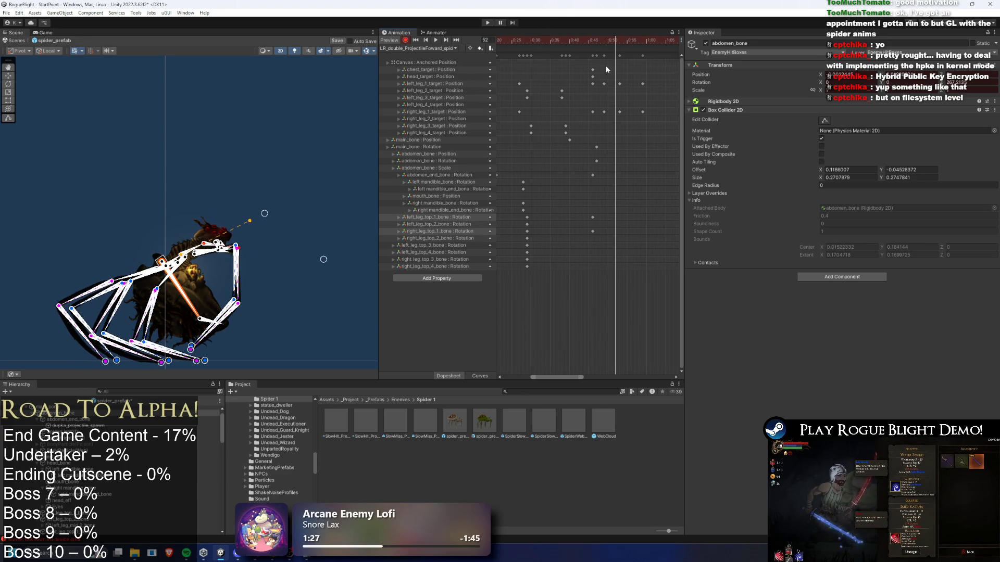
scroll(614, 75, "right", 4)
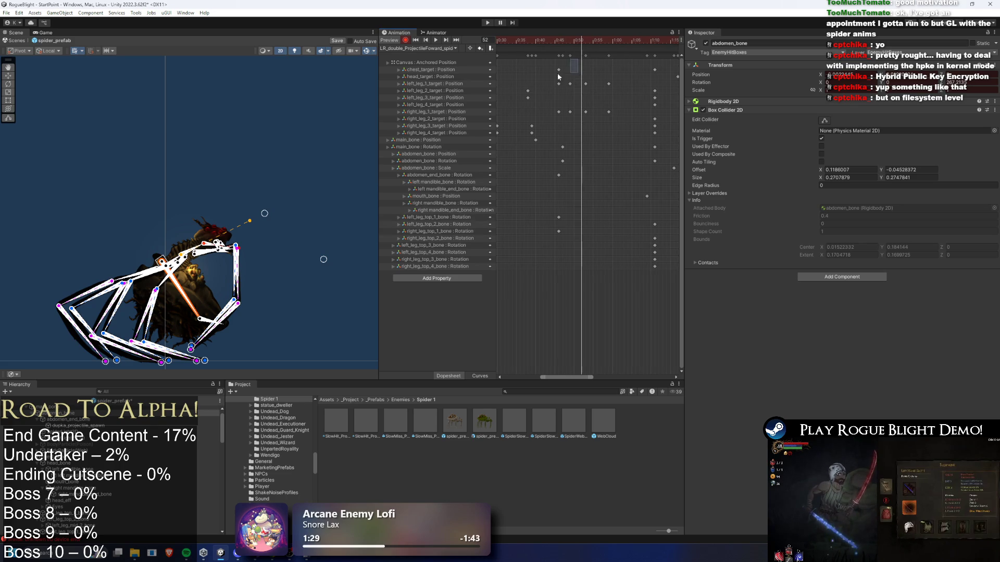
Step: Paste the 0:45 chest and head target keys at frame 71 and move head_target's key to 1:16
left_click(601, 40)
key("ctrl+v")
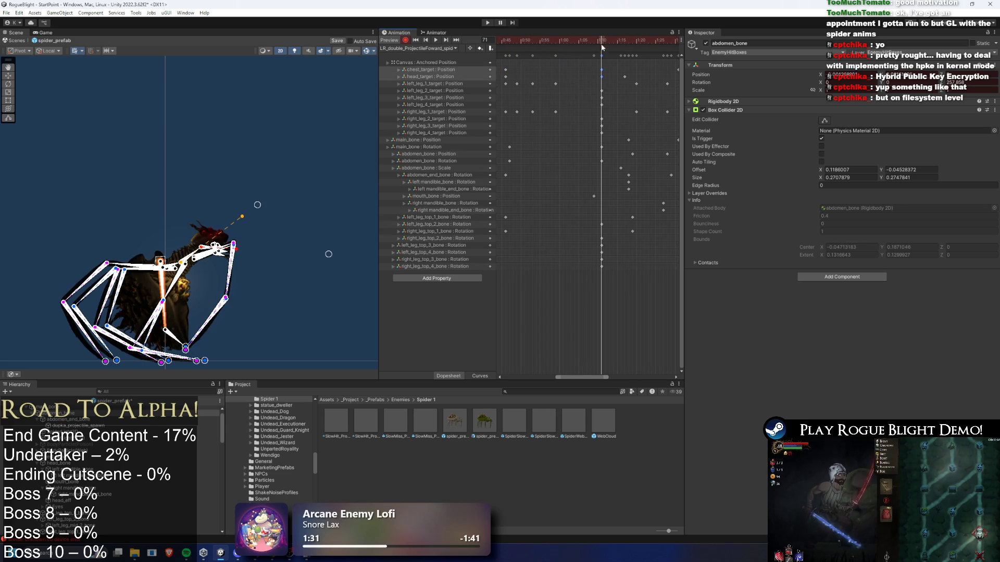
key("ctrl+z")
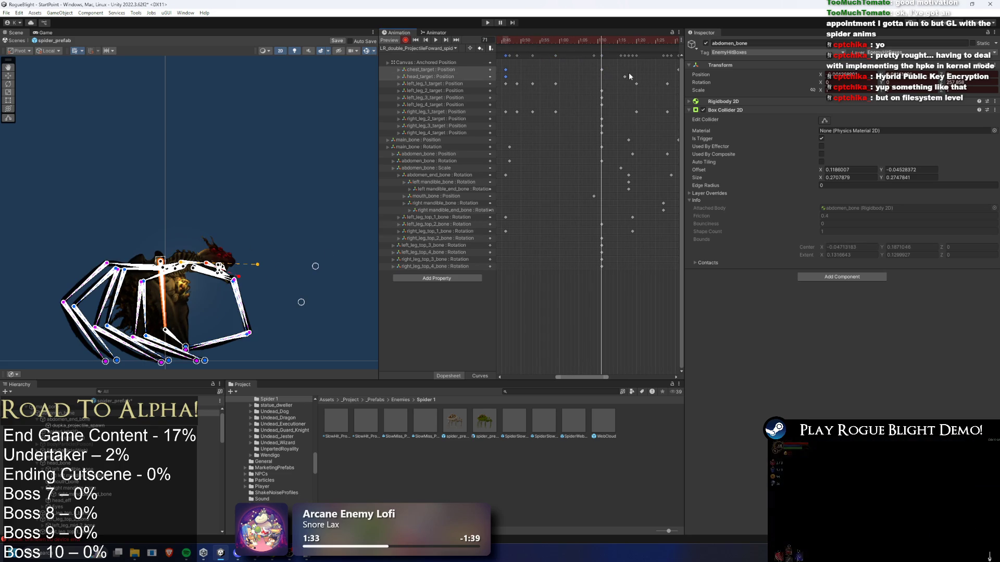
key("ctrl+v")
key("ctrl+z")
key("ctrl+v")
left_click_drag(624, 77, 622, 78)
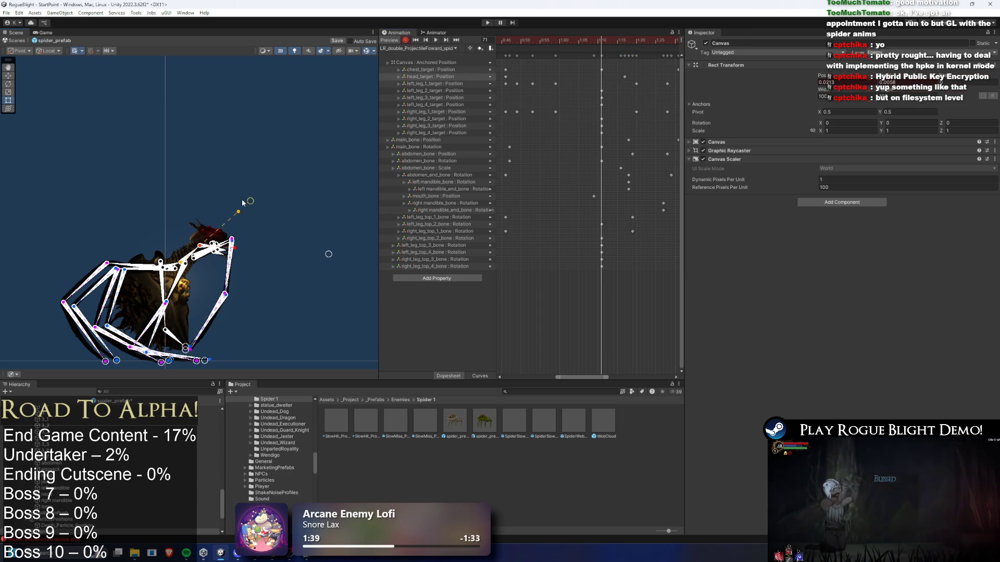
Step: Select the abdomen and main bones and preview the clip, settling on frame 65
left_click(228, 253)
scroll(177, 260, "up", 3)
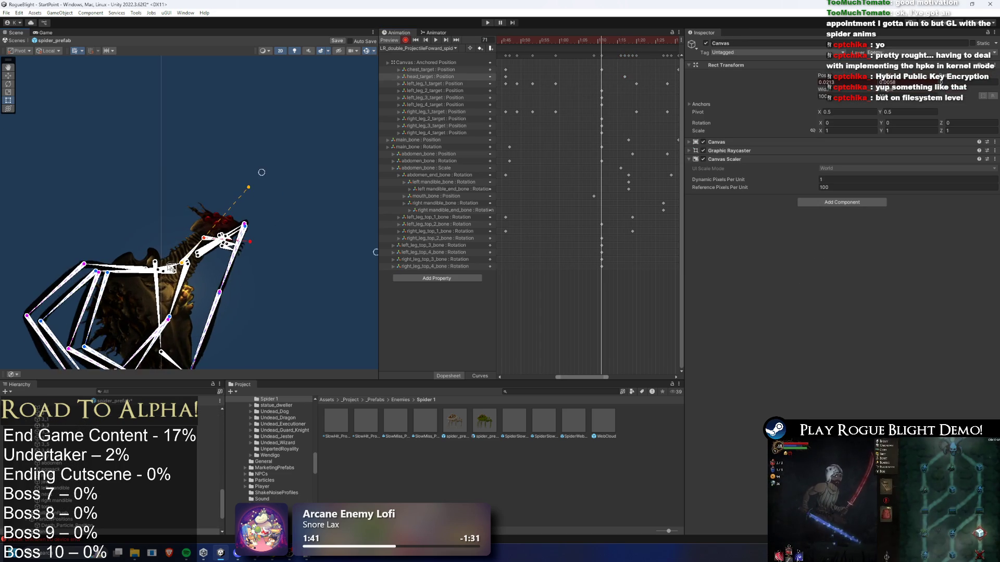
left_click(180, 269)
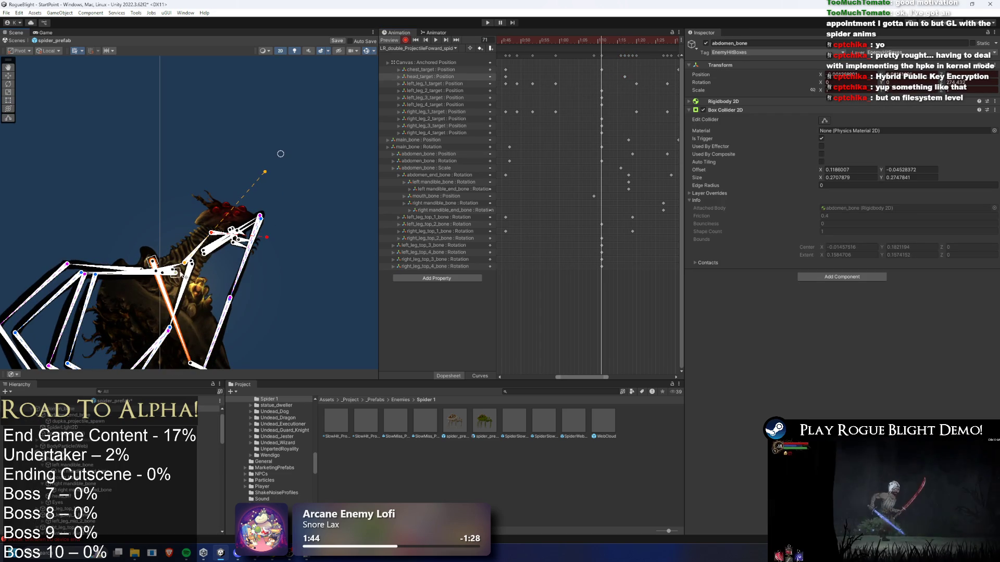
scroll(176, 269, "up", 3)
left_click(171, 254)
left_click(204, 337)
scroll(625, 111, "down", 3)
scroll(600, 91, "down", 2)
mouse_move(601, 42)
left_mouse_down()
mouse_move(574, 38)
mouse_move(643, 47)
left_mouse_up()
key("space")
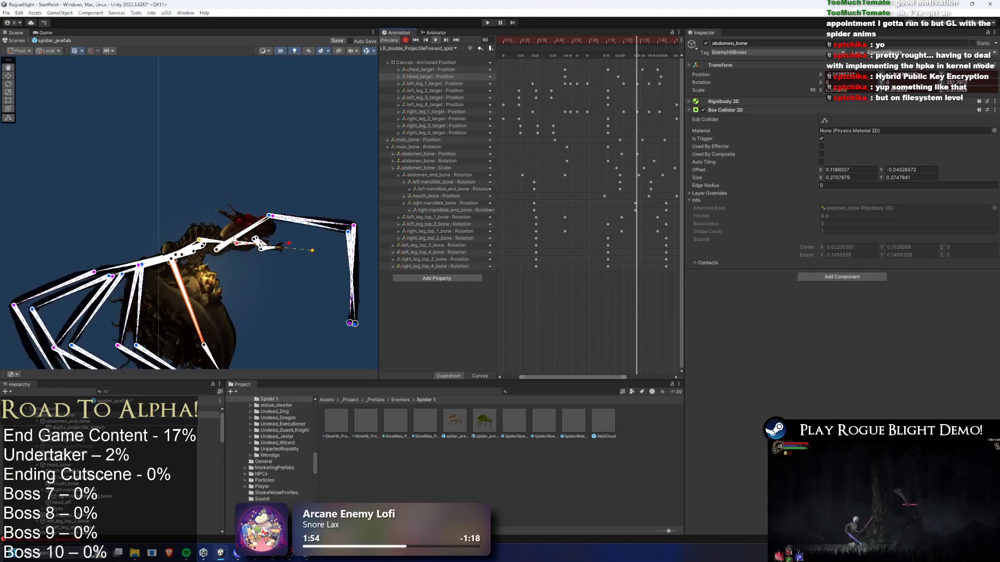
left_click_drag(597, 41, 656, 36)
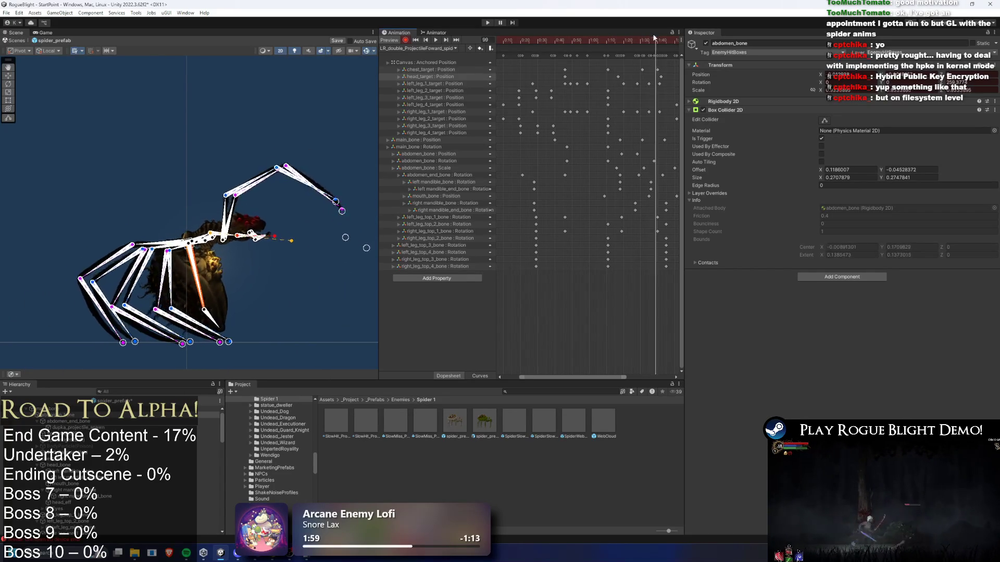
key("space")
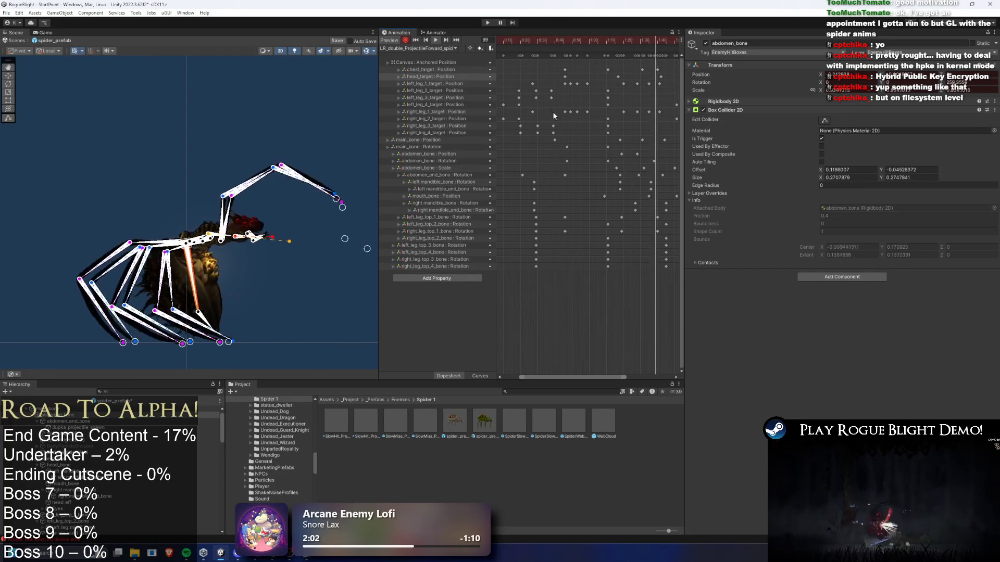
mouse_move(599, 39)
left_mouse_down()
mouse_move(588, 39)
mouse_move(599, 39)
left_mouse_up()
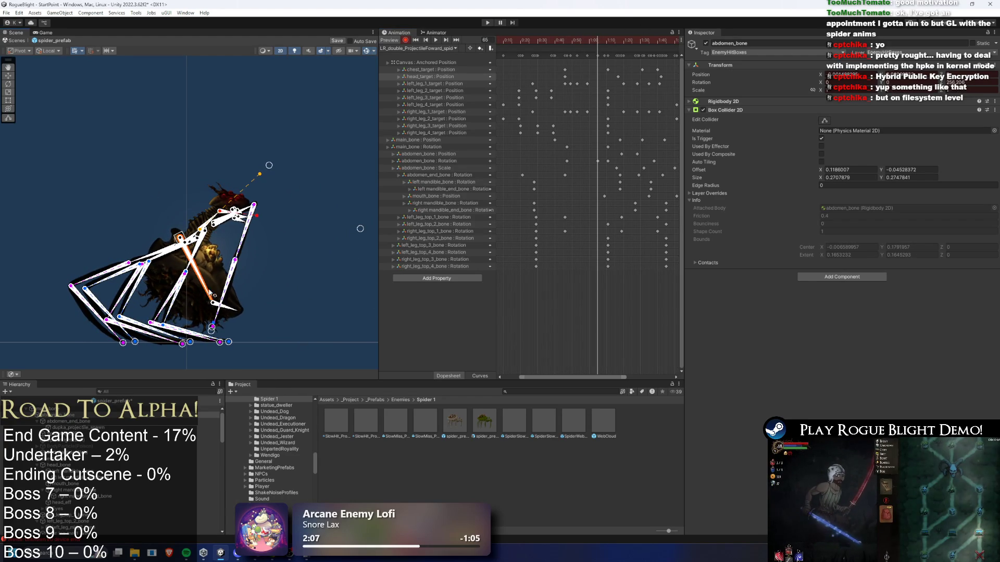
Step: Rotate the abdomen bone and push the leg targets and right front upper leg outward
scroll(171, 208, "up", 5)
mouse_move(203, 298)
left_mouse_down()
mouse_move(205, 272)
mouse_move(197, 279)
mouse_move(192, 267)
left_mouse_up()
scroll(255, 276, "up", 1)
scroll(304, 255, "down", 3)
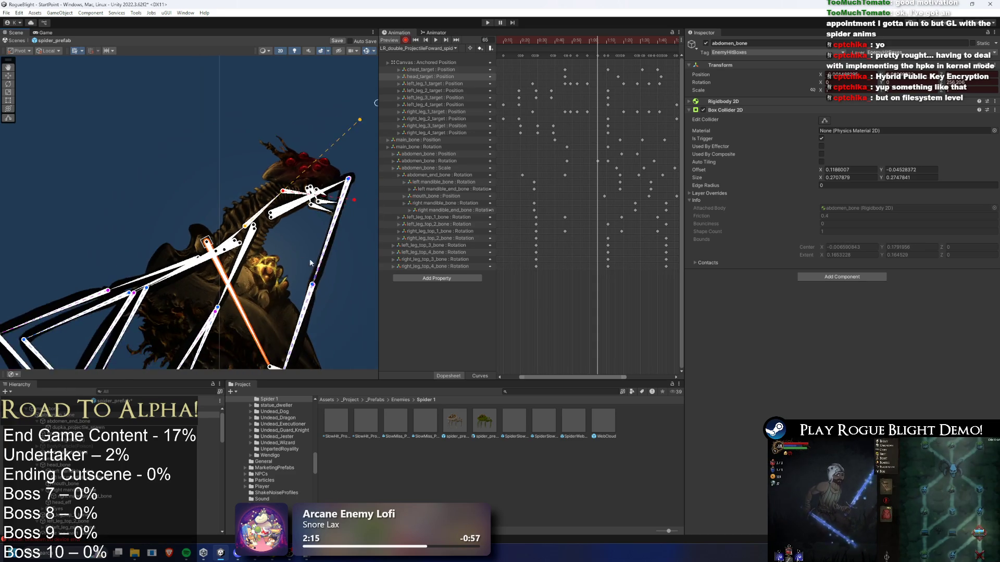
left_click_drag(182, 342, 237, 302)
left_click_drag(189, 337, 236, 296)
left_click_drag(247, 99, 257, 119)
mouse_move(600, 40)
left_mouse_down()
mouse_move(573, 39)
mouse_move(575, 83)
left_mouse_up()
left_click_drag(571, 118, 576, 114)
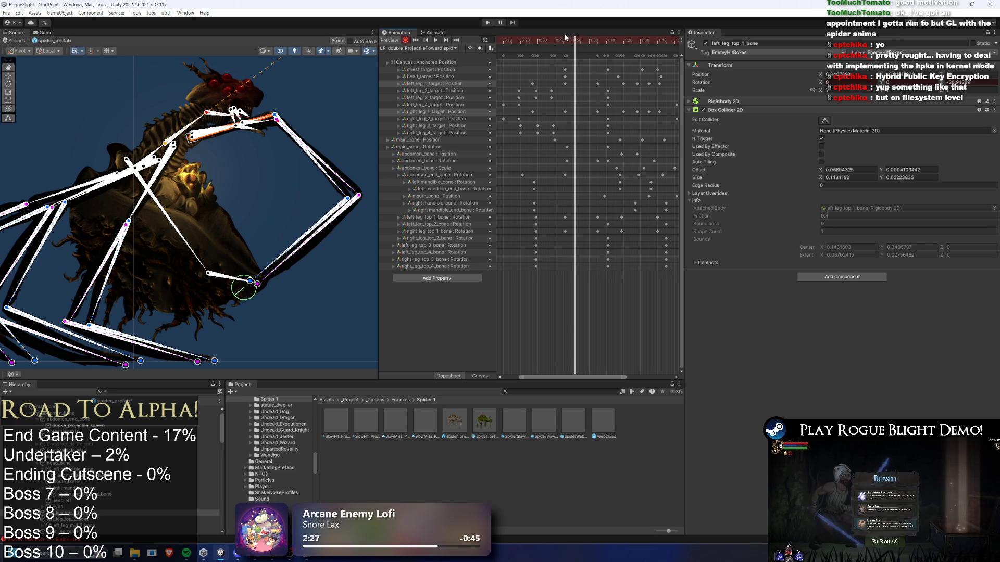
Step: Key the right leg target raised at frame 53, trying and undoing an abdomen rotation
key("period")
mouse_move(255, 291)
left_mouse_down()
mouse_move(255, 281)
mouse_move(257, 289)
left_mouse_up()
left_click(584, 40)
mouse_move(585, 40)
left_mouse_down()
mouse_move(572, 30)
mouse_move(593, 31)
left_mouse_up()
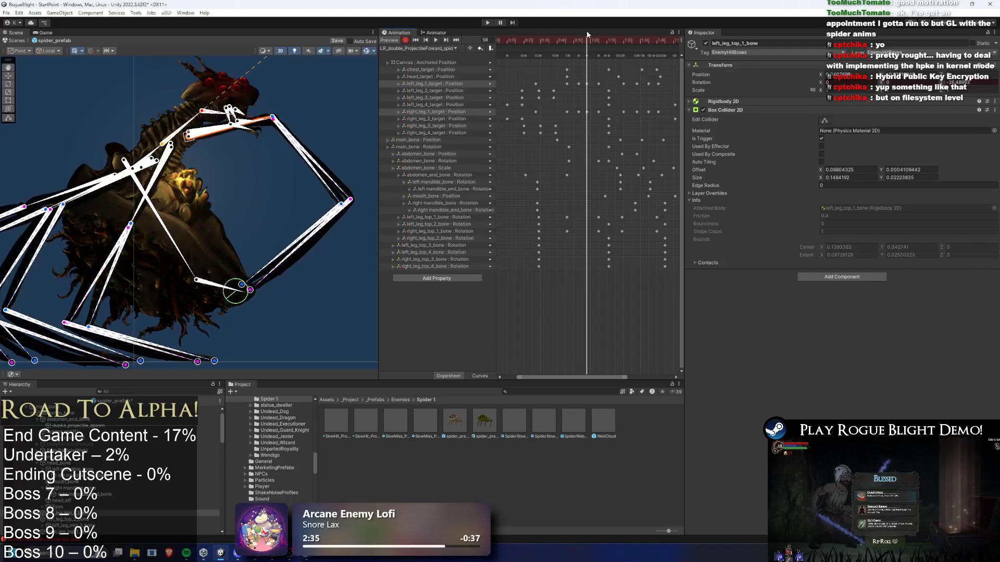
left_click_drag(171, 262, 177, 255)
key("ctrl+z")
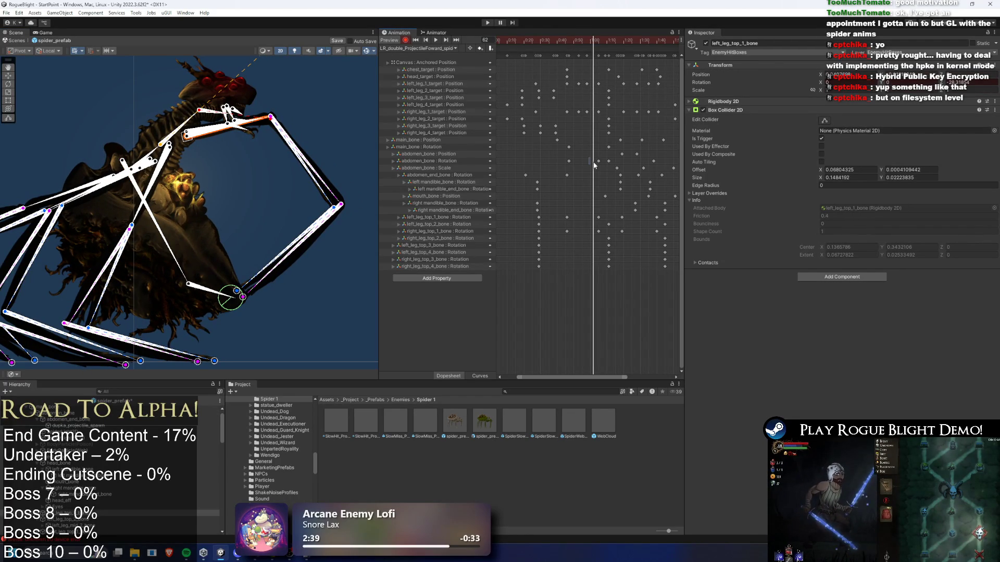
Step: Bend the abdomen end bone and pull the right leg outward at frame 71, then lift the lower leg at 65
left_click_drag(584, 40, 608, 39)
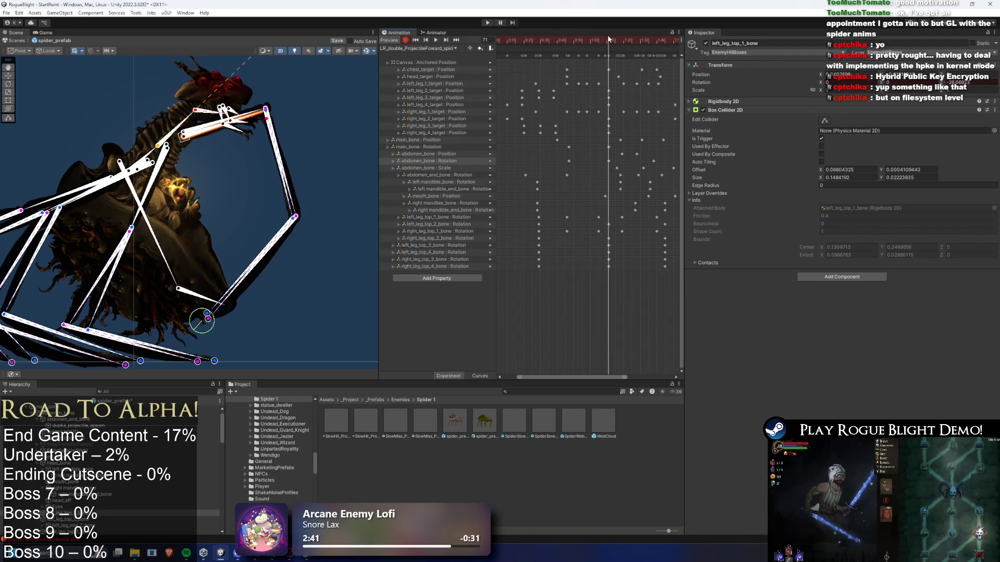
left_click_drag(203, 296, 231, 277)
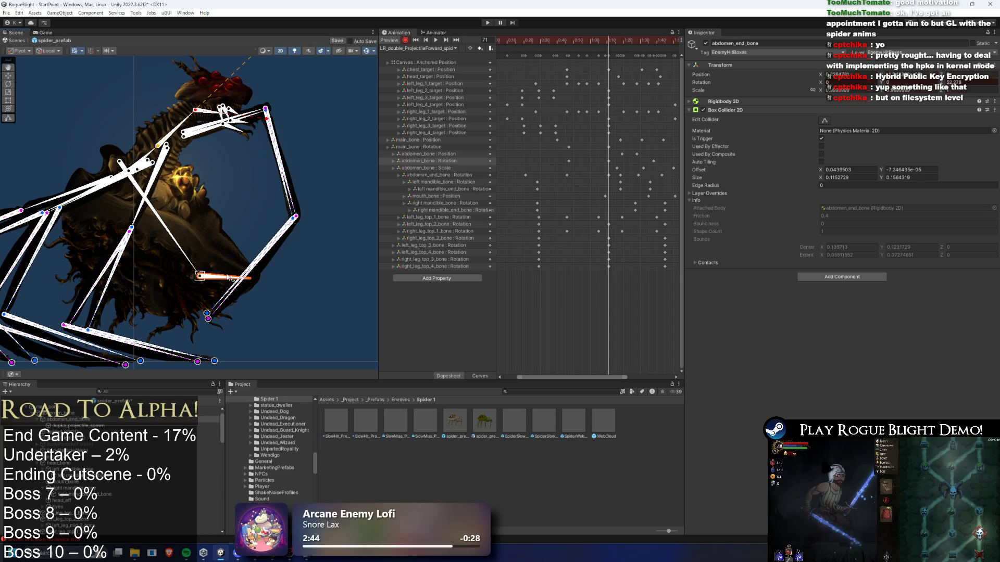
left_click_drag(207, 318, 253, 280)
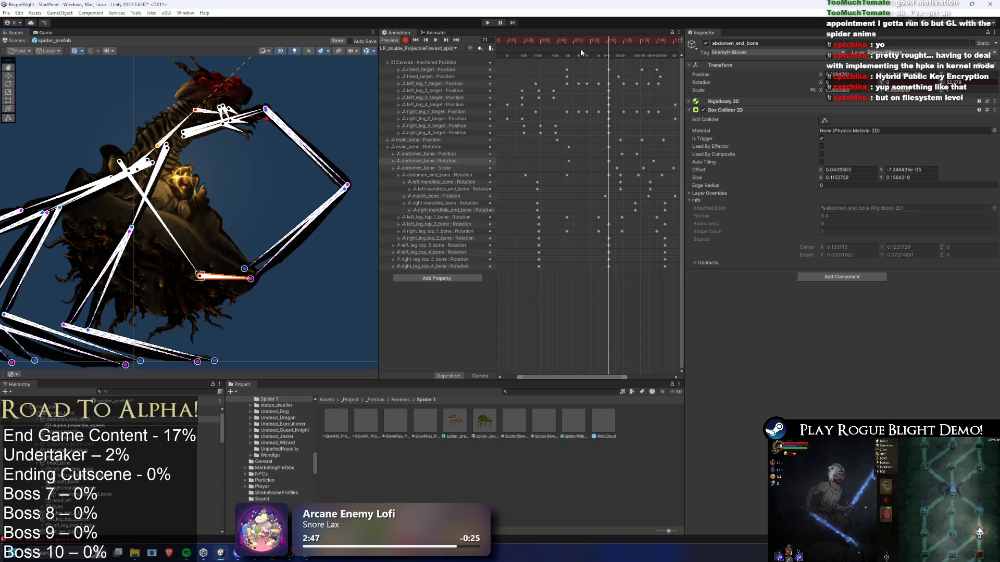
mouse_move(598, 40)
left_mouse_down()
mouse_move(589, 39)
mouse_move(597, 39)
left_mouse_up()
left_click(264, 275)
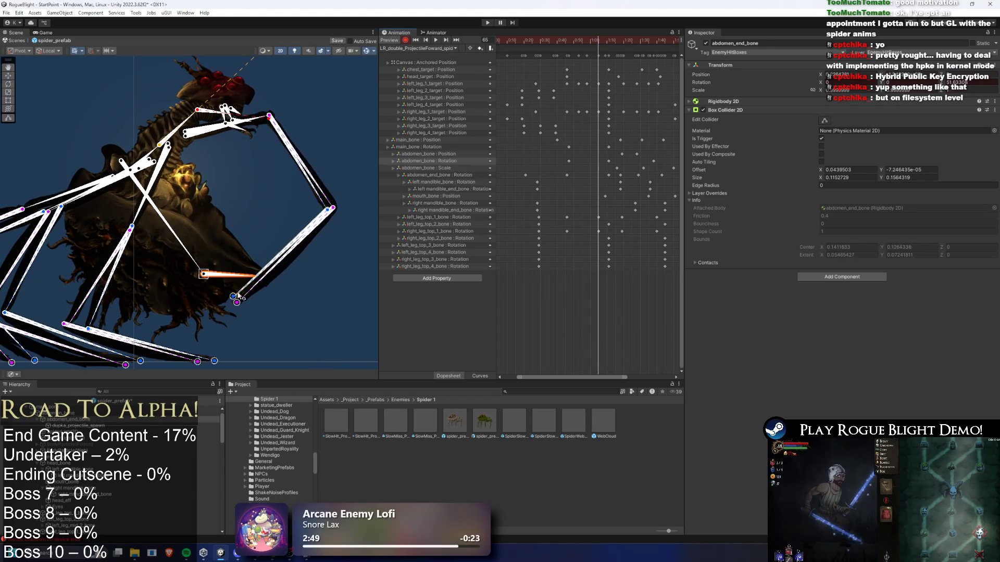
mouse_move(232, 297)
left_mouse_down()
mouse_move(249, 270)
mouse_move(257, 285)
mouse_move(261, 278)
left_mouse_up()
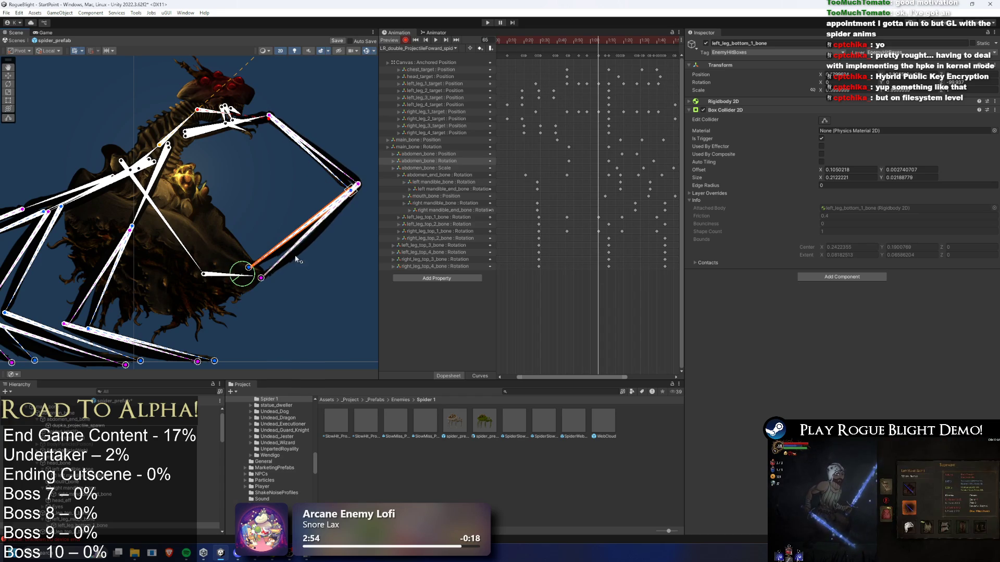
Step: Re-key the leg target at frames 54 and 60, then preview the clip
left_click_drag(589, 73, 576, 110)
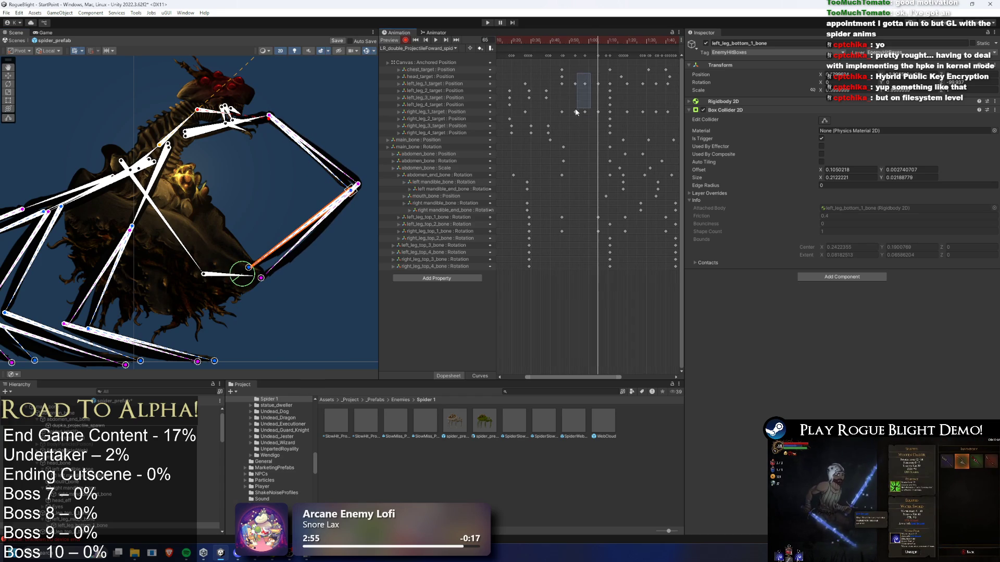
left_click(576, 40)
mouse_move(265, 280)
left_mouse_down()
mouse_move(269, 270)
mouse_move(253, 270)
left_mouse_up()
left_click(584, 40)
left_click_drag(589, 79, 572, 112)
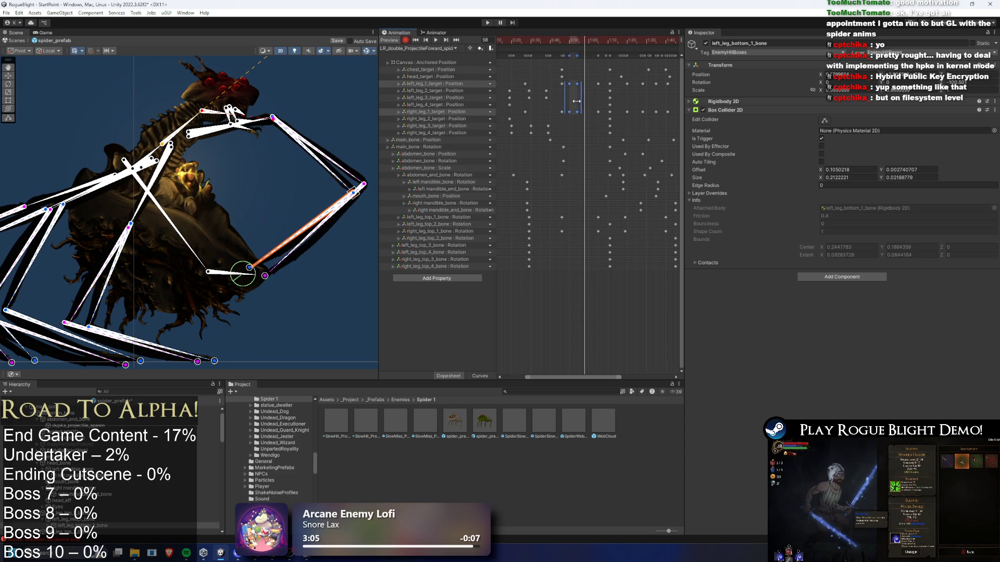
left_click(588, 40)
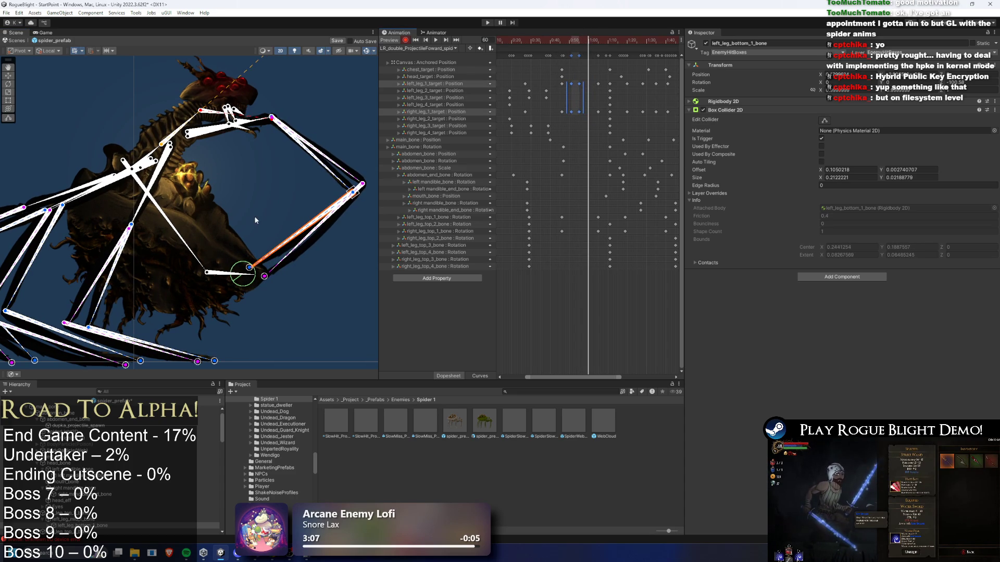
mouse_move(267, 276)
left_mouse_down()
mouse_move(246, 277)
mouse_move(257, 277)
left_mouse_up()
left_click(594, 40)
key("space")
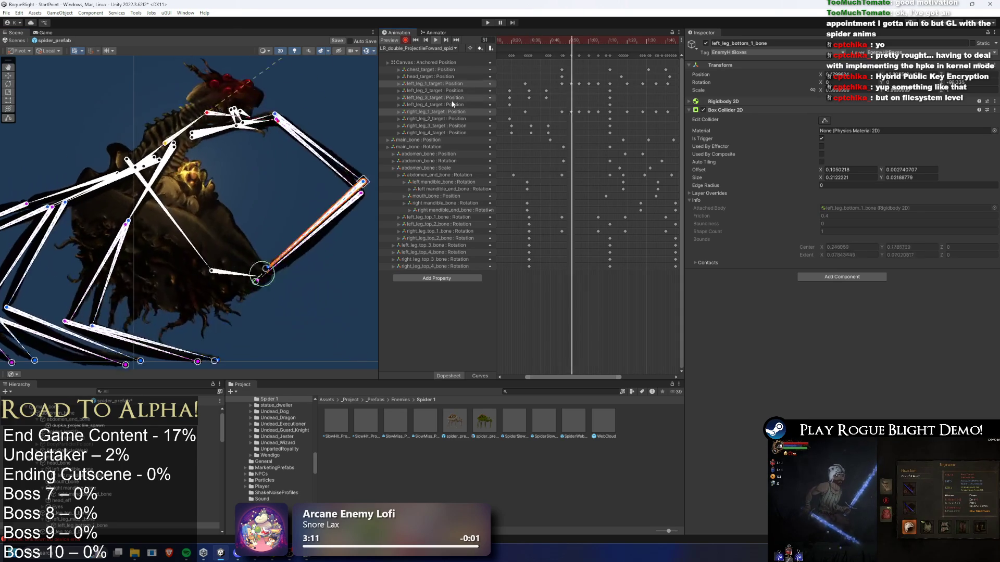
key("space")
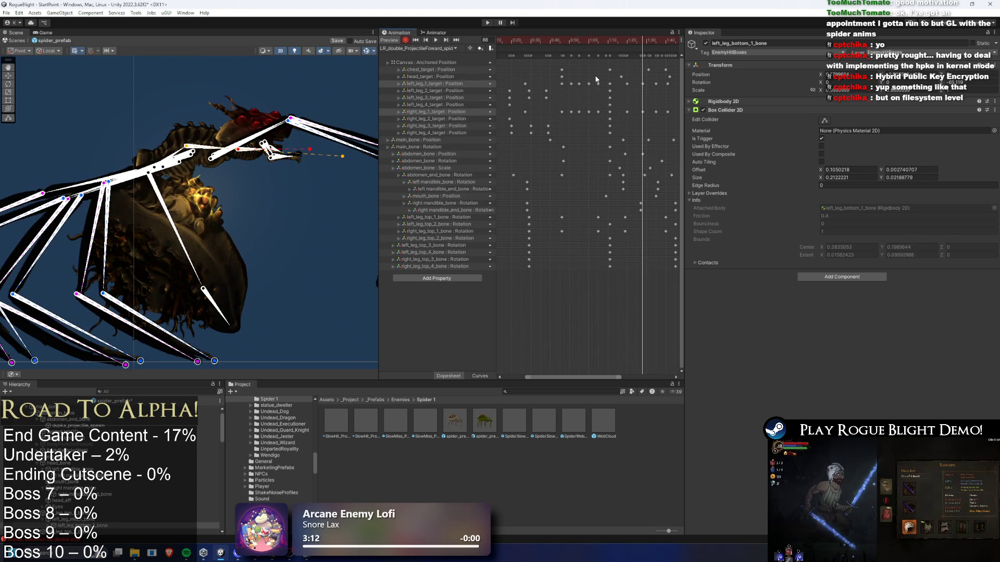
left_click_drag(602, 78, 594, 113)
Step: Delete one pair of first-leg target keys and spread the remaining keys later in time
key("Delete")
mouse_move(603, 79)
left_mouse_down()
mouse_move(567, 123)
mouse_move(593, 83)
left_mouse_up()
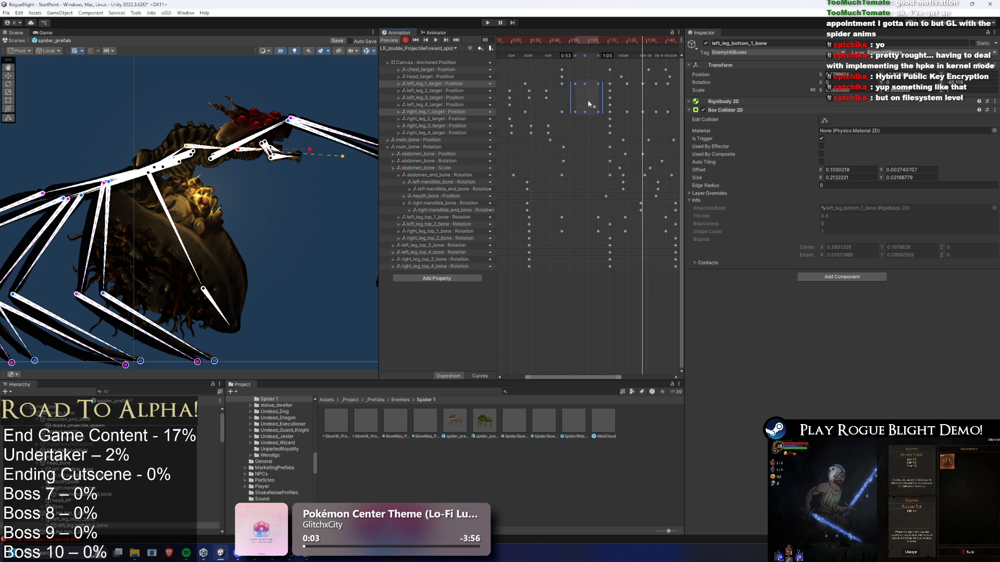
left_click(571, 42)
left_click_drag(571, 42, 600, 39)
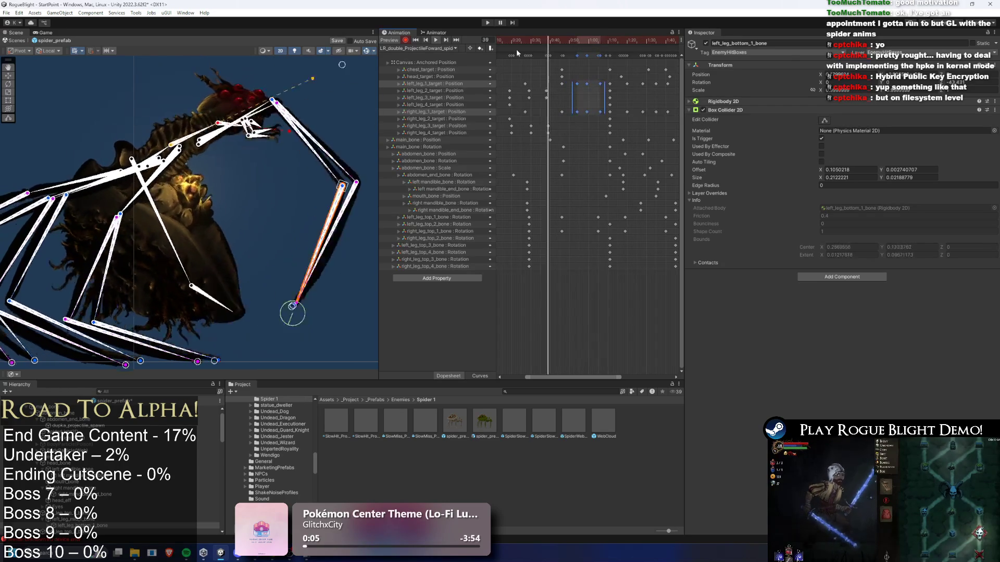
left_click(638, 40)
left_click(596, 70)
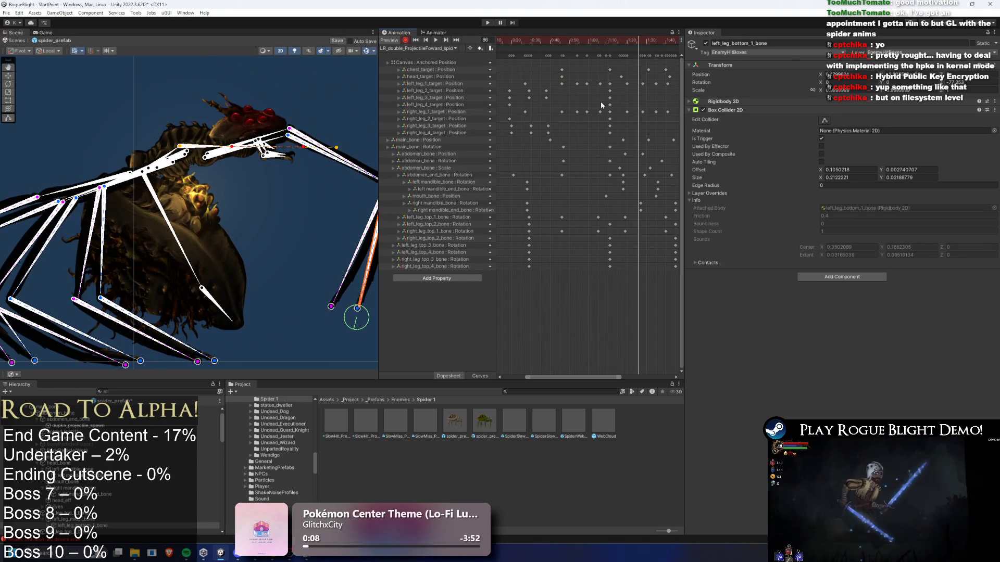
mouse_move(595, 77)
left_mouse_down()
mouse_move(575, 115)
mouse_move(600, 98)
left_mouse_up()
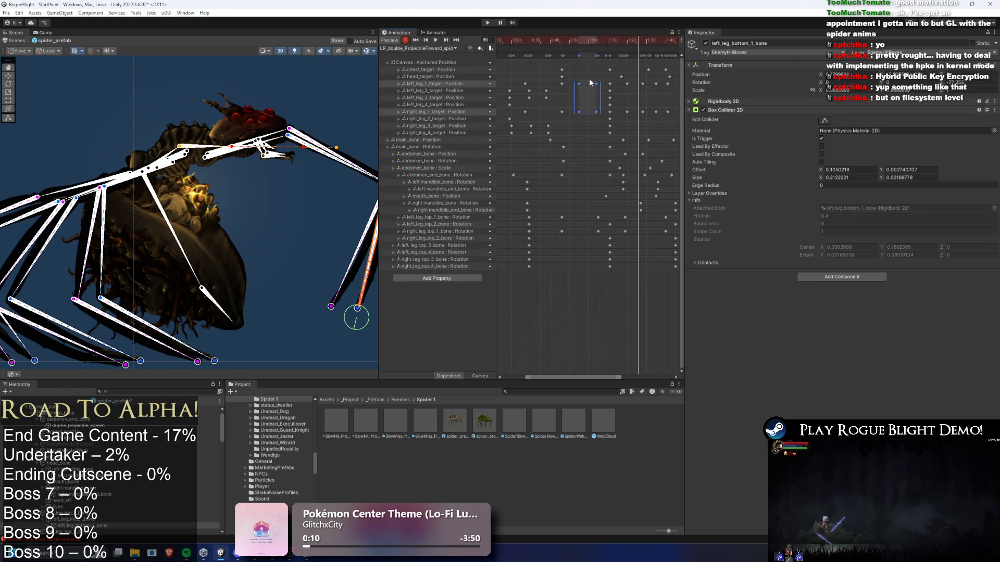
Step: Pull the right front leg target up and outward around frame 75, previewing through frame 80
left_click(544, 39)
left_click_drag(590, 40, 626, 39)
left_click_drag(171, 336, 241, 293)
left_click_drag(170, 333, 238, 281)
scroll(629, 86, "up", 3)
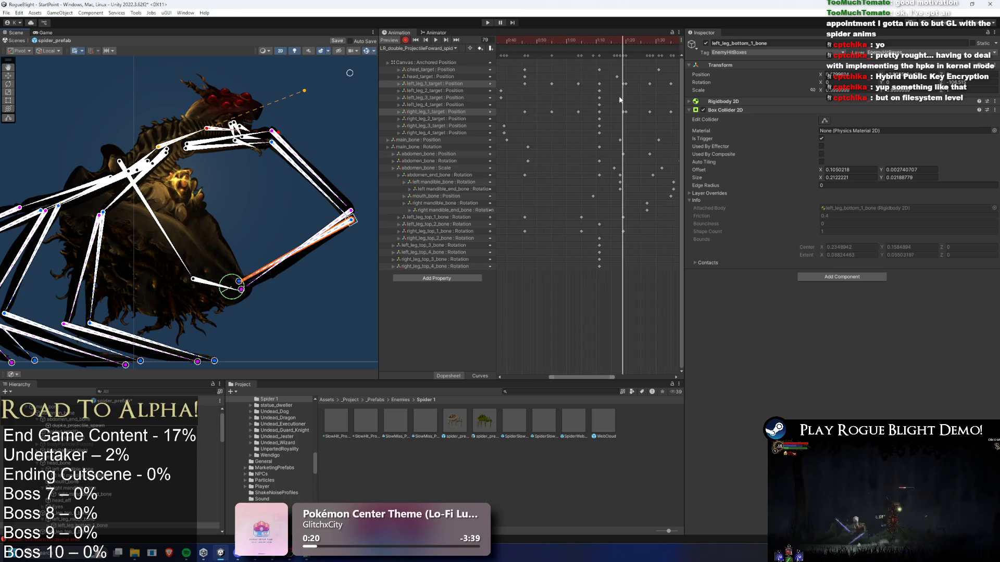
key("space")
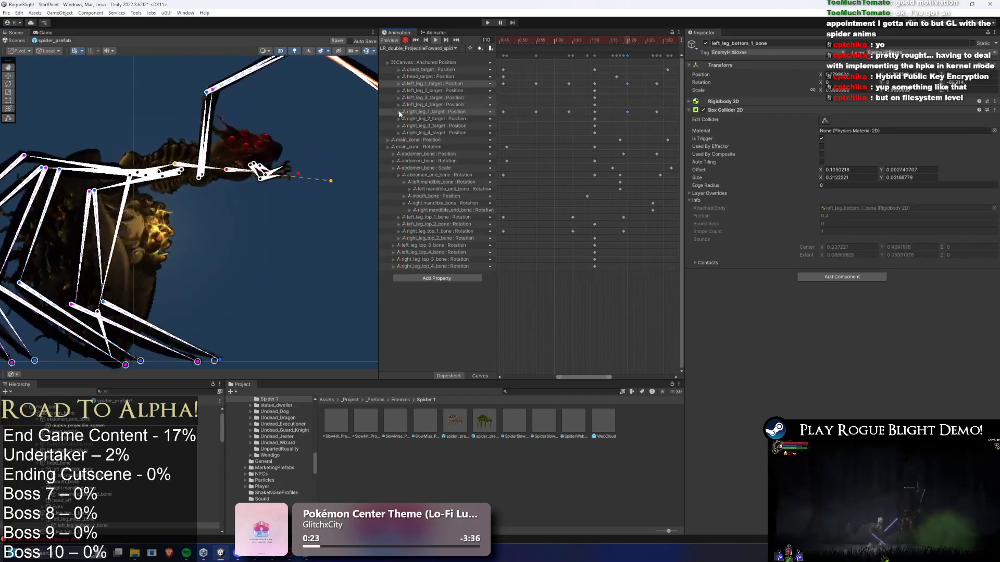
mouse_move(603, 40)
left_mouse_down()
mouse_move(639, 30)
mouse_move(627, 30)
left_mouse_up()
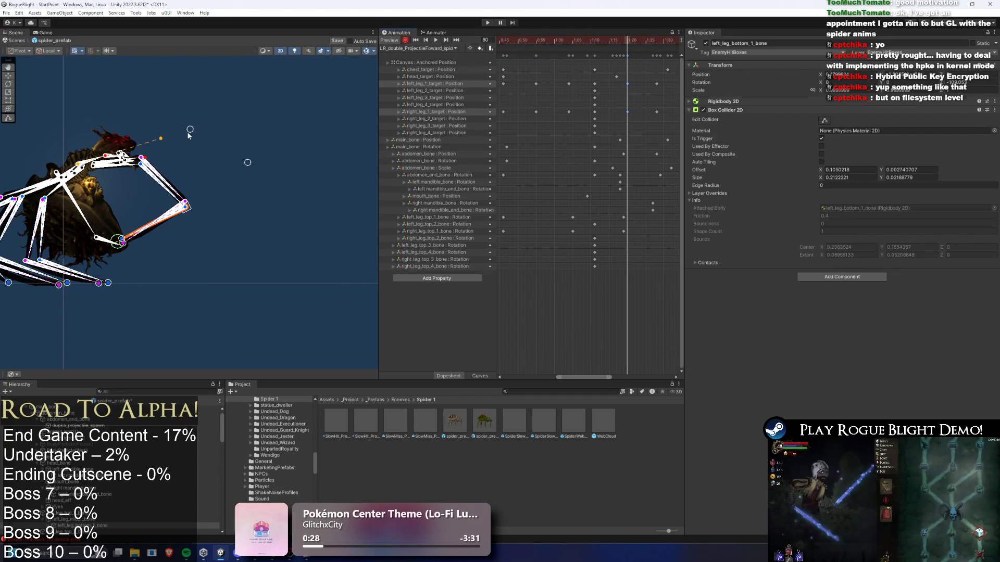
Step: Nudge the head target, then select the head_target position key at frame 88
left_click(253, 160)
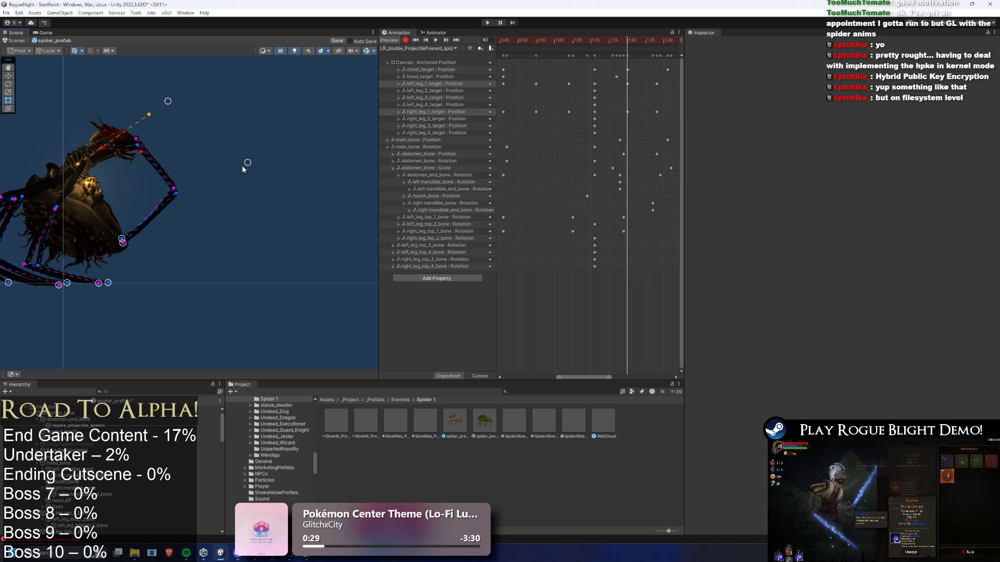
left_click_drag(228, 99, 249, 123)
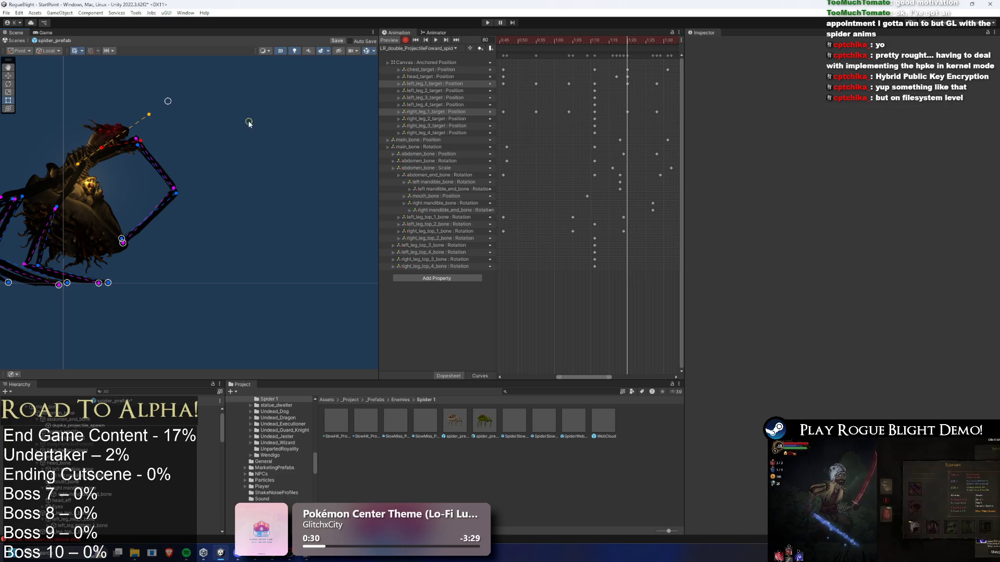
left_click(87, 208)
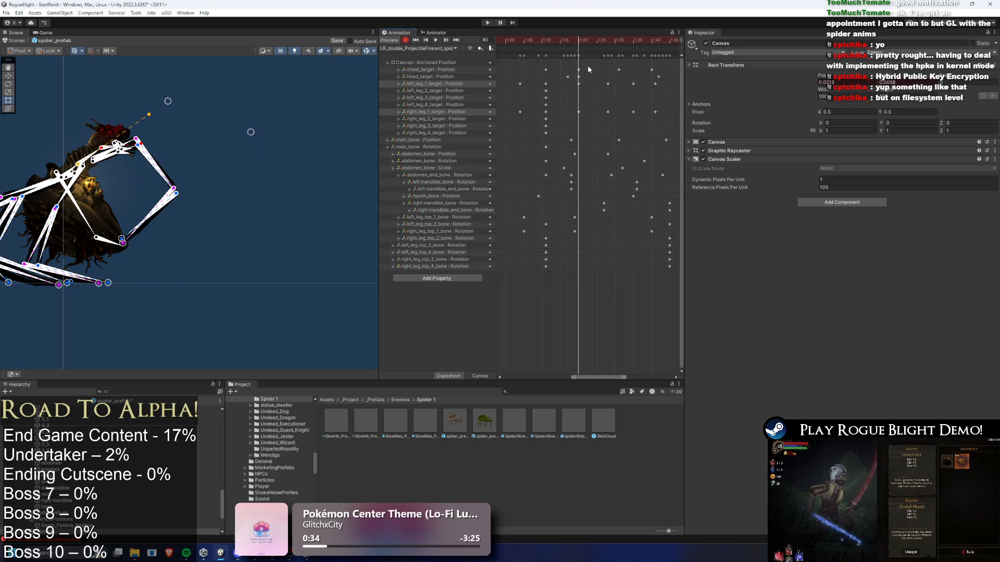
left_click(579, 78)
left_click_drag(577, 42, 608, 45)
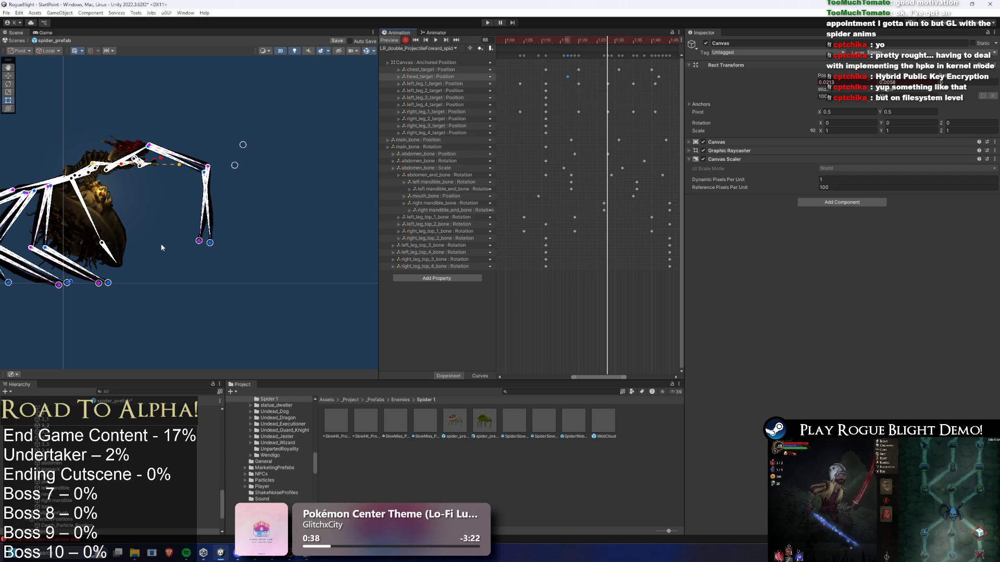
Step: Raise the right leg target, tilt abdomen_end_bone right, and lift the front leg and body
left_click_drag(211, 242, 233, 226)
left_click_drag(90, 258, 155, 220)
left_click_drag(246, 171, 232, 126)
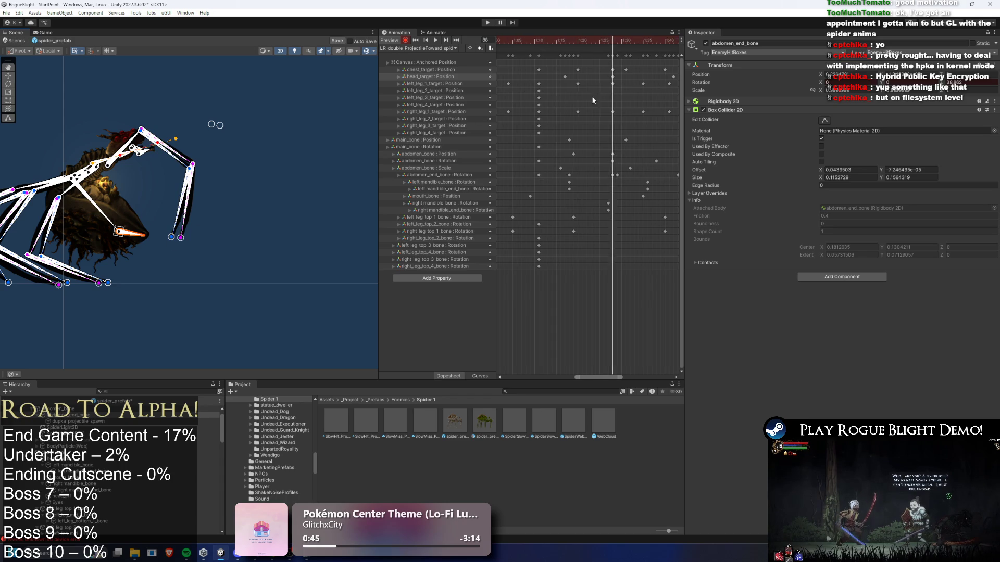
scroll(599, 99, "up", 3)
Step: Shift the chest_target key later and the abdomen_end_bone key to 1:29, then preview around frames 97–112
left_click_drag(613, 70, 630, 70)
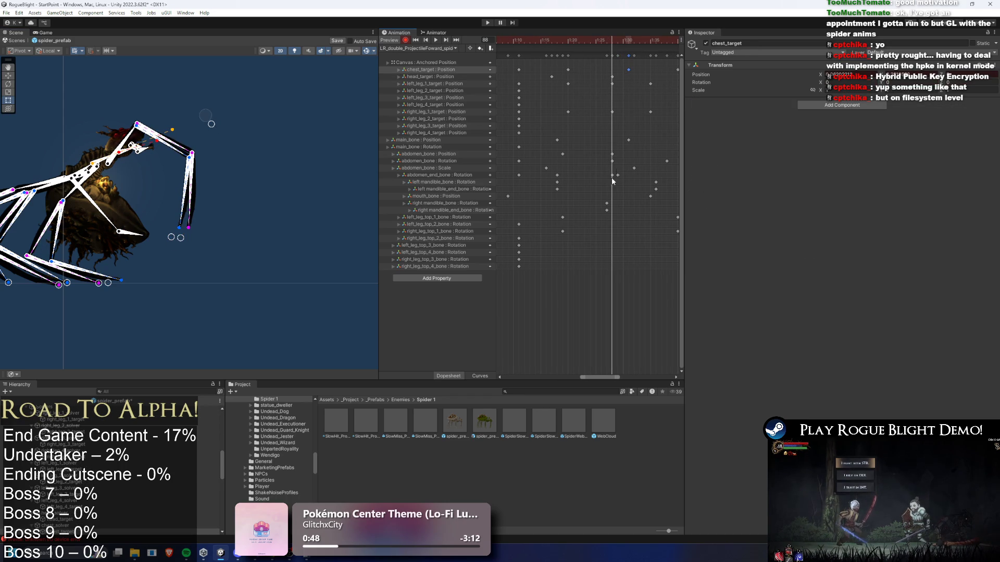
left_click_drag(613, 175, 618, 176)
left_click_drag(524, 42, 582, 40)
key("space")
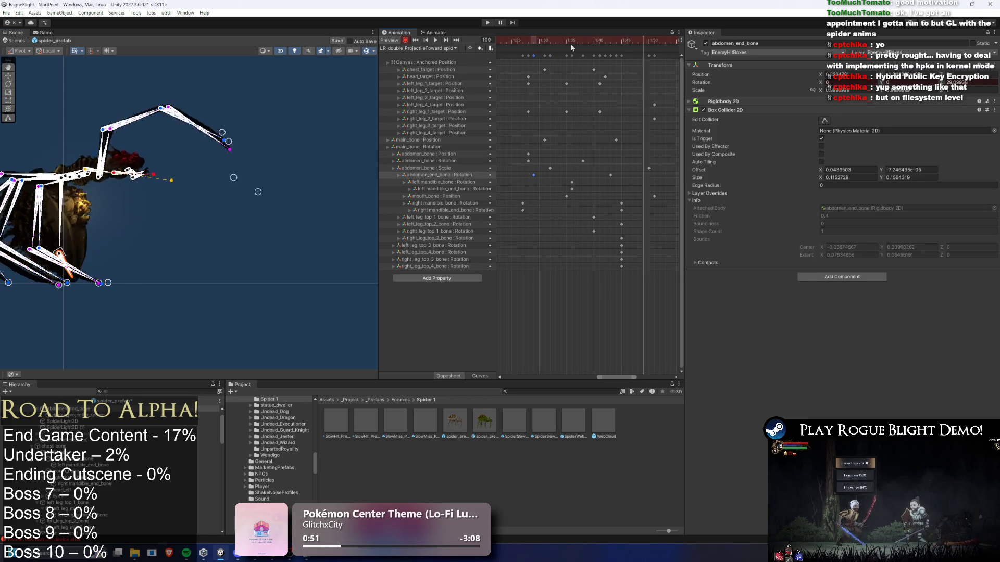
left_click(224, 274)
mouse_move(607, 39)
left_mouse_down()
mouse_move(650, 38)
mouse_move(607, 37)
mouse_move(628, 39)
left_mouse_up()
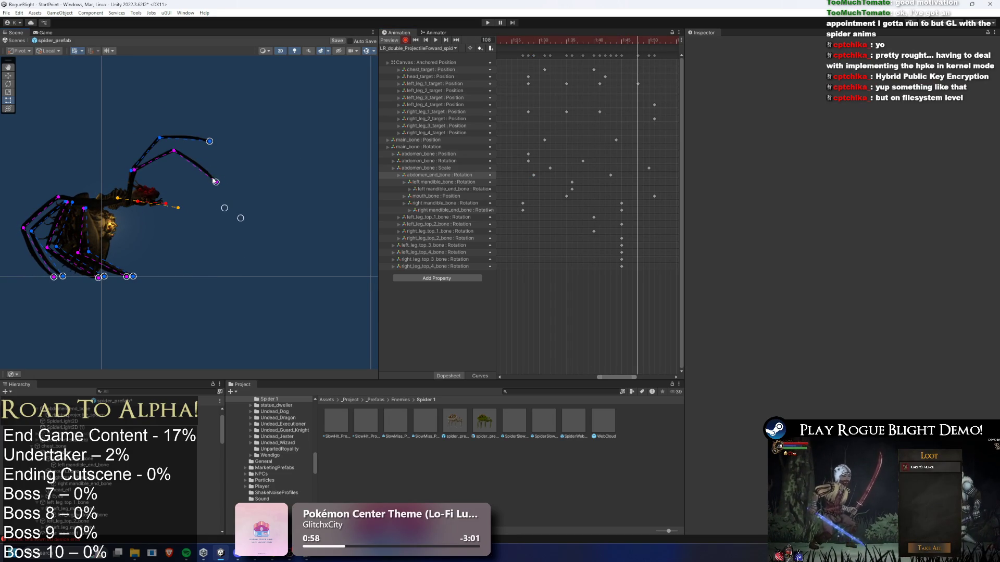
key("space")
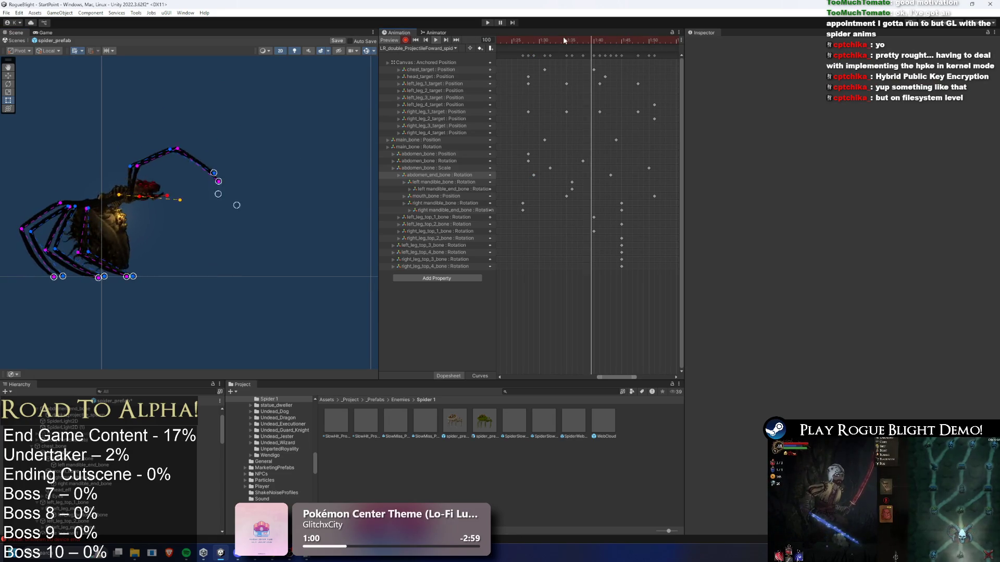
Step: Move both first-leg target keys onto the playhead and re-key the left leg target at frame 106
left_click_drag(642, 80, 638, 113)
left_click_drag(638, 111, 628, 113)
key("space")
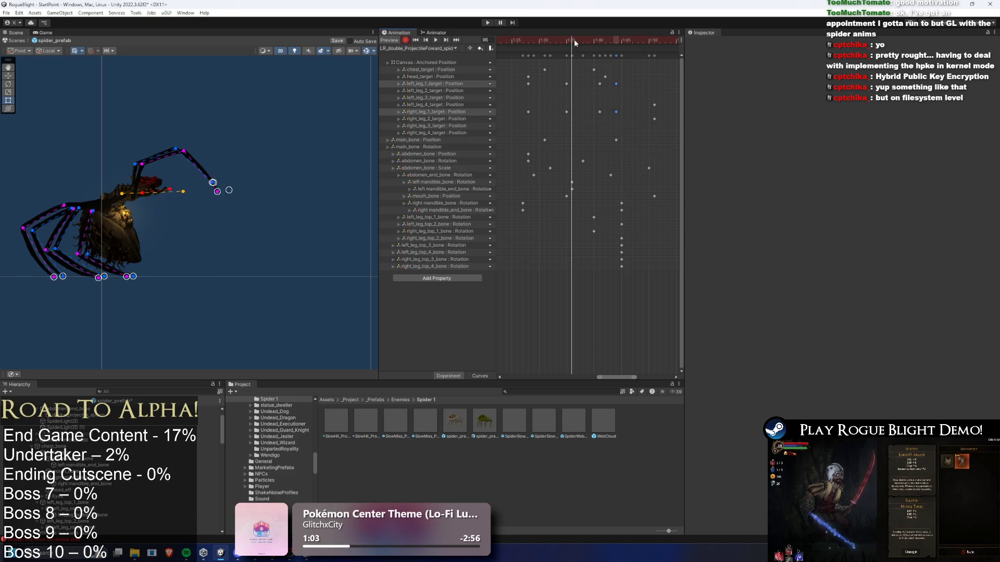
left_click_drag(626, 80, 610, 116)
left_click_drag(602, 38, 626, 39)
left_click_drag(218, 173, 219, 172)
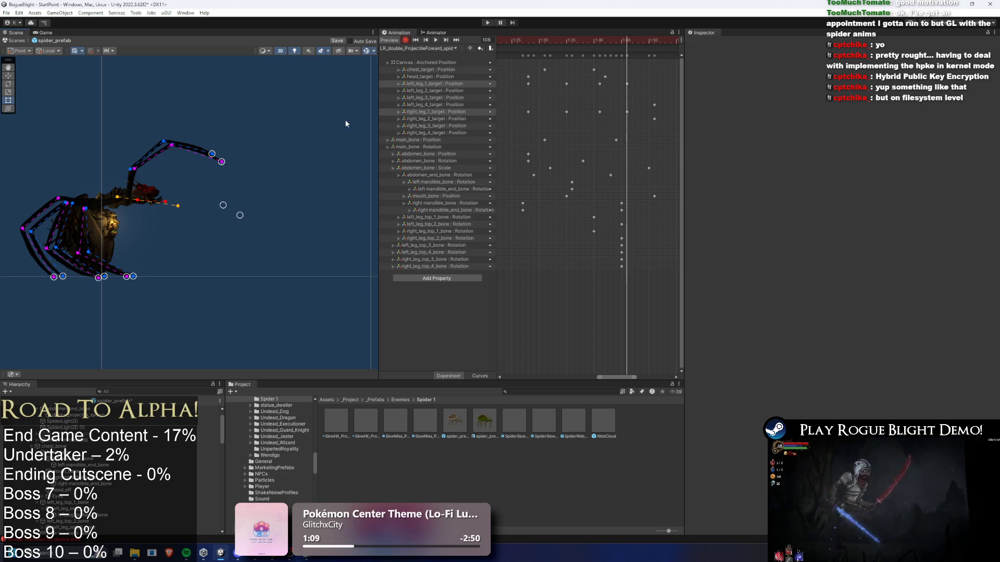
key("space")
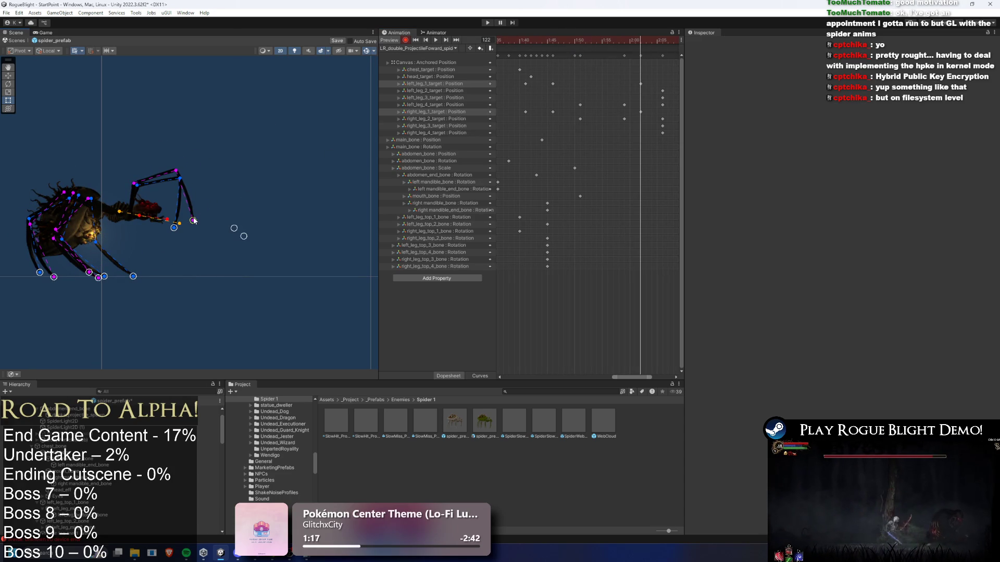
Step: Preview the end of the clip around frames 130–133
left_click_drag(555, 39, 614, 36)
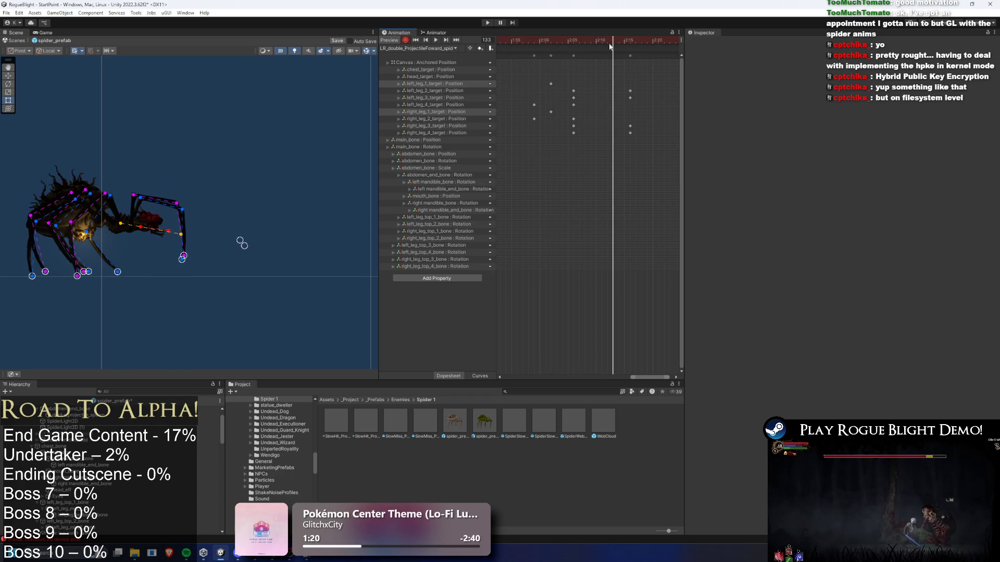
scroll(554, 86, "right", 5)
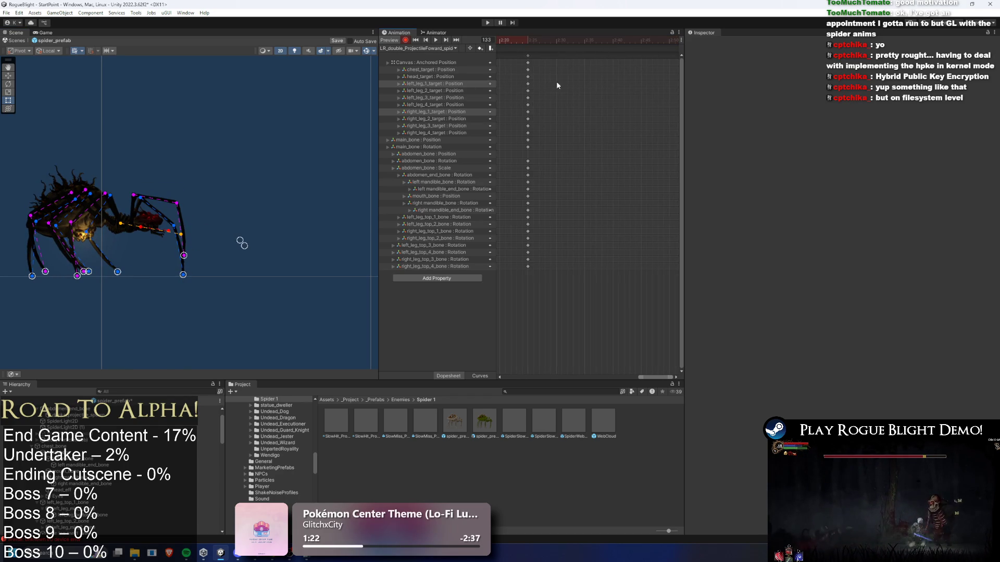
key("space")
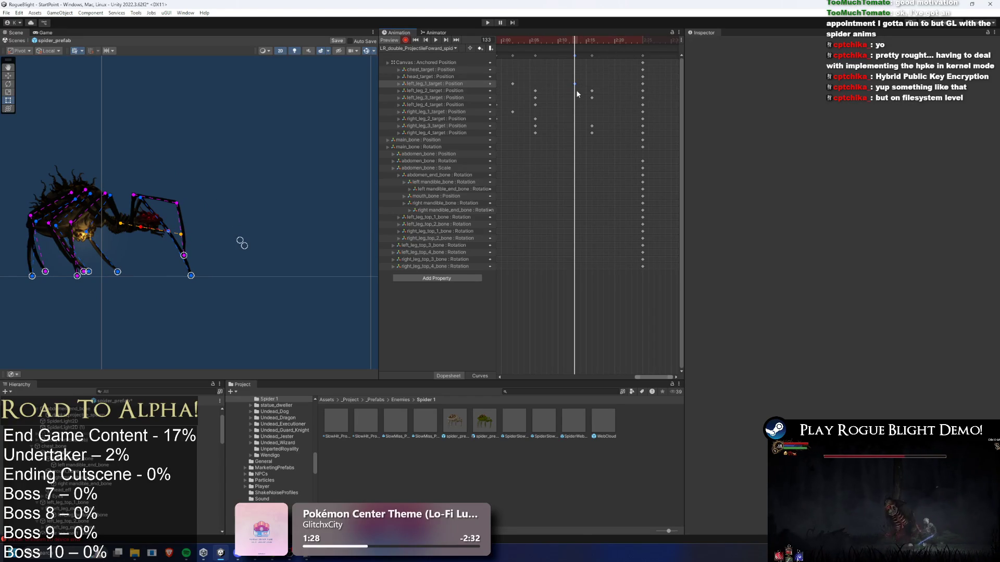
left_click_drag(544, 41, 558, 42)
scroll(124, 194, "up", 2)
Step: Select left_leg_top_1_bone for its end-of-clip key, then preview with the bone overlays hidden
left_click(151, 207)
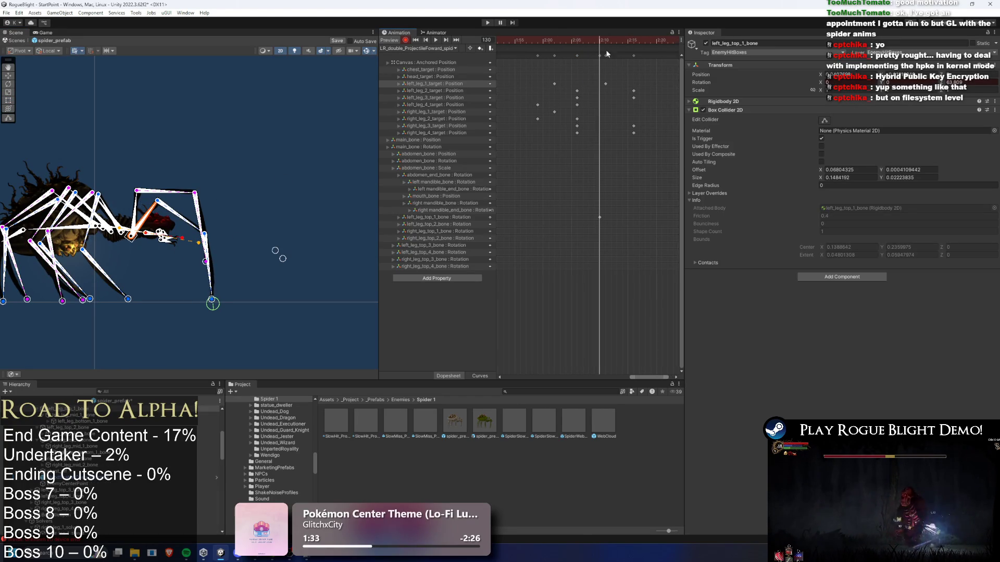
left_click(435, 39)
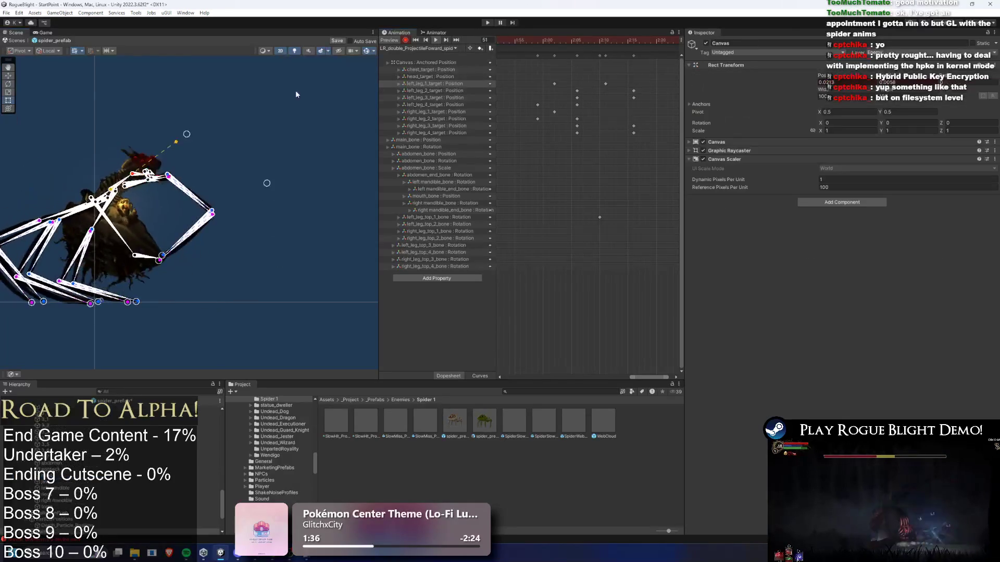
left_click(365, 51)
scroll(241, 129, "down", 2)
scroll(598, 126, "down", 3)
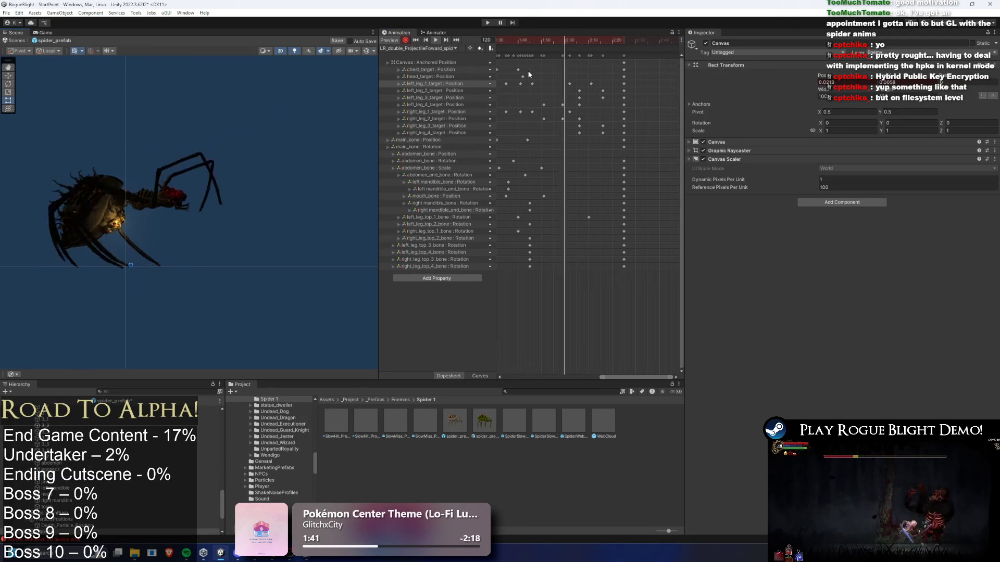
scroll(568, 87, "down", 2)
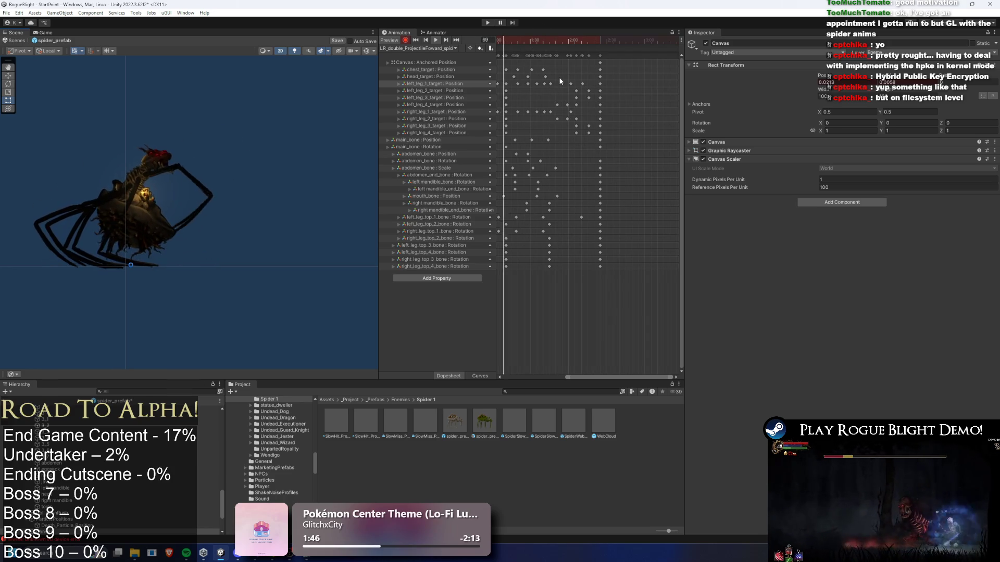
Step: Return to frame 46, turn the bone overlays back on, and select right_leg_top_2_bone
left_click_drag(519, 37, 515, 41)
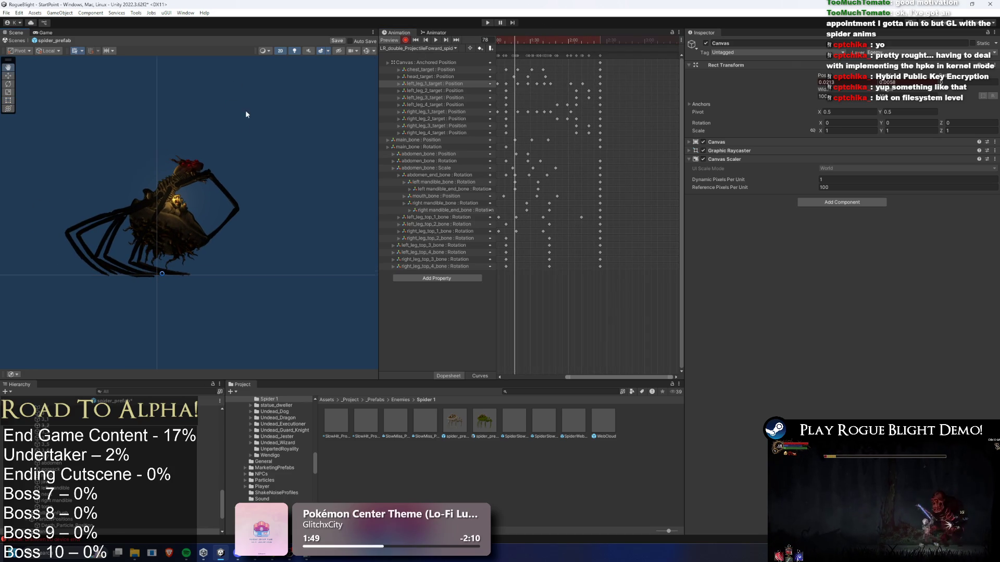
left_click(174, 234)
scroll(581, 38, "down", 3)
left_click_drag(581, 39, 569, 39)
left_click(369, 50)
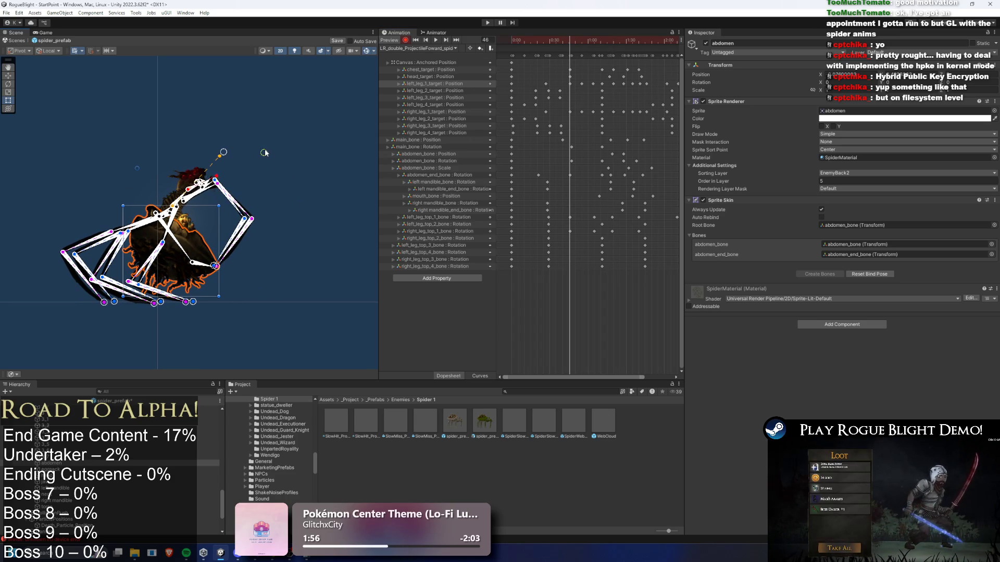
scroll(189, 198, "up", 3)
left_click(160, 235)
Step: Try a right_leg_top_2_bone rotation at frame 50, then undo it
left_click(156, 235)
scroll(572, 140, "up", 3)
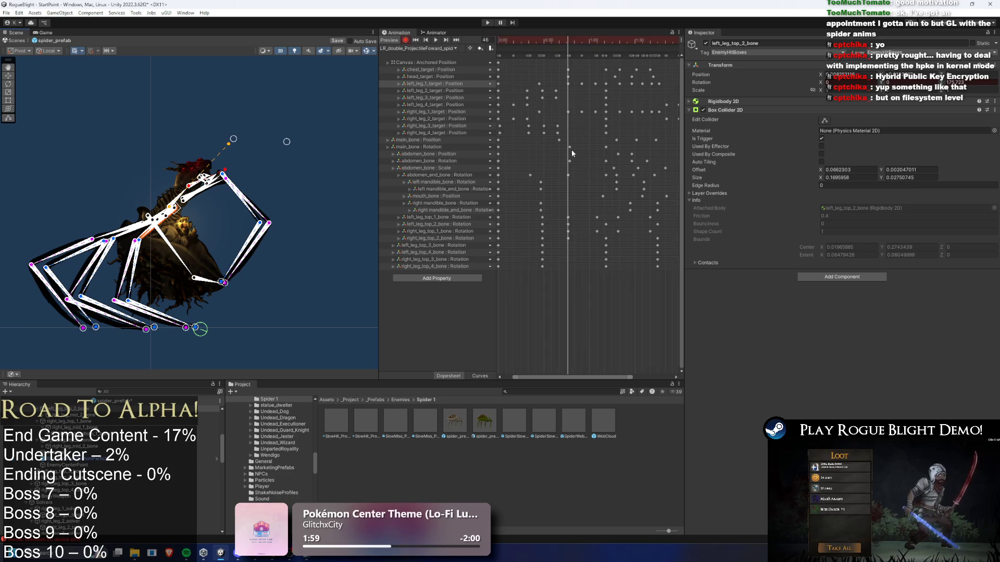
mouse_move(557, 43)
left_mouse_down()
mouse_move(531, 41)
mouse_move(585, 37)
left_mouse_up()
left_click_drag(158, 237, 156, 239)
key("ctrl+z")
key("ctrl+z")
key("ctrl+z")
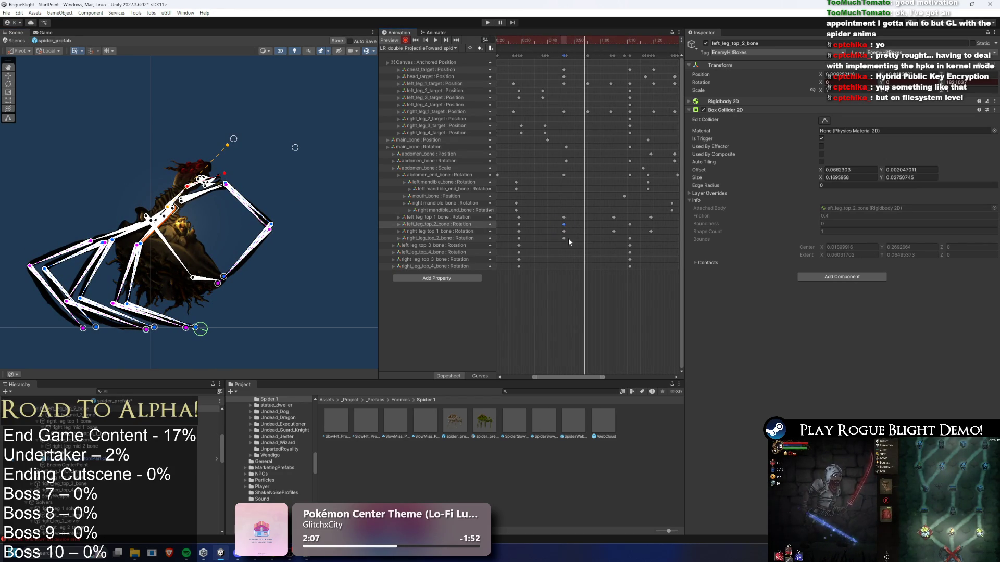
key("ctrl+z")
key("ctrl+z")
key("ctrl+z")
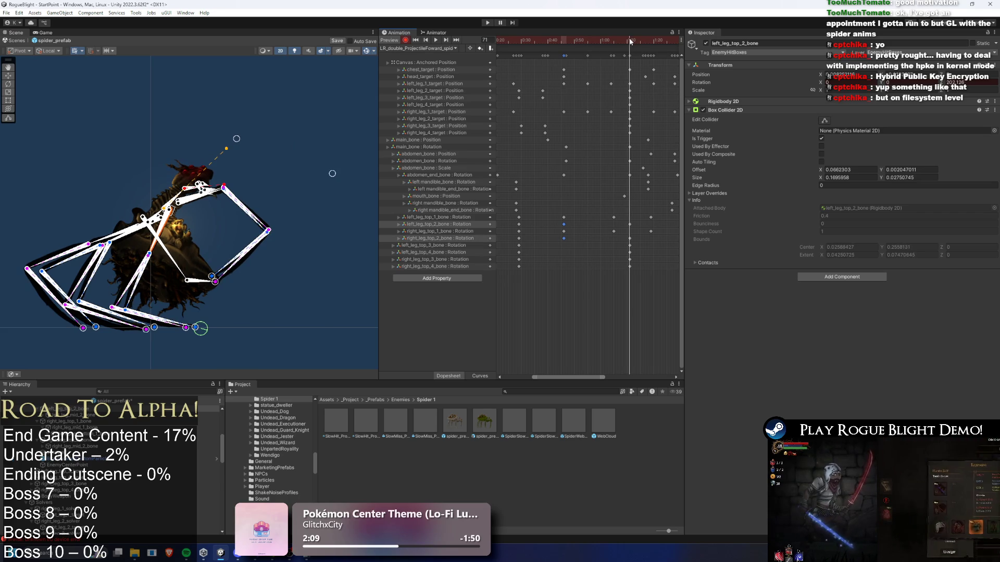
Step: At frame 53, key the abdomen end bone rotation and pull the head target up and left
mouse_move(551, 29)
left_mouse_down()
mouse_move(582, 27)
mouse_move(563, 29)
left_mouse_up()
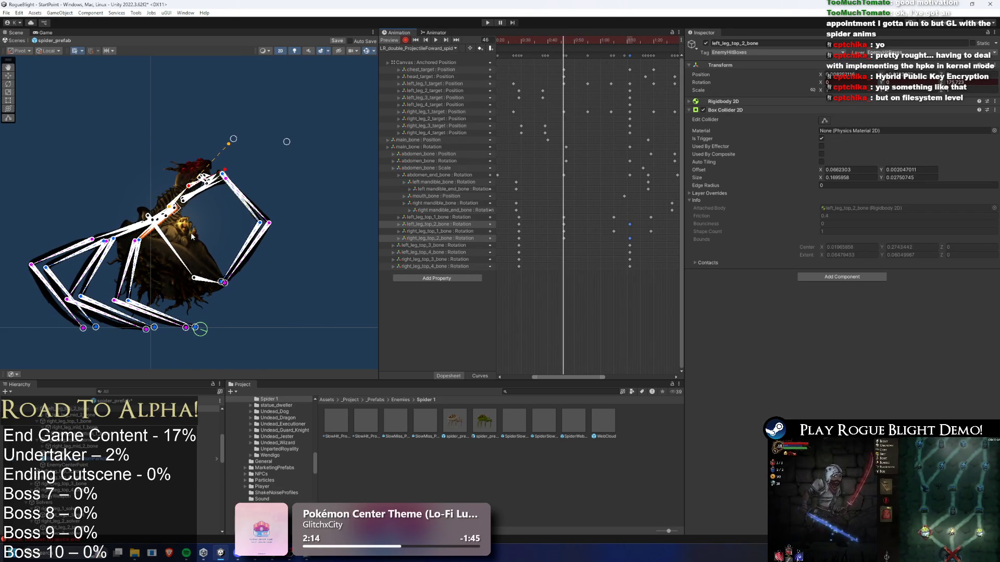
left_click_drag(180, 262, 207, 266)
mouse_move(233, 139)
left_mouse_down()
mouse_move(195, 115)
mouse_move(213, 124)
left_mouse_up()
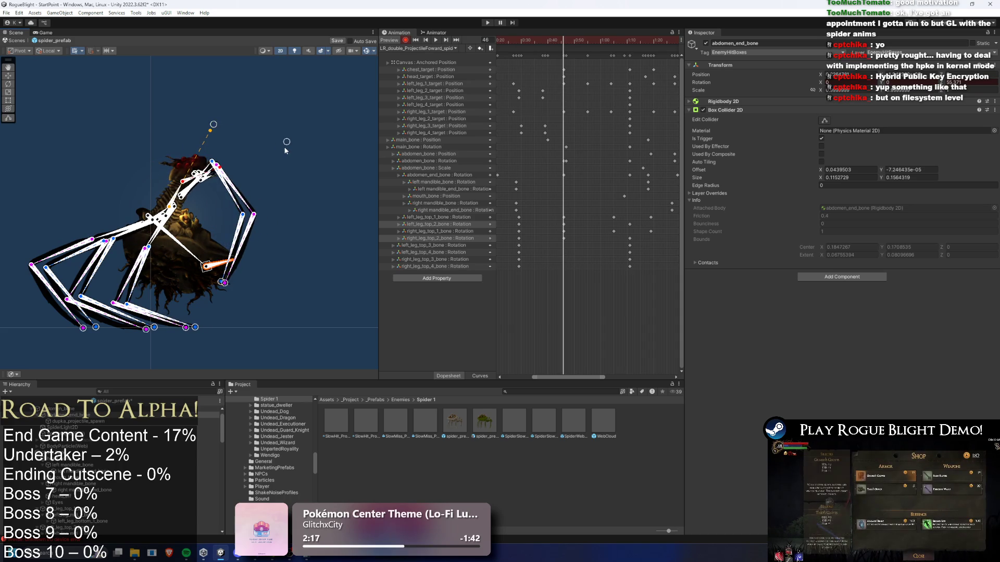
scroll(177, 212, "up", 2)
left_click_drag(161, 211, 165, 214)
key("ctrl+z")
key("ctrl+z")
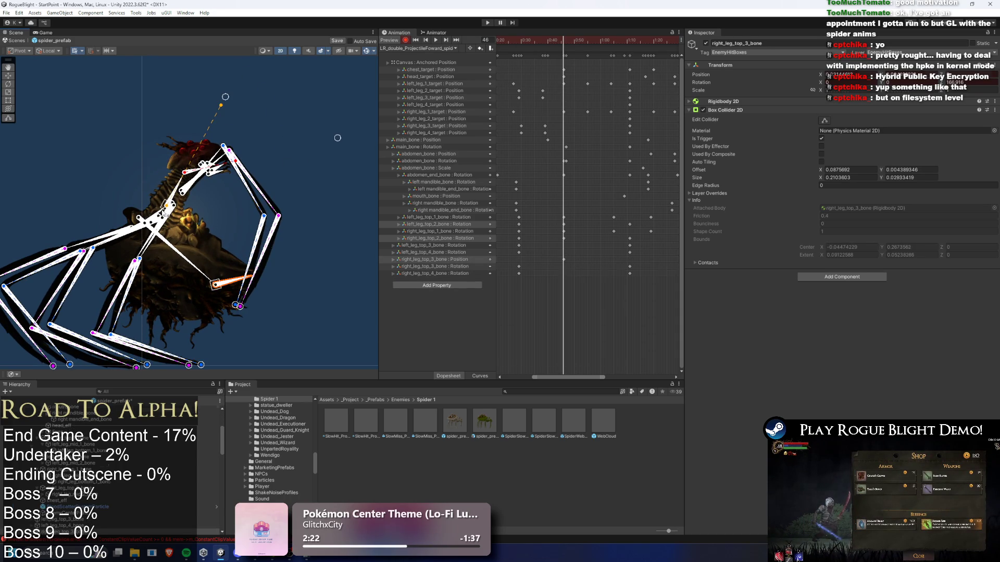
scroll(161, 213, "up", 2)
Step: Tilt main_bone back, rotate abdomen_bone, and select the key column near 0:45
left_click_drag(160, 213, 165, 208)
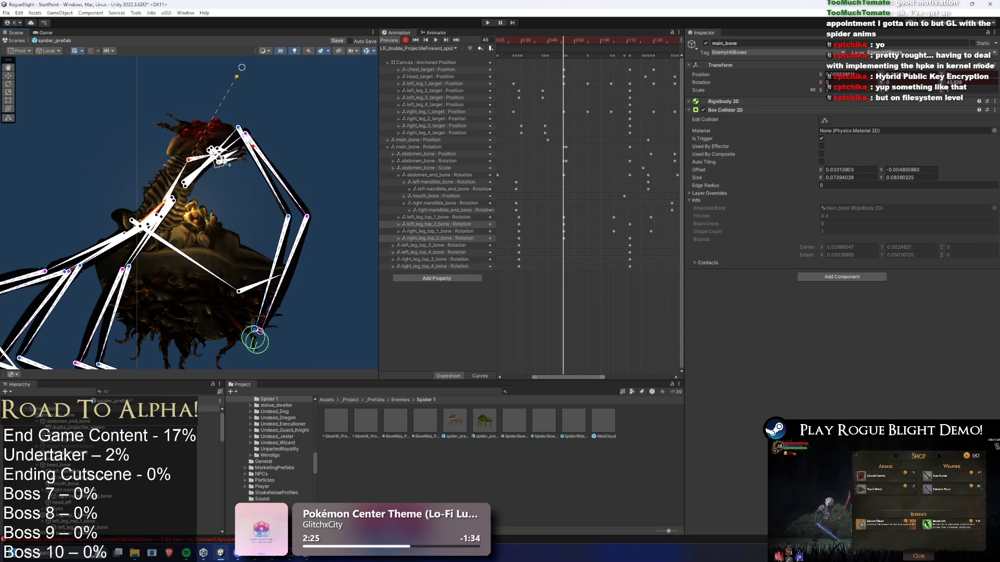
scroll(264, 126, "down", 4)
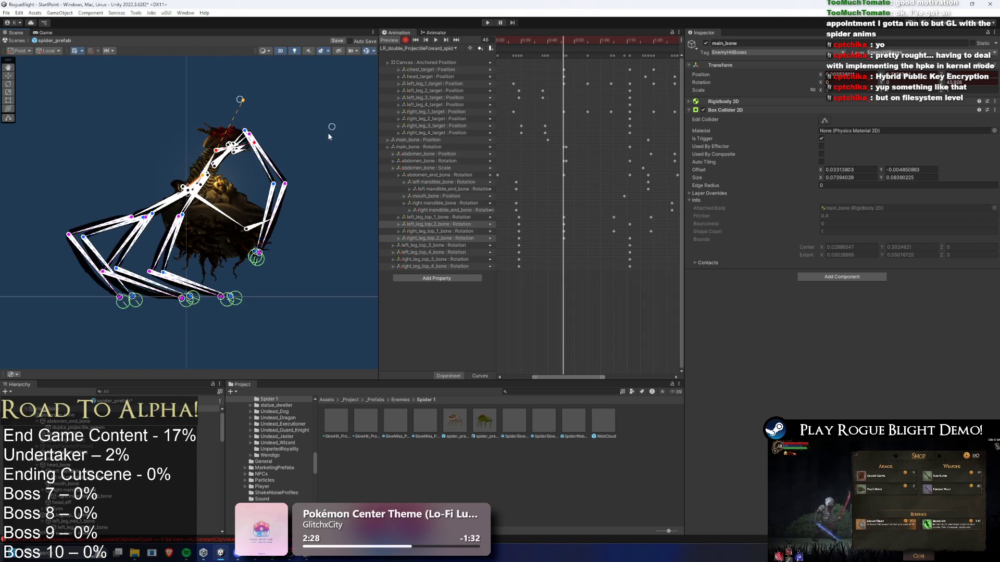
left_click_drag(225, 212, 216, 220)
scroll(601, 94, "up", 3)
left_click_drag(553, 171, 550, 166)
left_click_drag(542, 42, 650, 40)
left_click_drag(519, 71, 504, 164)
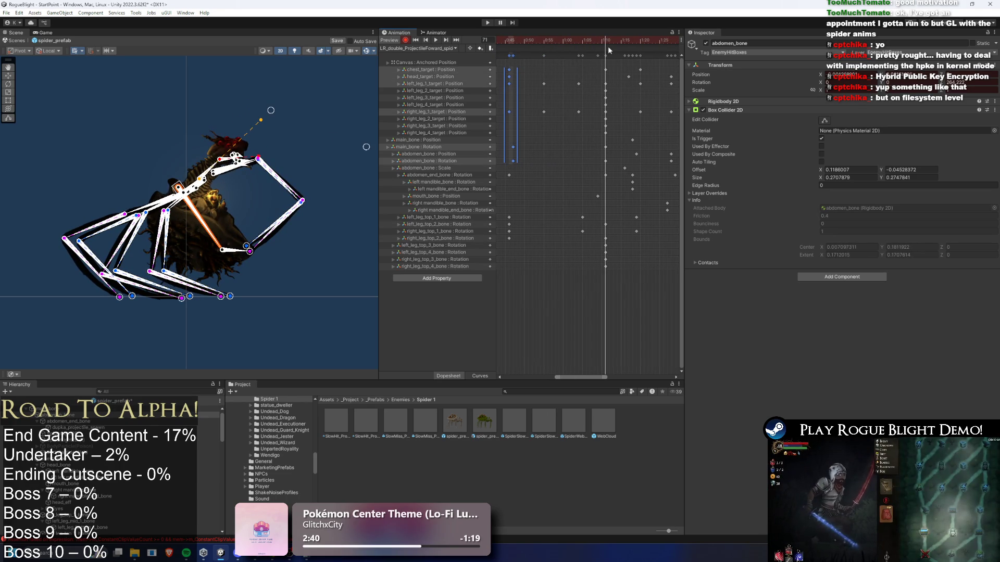
Step: Raise the spider's right leg target at frame 47 and select the first right upper leg bone
left_click(359, 137)
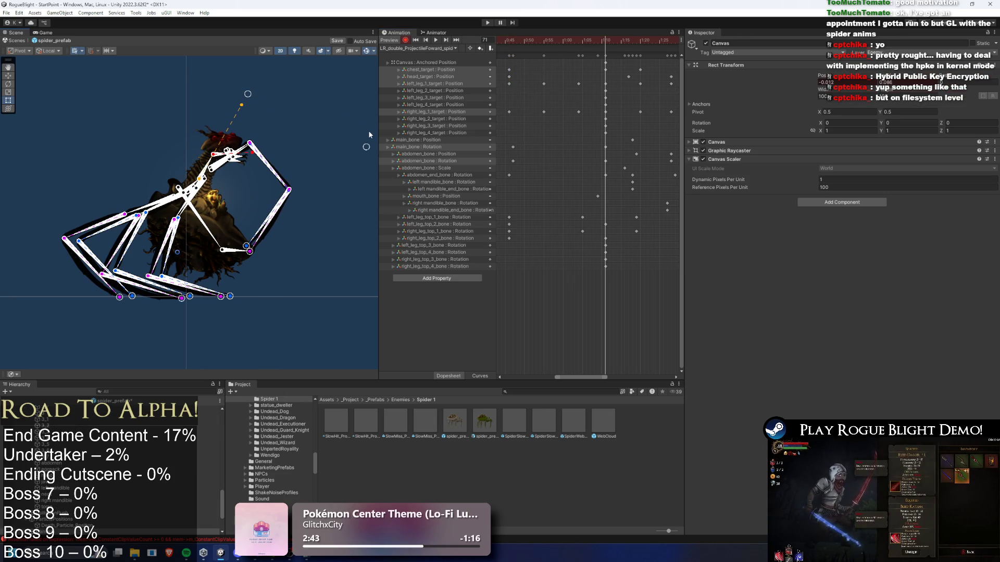
left_click_drag(366, 146, 367, 148)
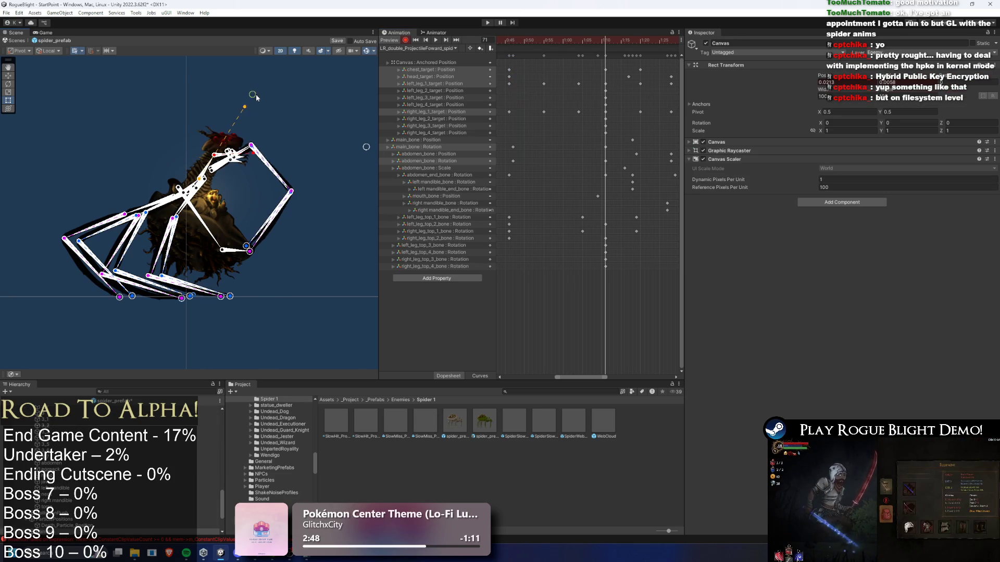
scroll(202, 191, "up", 3)
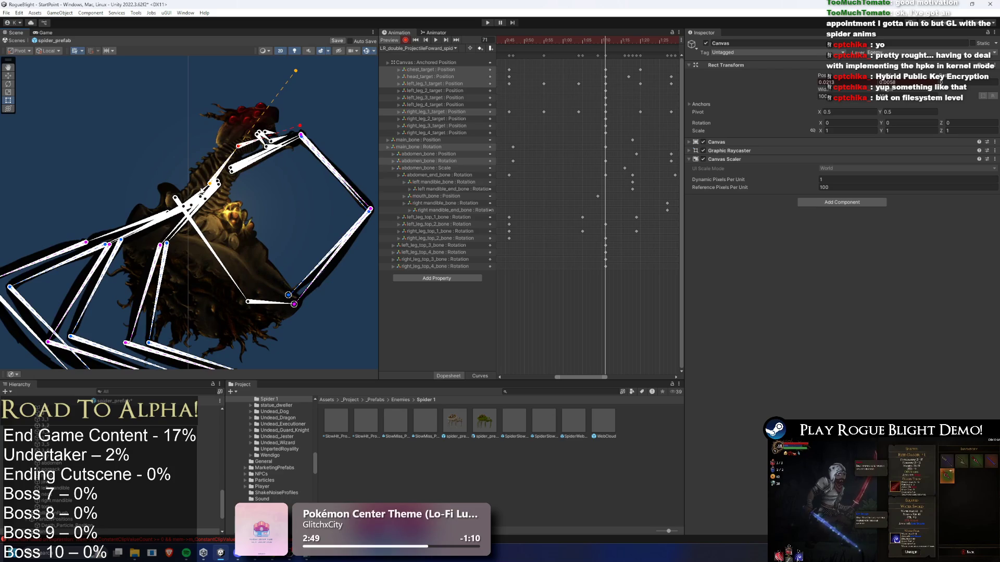
left_click(319, 249)
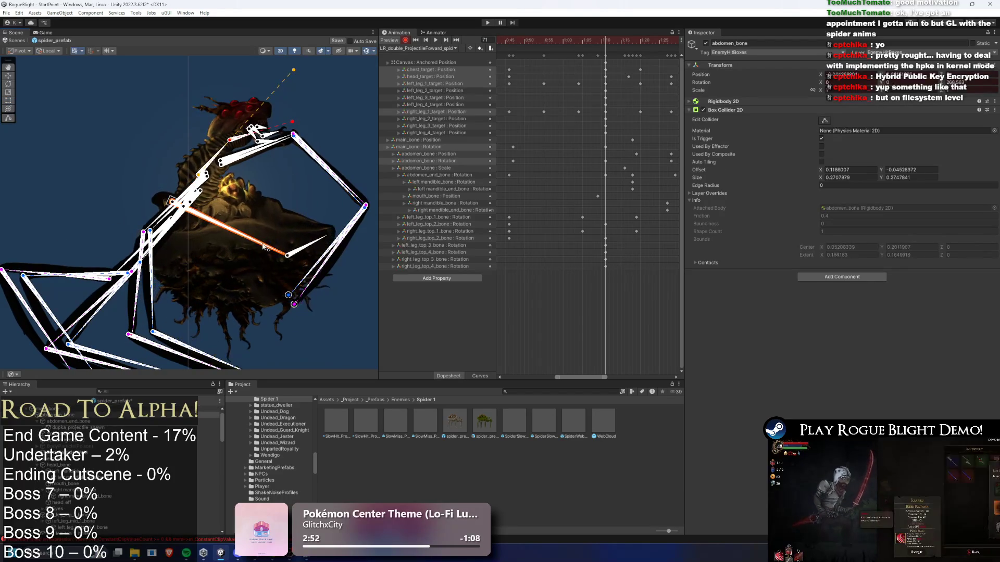
mouse_move(573, 39)
left_mouse_down()
mouse_move(514, 40)
mouse_move(561, 60)
mouse_move(606, 43)
left_mouse_up()
left_click_drag(287, 297, 328, 235)
left_click_drag(294, 304, 330, 236)
left_click(253, 210)
scroll(263, 209, "down", 3)
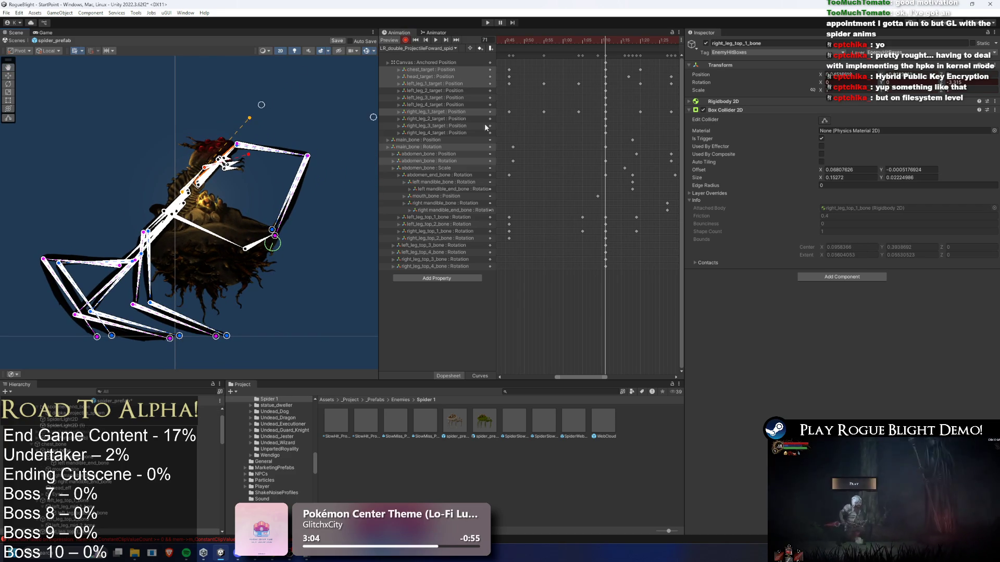
Step: Lift the right foot and upper leg bone at frame 64, then re-pose the front legs at frames 59 and 55
left_click_drag(589, 42, 578, 39)
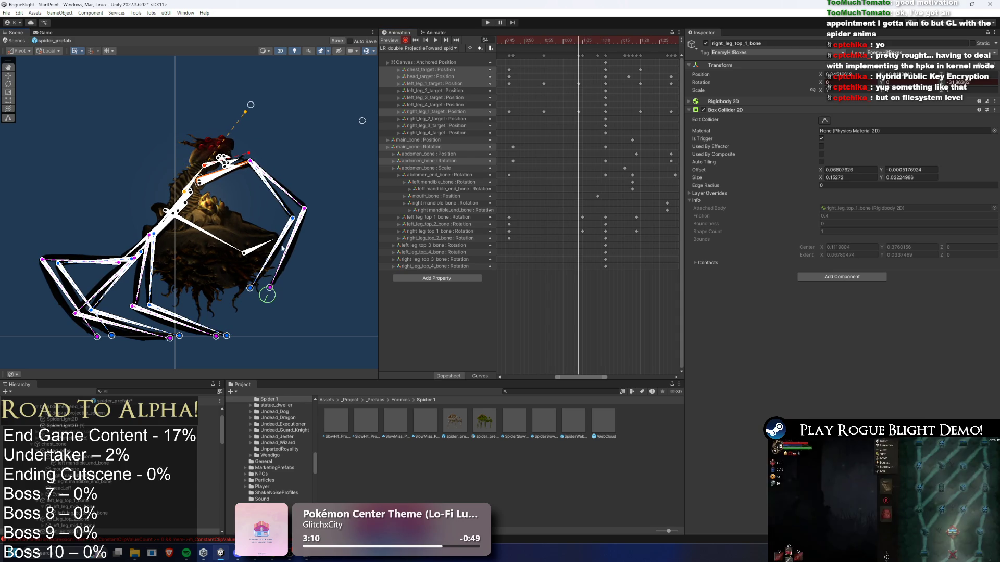
left_click_drag(254, 286, 261, 238)
left_click_drag(278, 291, 270, 237)
left_click_drag(232, 175, 233, 166)
left_click_drag(554, 39, 543, 40)
left_click_drag(260, 281, 272, 252)
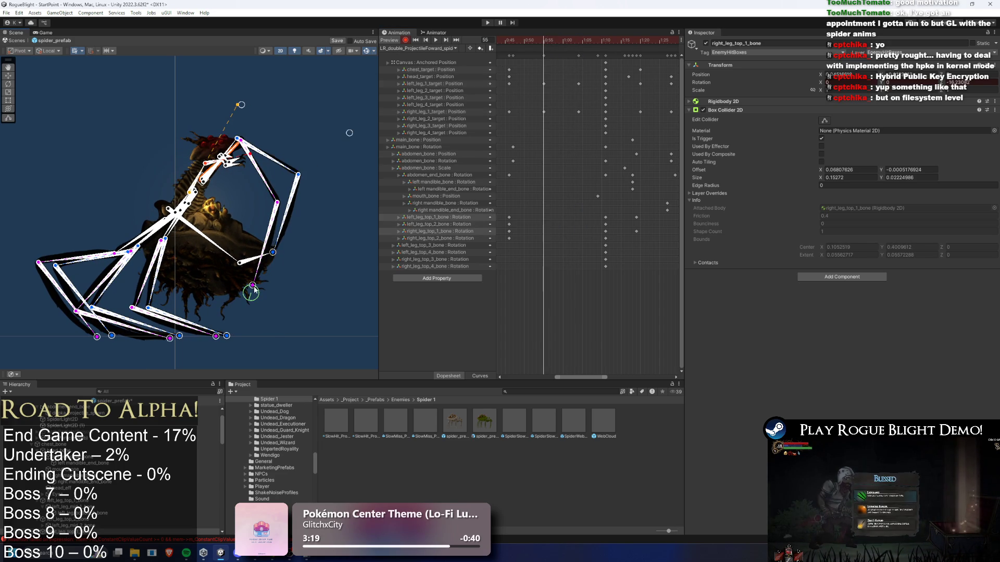
left_click_drag(240, 151, 230, 149)
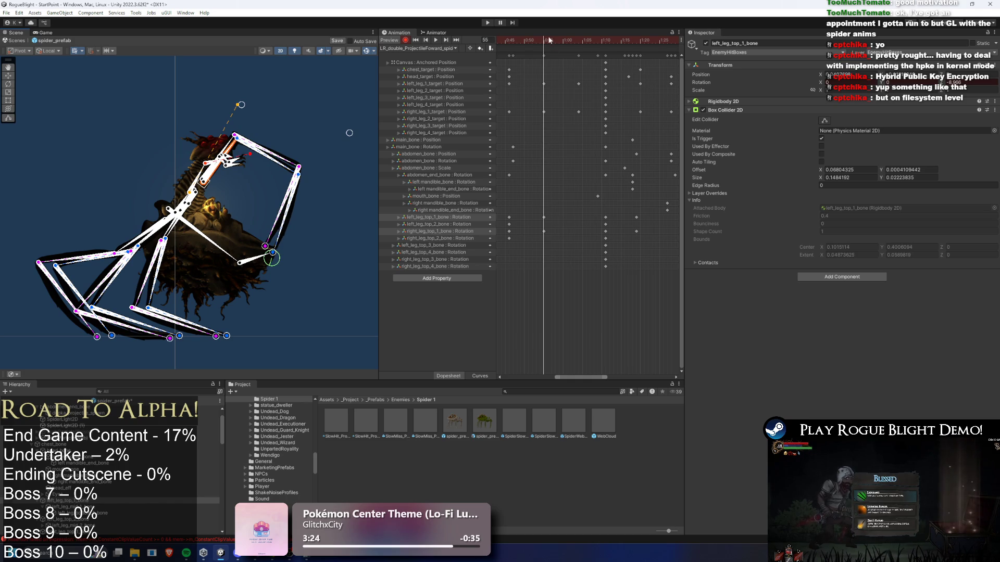
Step: Re-pose the right leg and first right upper leg bone at frame 45, select those keys, and preview
left_click(505, 40)
left_click_drag(260, 283, 266, 272)
left_click_drag(240, 156, 255, 165)
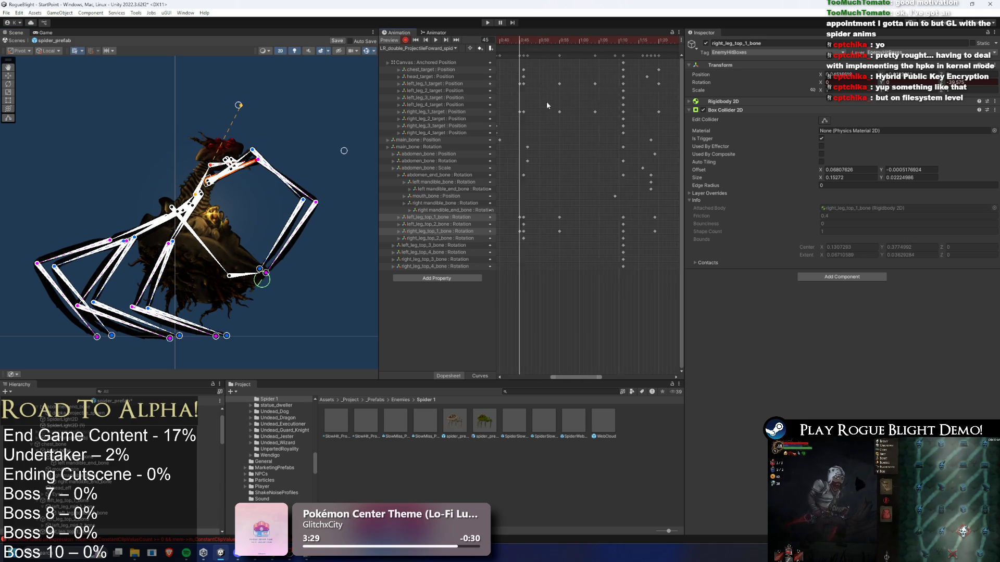
left_click_drag(535, 79, 541, 133)
left_click_drag(544, 234, 548, 238)
key("space")
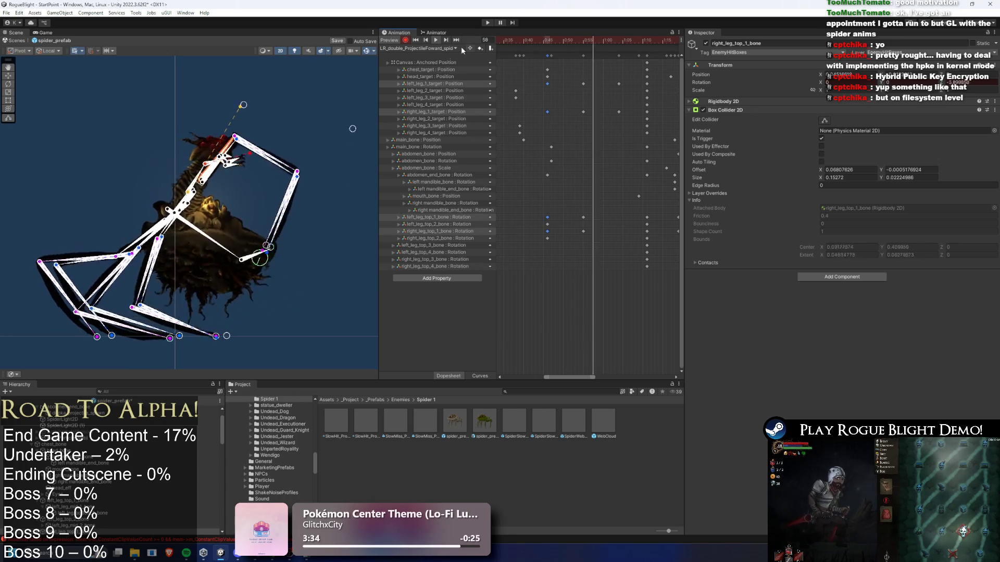
left_click(288, 87)
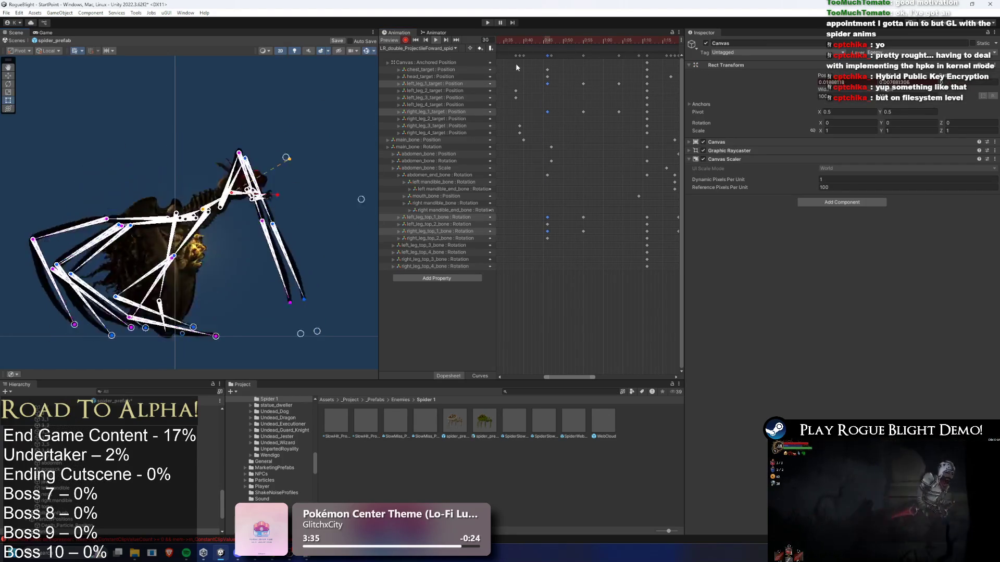
Step: Stop playback, pull the leg target up to bend the leg, and preview the clip
scroll(541, 57, "down", 5)
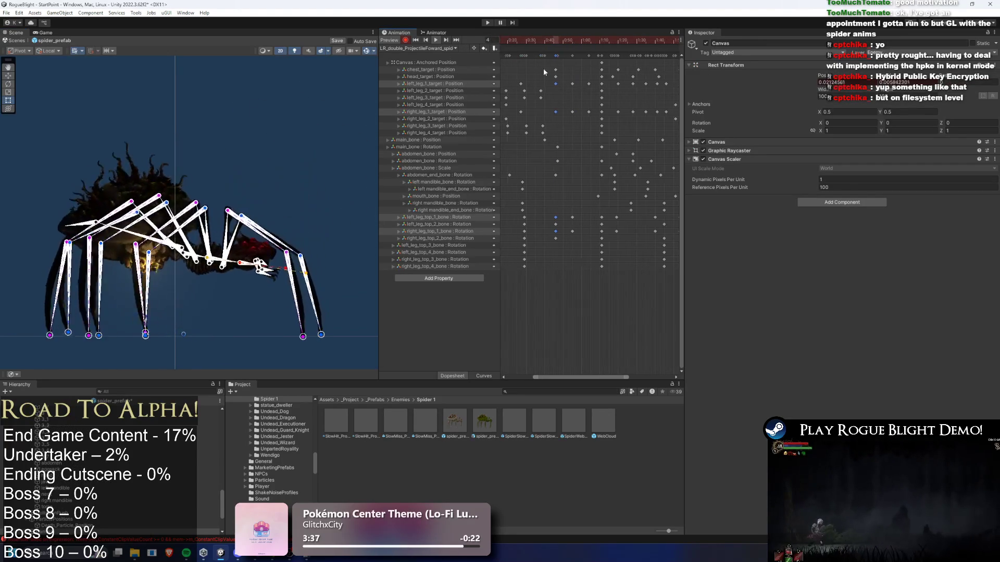
scroll(545, 77, "down", 1)
left_click(526, 39)
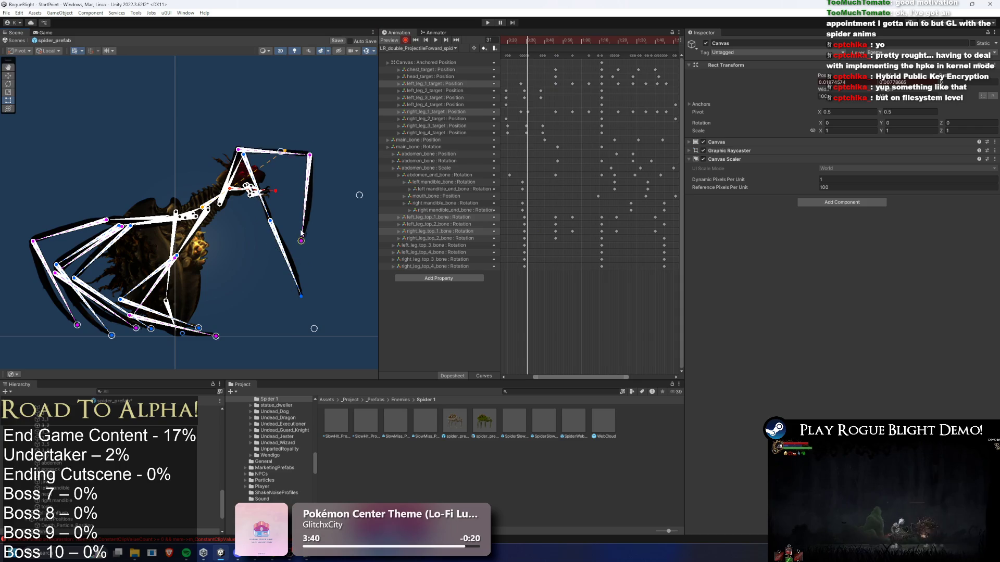
left_click_drag(315, 330, 288, 241)
scroll(560, 120, "up", 2)
left_click_drag(573, 73, 564, 116)
left_click(436, 39)
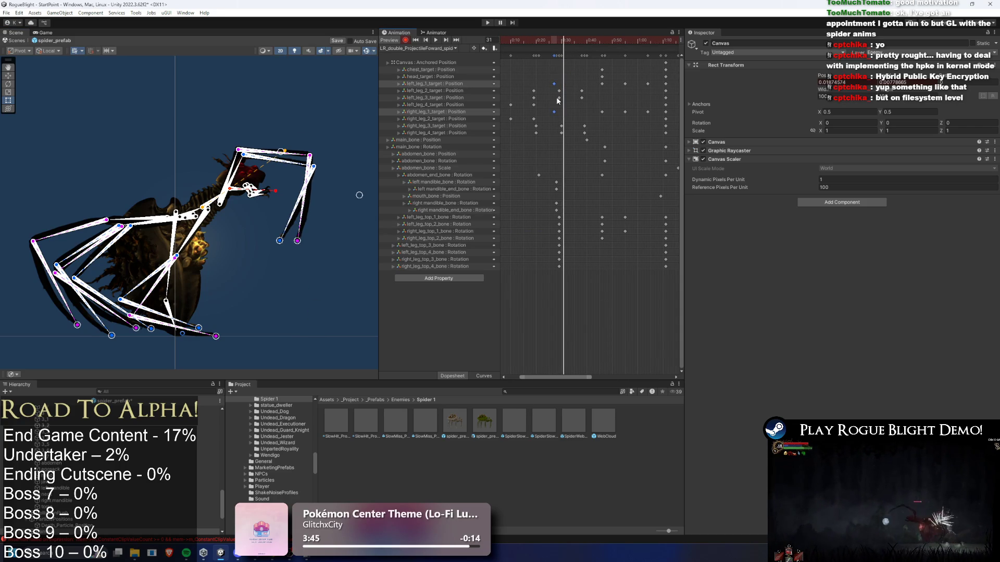
Step: Move the right front leg down-left at frame 13, paste the frame-0 leg target keys there, and preview
left_click_drag(536, 39, 548, 40)
left_click_drag(306, 291, 295, 310)
scroll(565, 99, "down", 2)
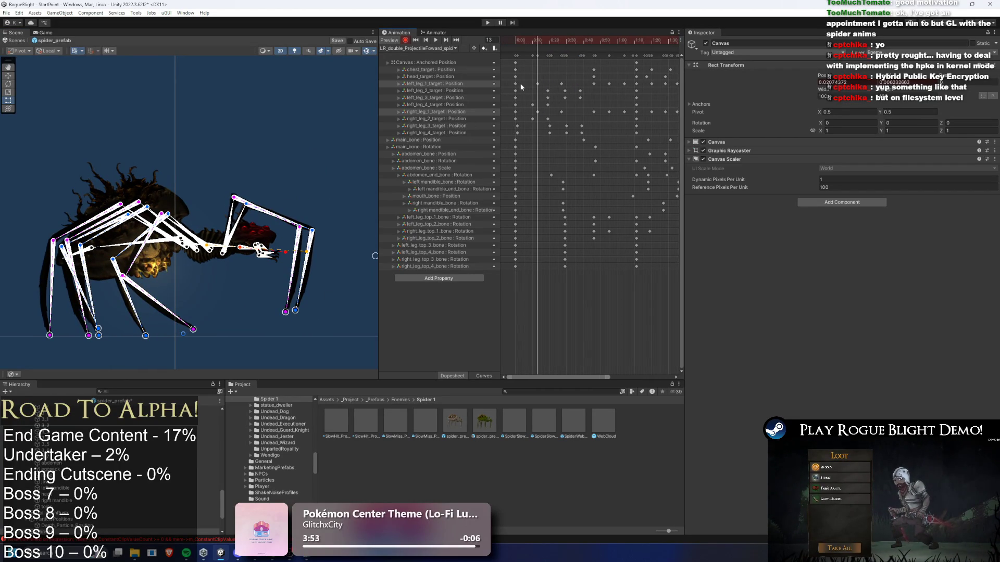
left_click(515, 83)
left_click(514, 105, "shift")
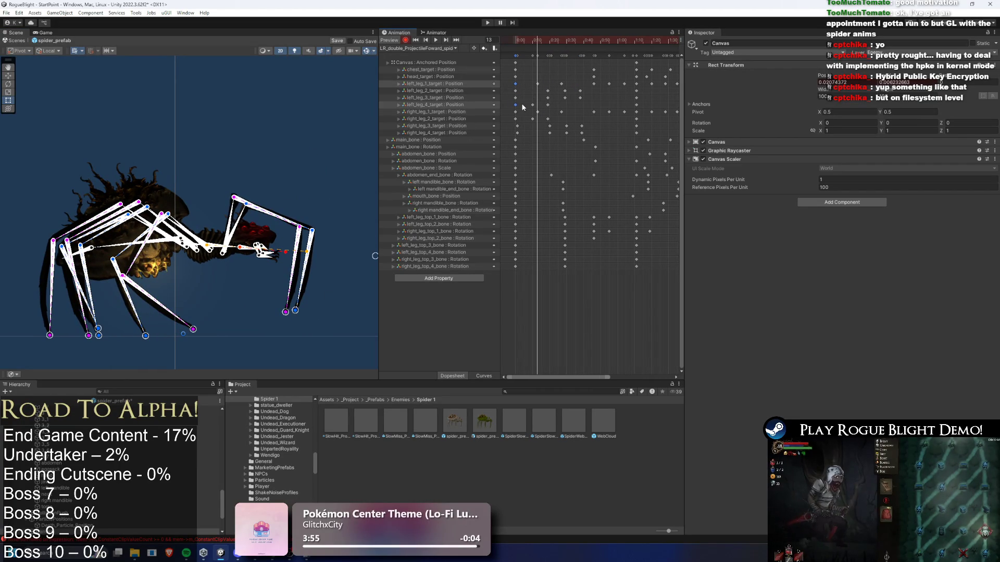
key("ctrl+c")
key("ctrl+v")
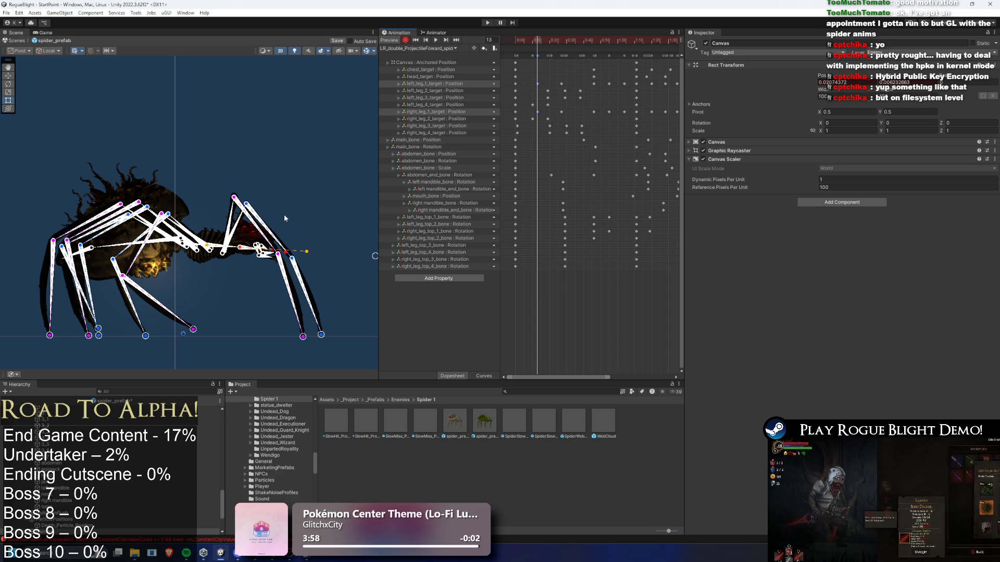
left_click(253, 227)
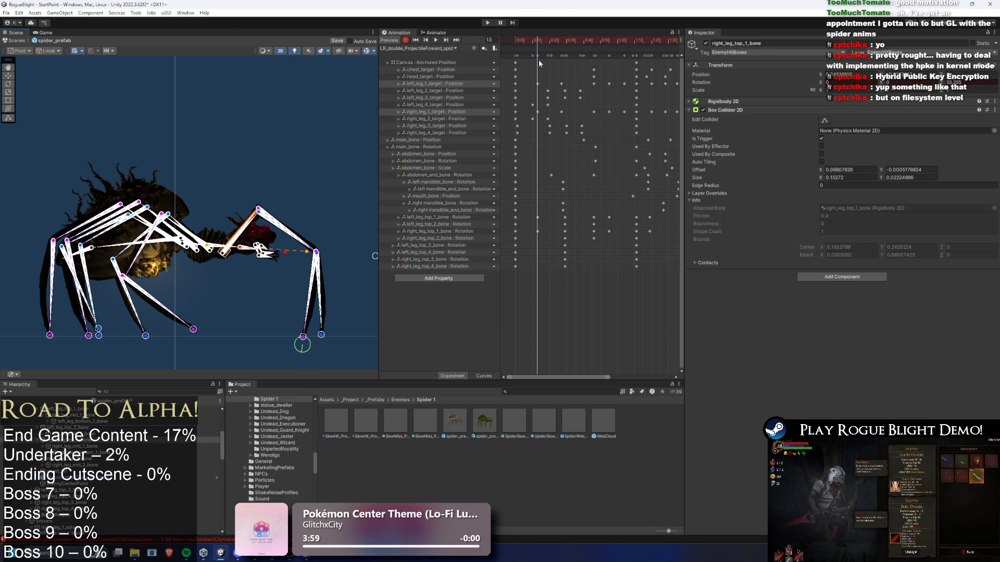
key("space")
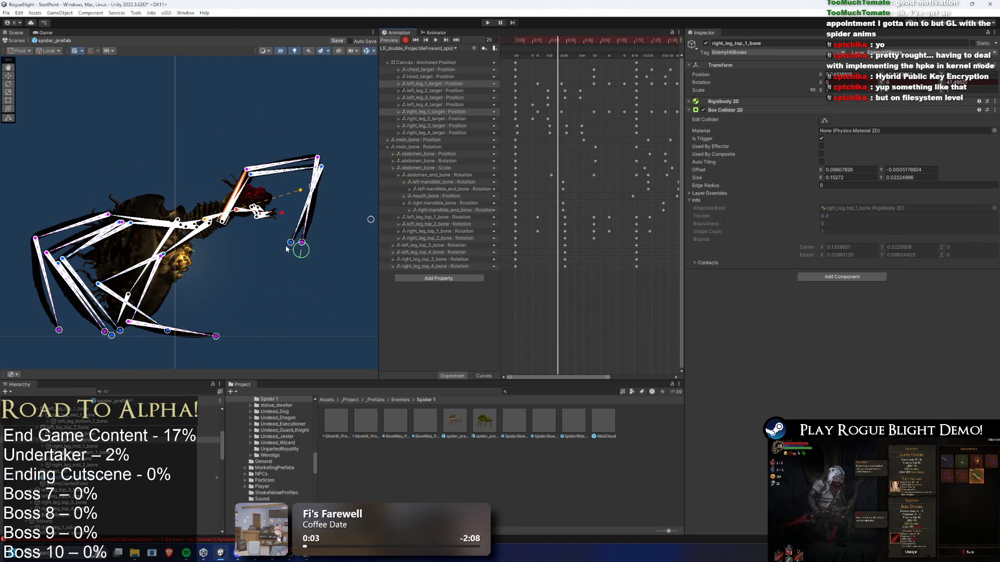
Step: Adjust the right leg target around frame 25, delete the stray keys, and check the frame-15 key
left_click_drag(295, 254, 307, 269)
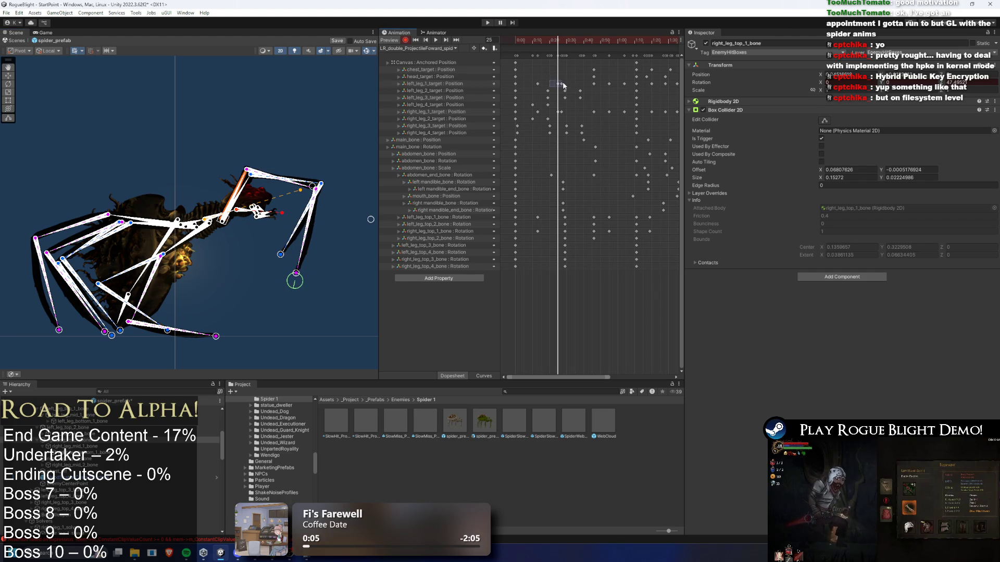
key("Delete")
key("period")
key("period")
key("period")
mouse_move(290, 319)
left_mouse_down()
mouse_move(299, 280)
mouse_move(294, 312)
mouse_move(294, 297)
left_mouse_up()
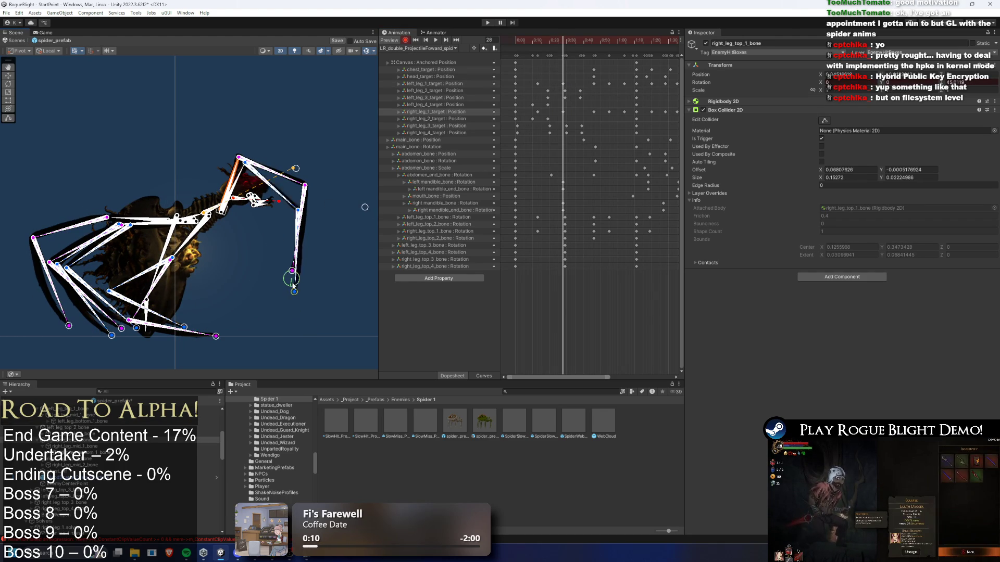
left_click(532, 40)
mouse_move(532, 40)
left_mouse_down()
mouse_move(552, 40)
mouse_move(541, 41)
left_mouse_up()
left_click(546, 112)
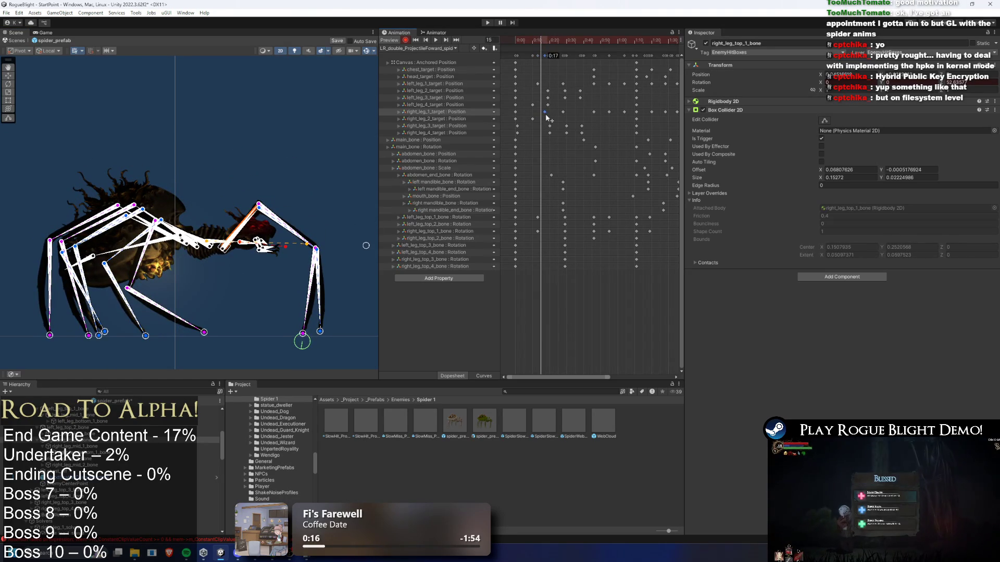
key("space")
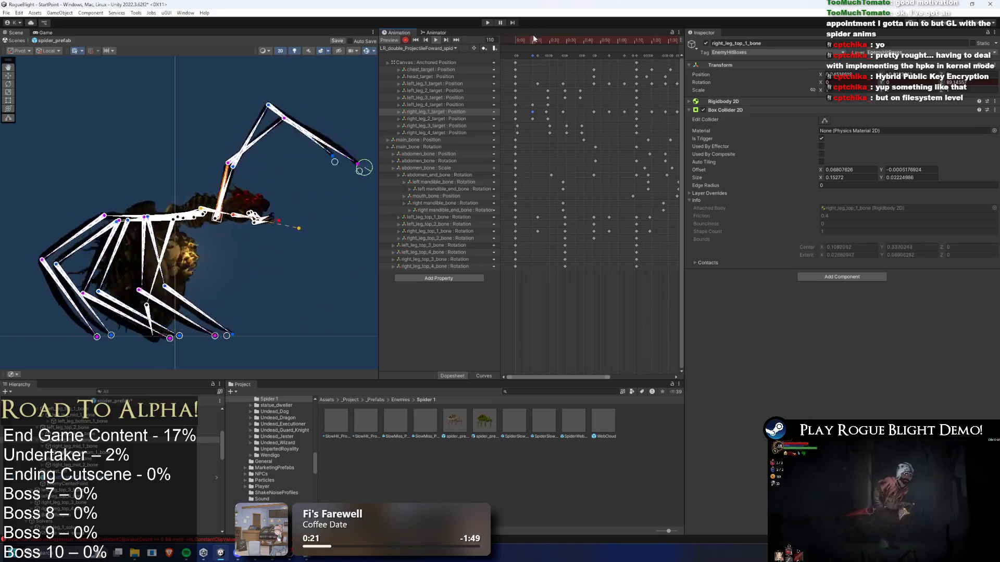
Step: Rotate the right front leg bone down at frame 23 and re-pose the right leg target
mouse_move(530, 40)
left_mouse_down()
mouse_move(585, 44)
mouse_move(533, 44)
mouse_move(554, 46)
left_mouse_up()
left_click_drag(243, 207, 272, 204)
left_click_drag(552, 227, 536, 230)
left_click_drag(542, 43, 555, 43)
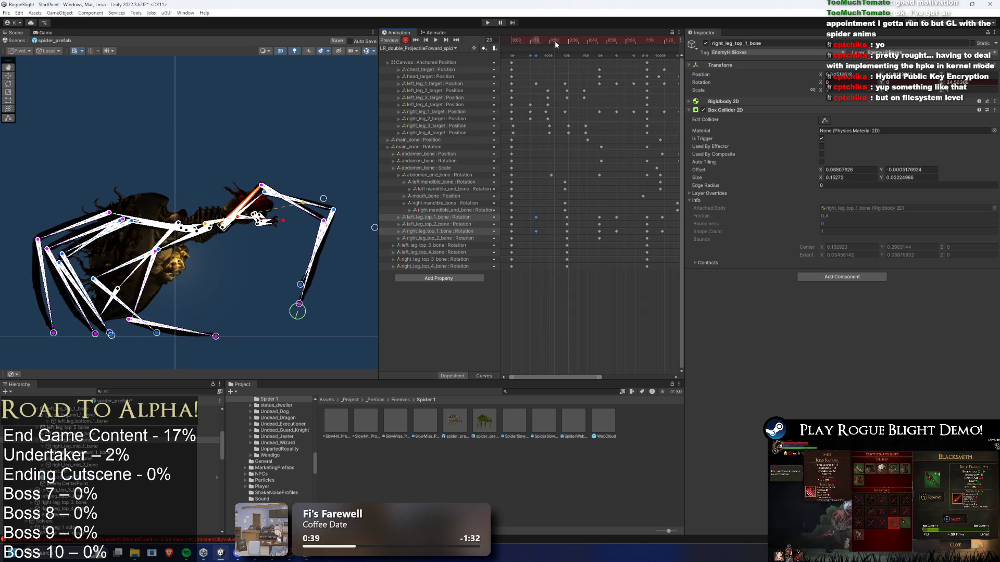
left_click_drag(296, 313, 326, 319)
mouse_move(559, 66)
left_mouse_down()
mouse_move(554, 112)
mouse_move(530, 85)
left_mouse_up()
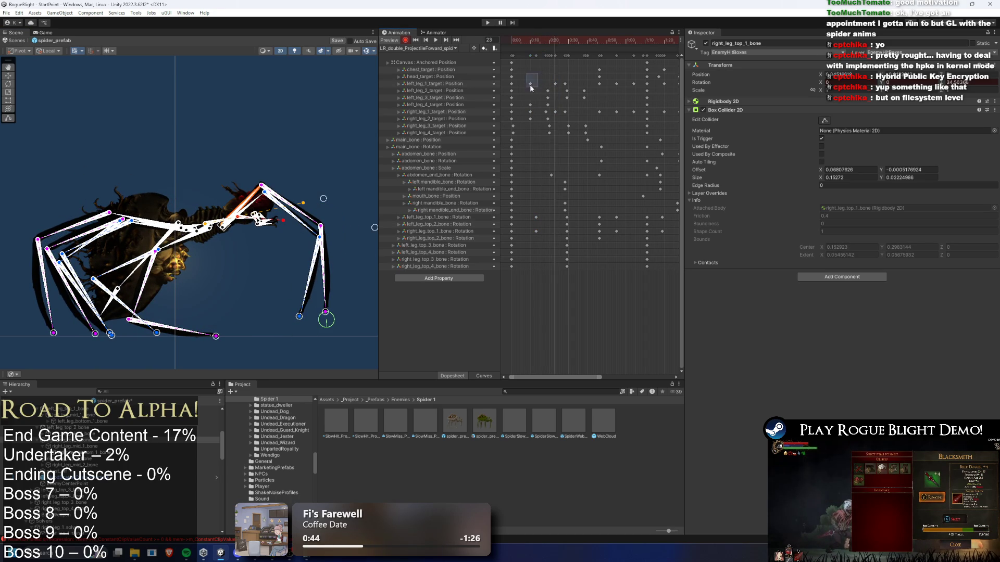
left_click(551, 56)
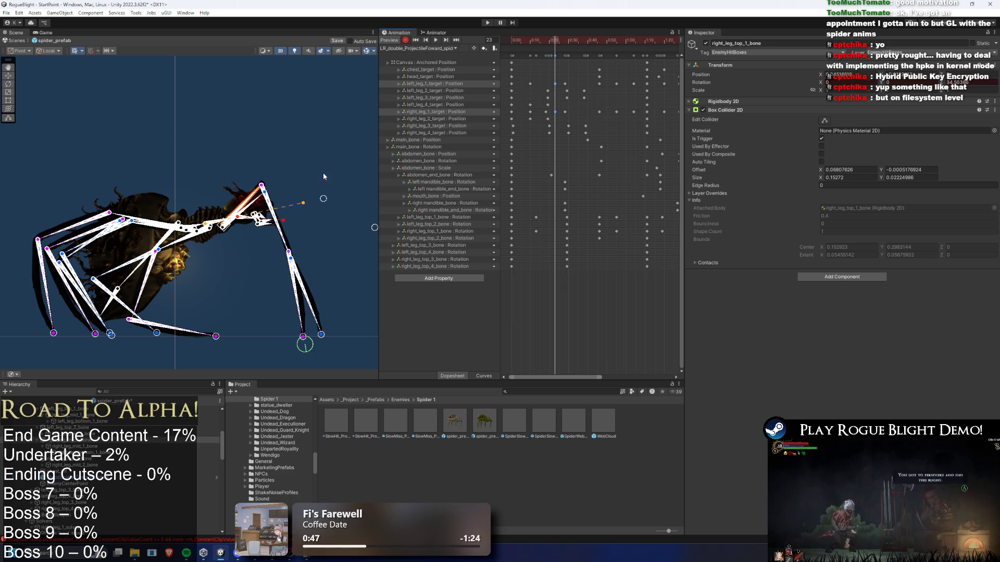
left_click_drag(262, 208, 265, 225)
Step: Delete the frame-29 right leg target key and select the right top leg bone keys, previewing from frame 36
left_click_drag(539, 42, 566, 43)
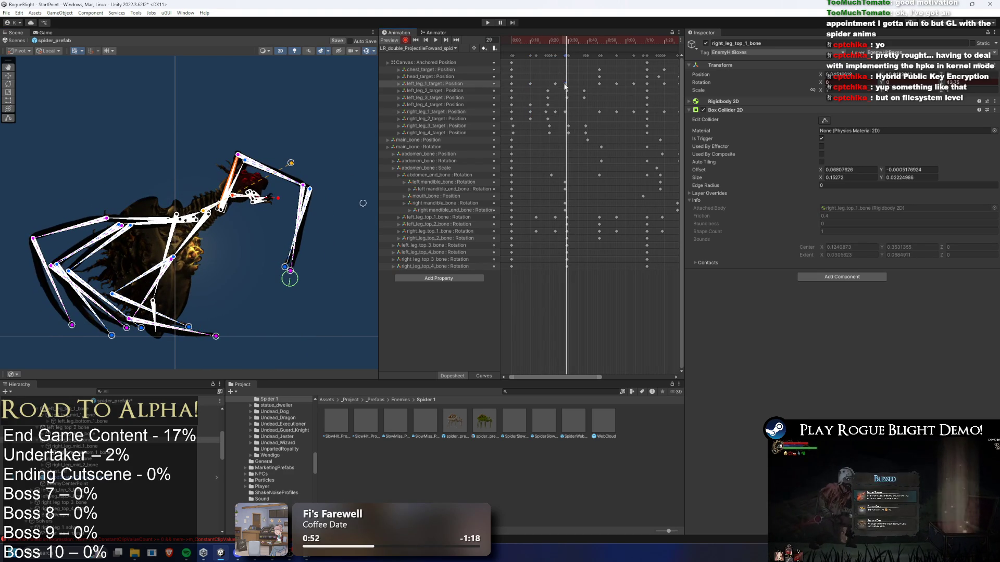
left_click(565, 111)
key("Delete")
left_click(559, 217)
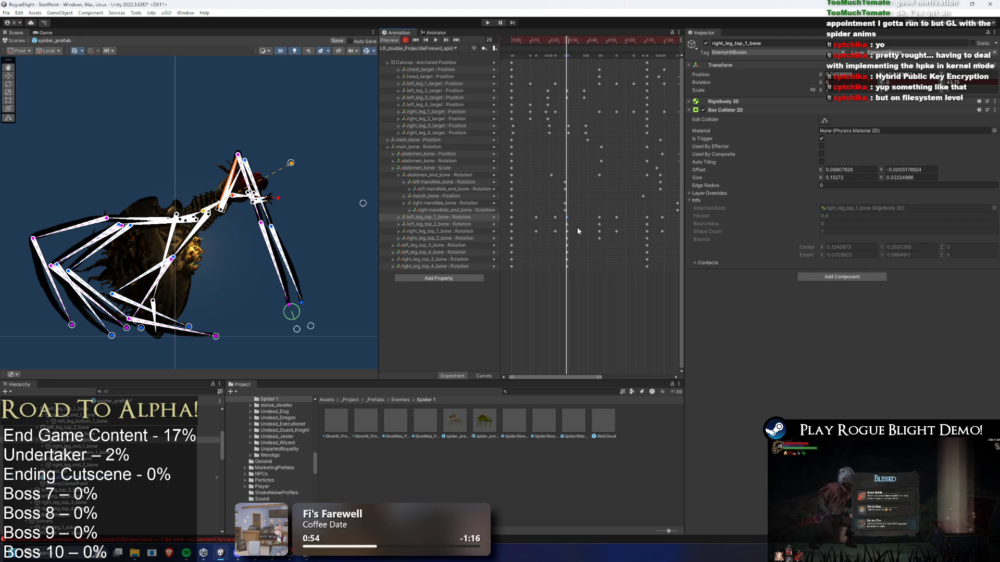
left_click_drag(575, 234, 566, 229)
left_click_drag(567, 42, 582, 42)
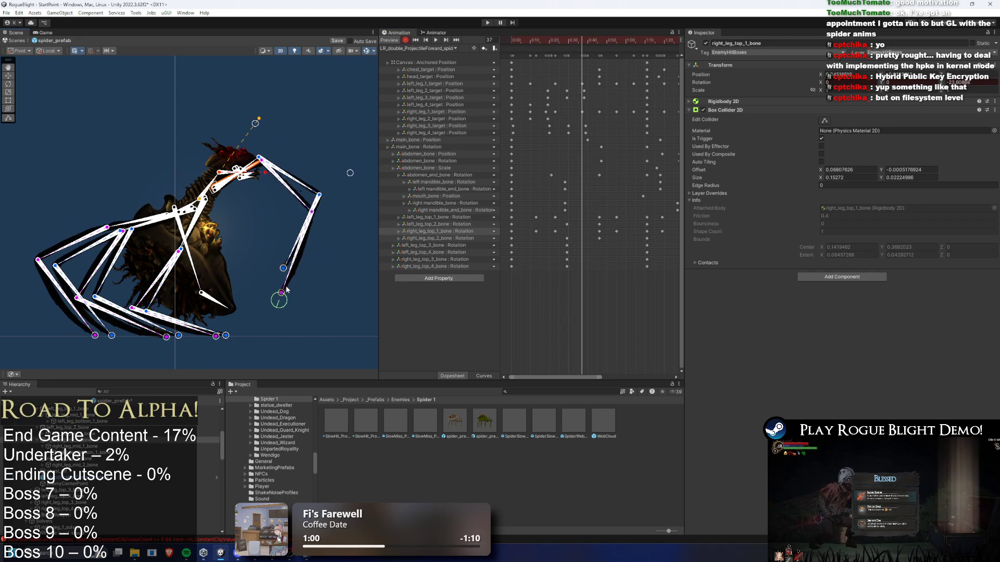
key("space")
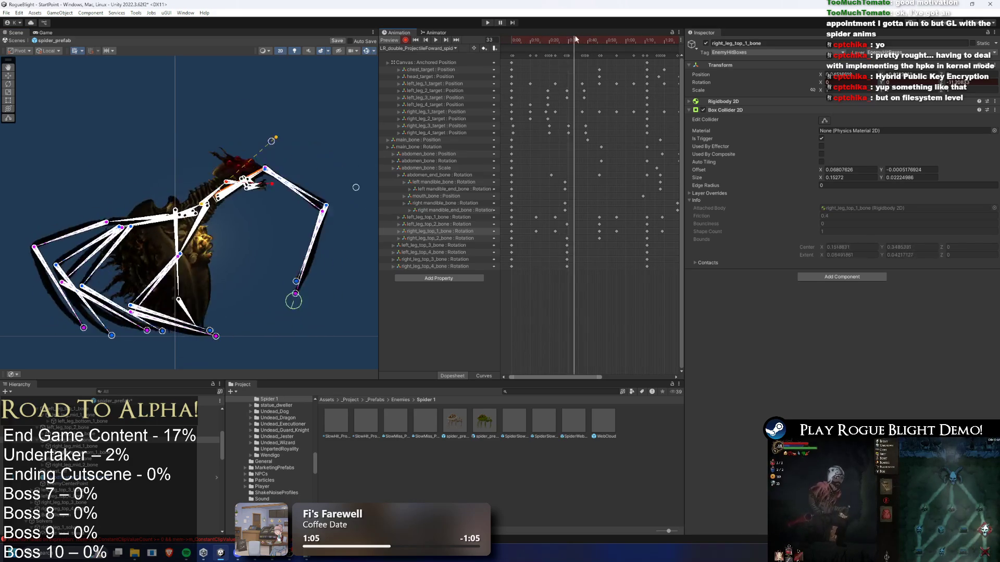
Step: Reselect the right top leg bone and shift a column of leg keys slightly earlier
left_click(242, 102)
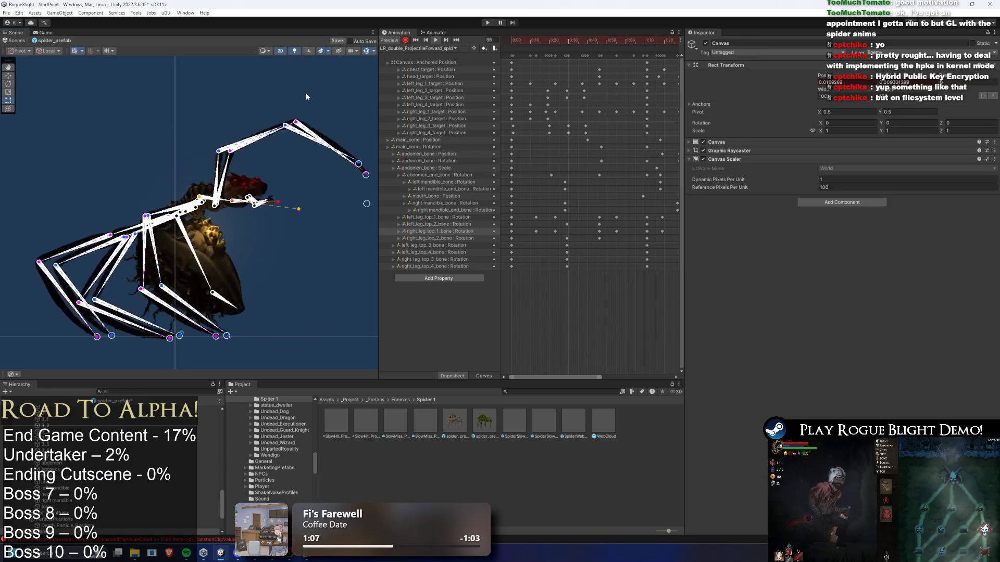
scroll(624, 63, "down", 3)
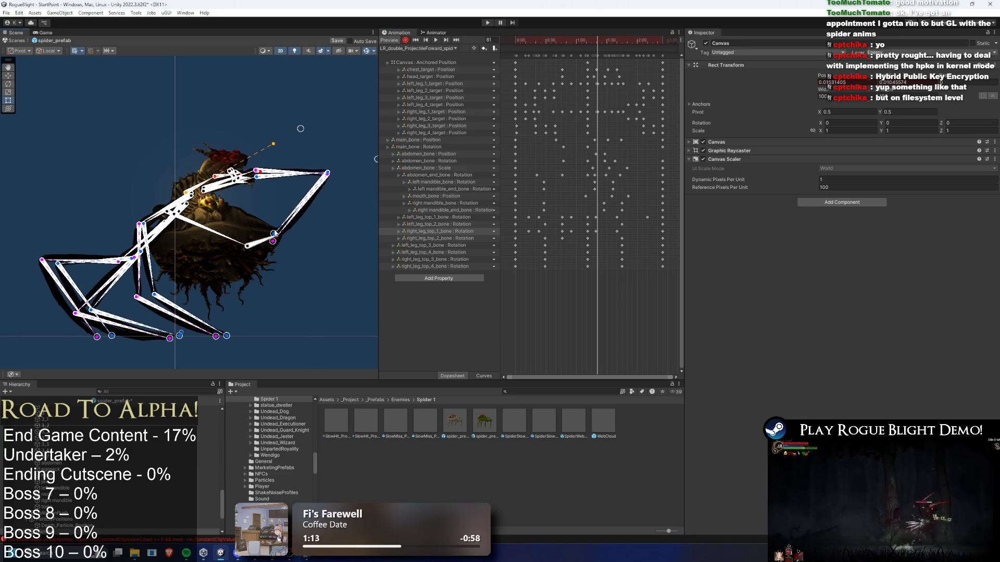
left_click(241, 168)
left_click(235, 152)
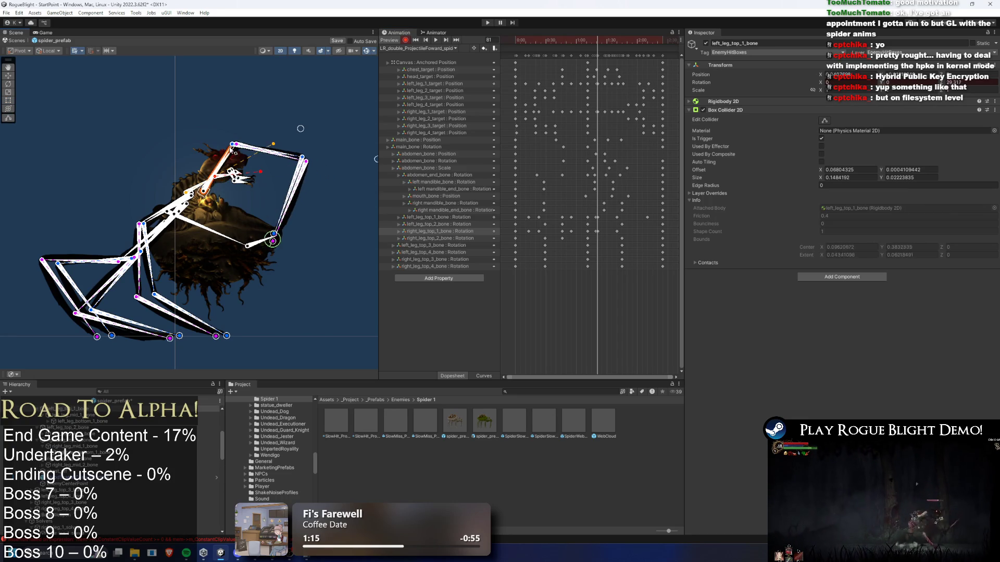
left_click(237, 158)
scroll(603, 124, "up", 4)
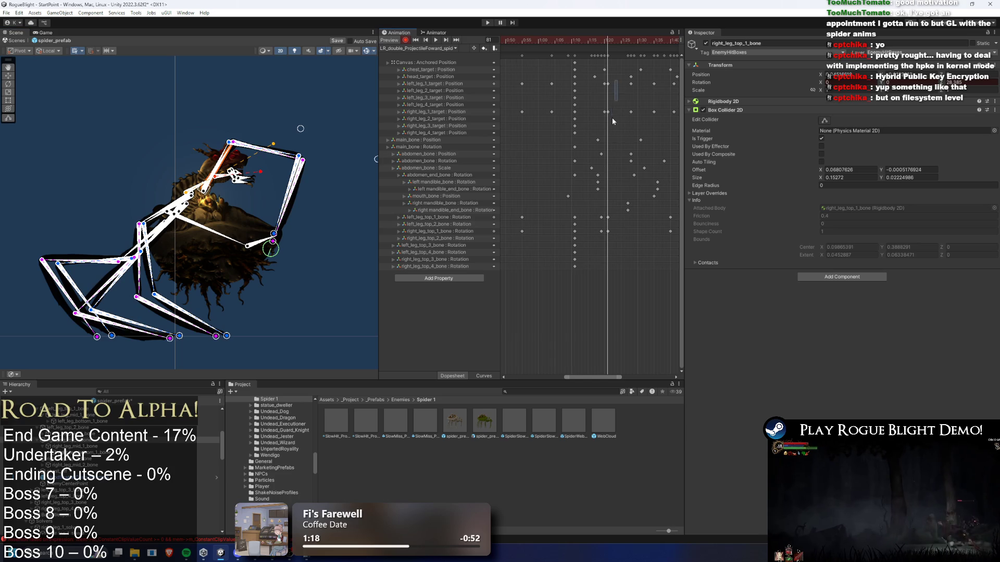
left_click_drag(613, 109, 609, 242)
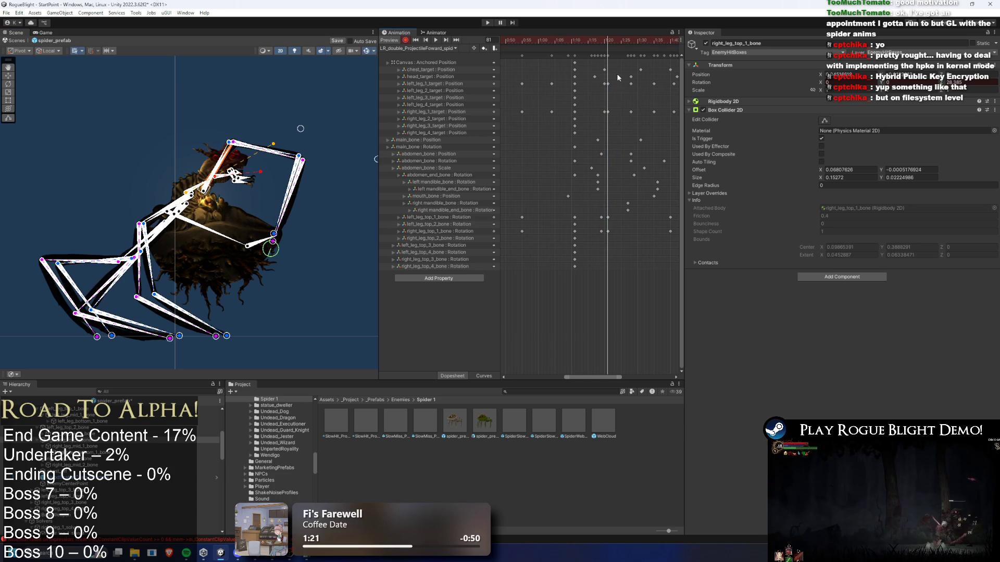
left_click_drag(607, 83, 604, 83)
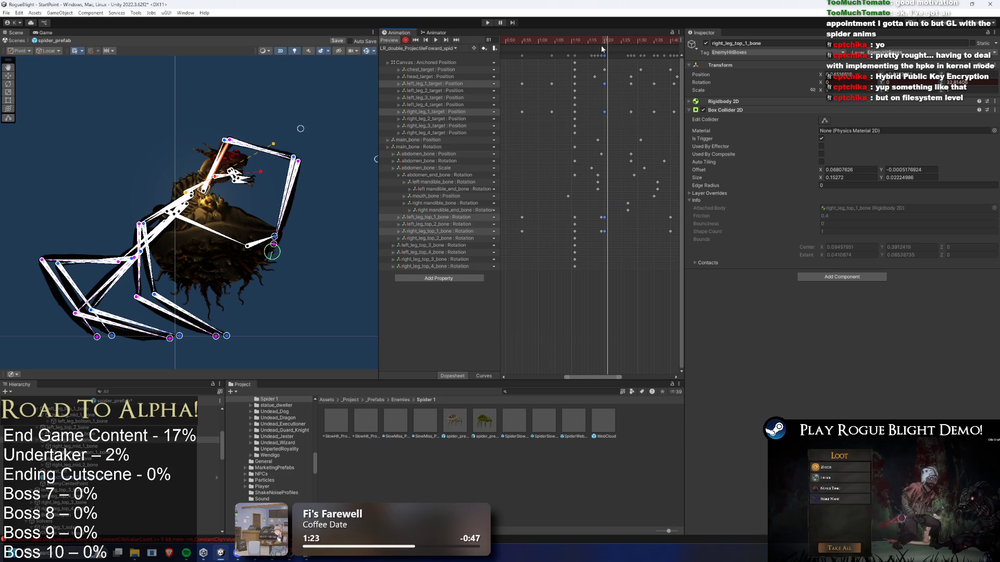
Step: Raise the right front leg toward its target at frame 88 and preview frames 77–95
left_click(631, 41)
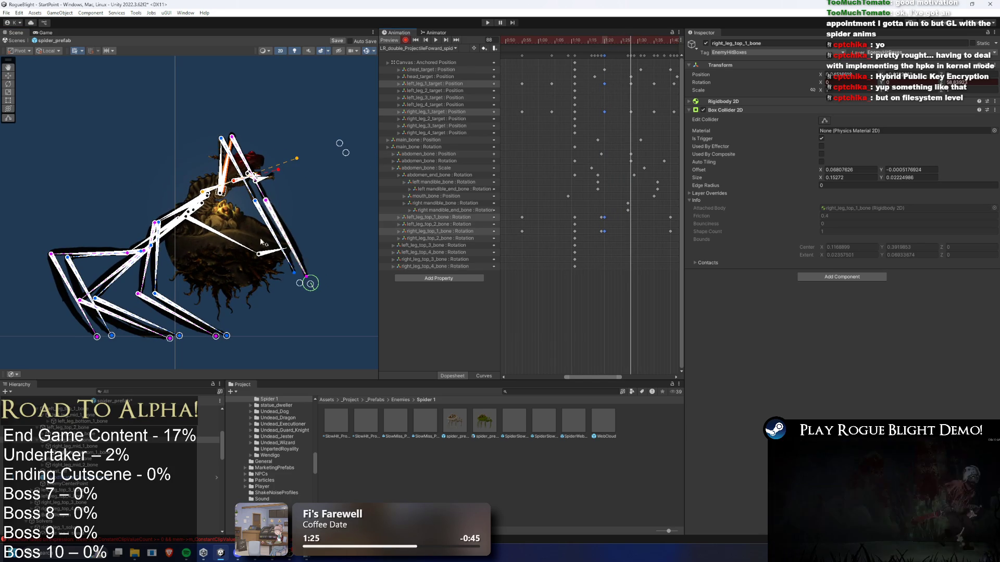
mouse_move(299, 283)
left_mouse_down()
mouse_move(310, 281)
mouse_move(287, 245)
left_mouse_up()
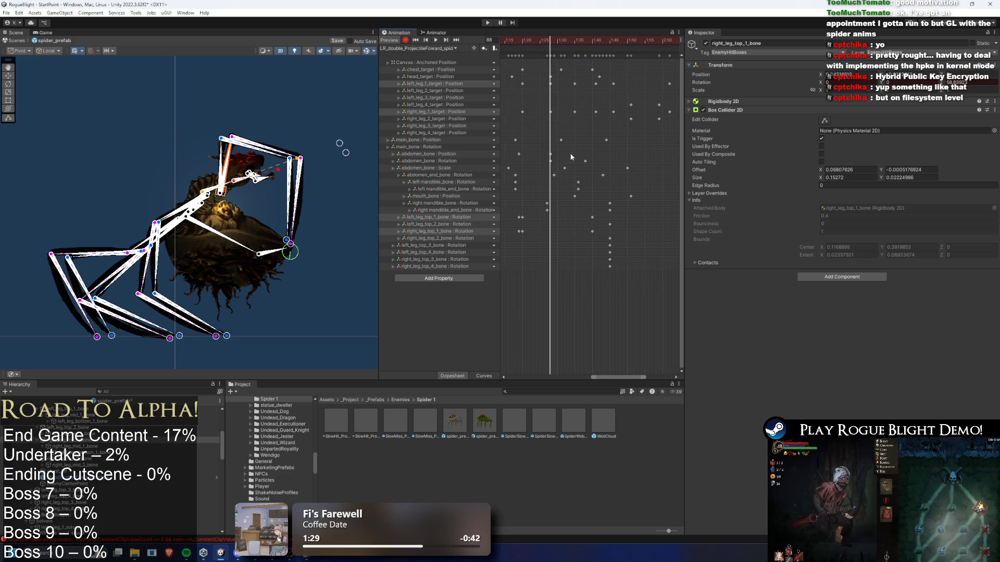
left_click_drag(549, 40, 577, 38)
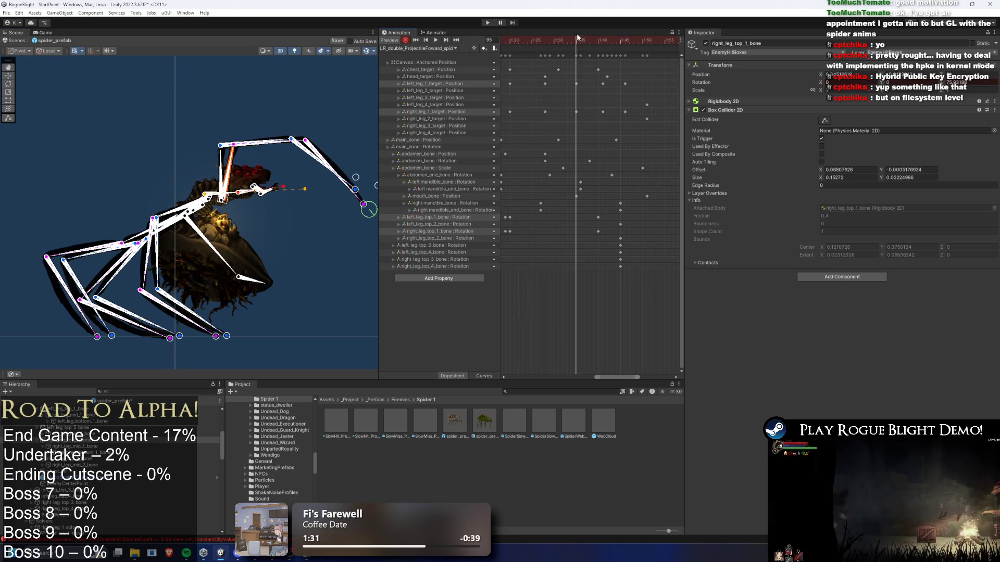
key("space")
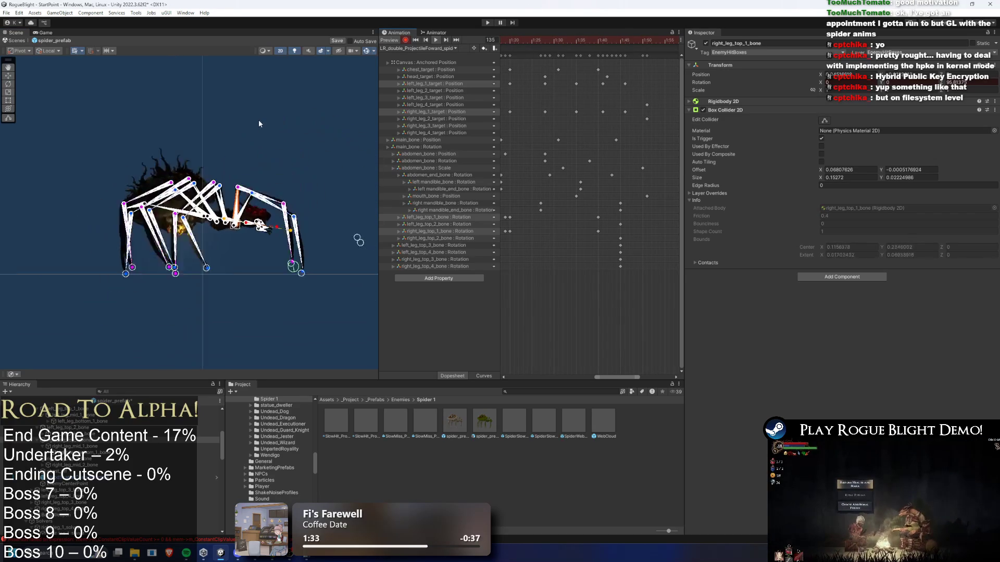
mouse_move(601, 39)
left_mouse_down()
mouse_move(622, 37)
mouse_move(508, 31)
mouse_move(584, 39)
left_mouse_up()
key("space")
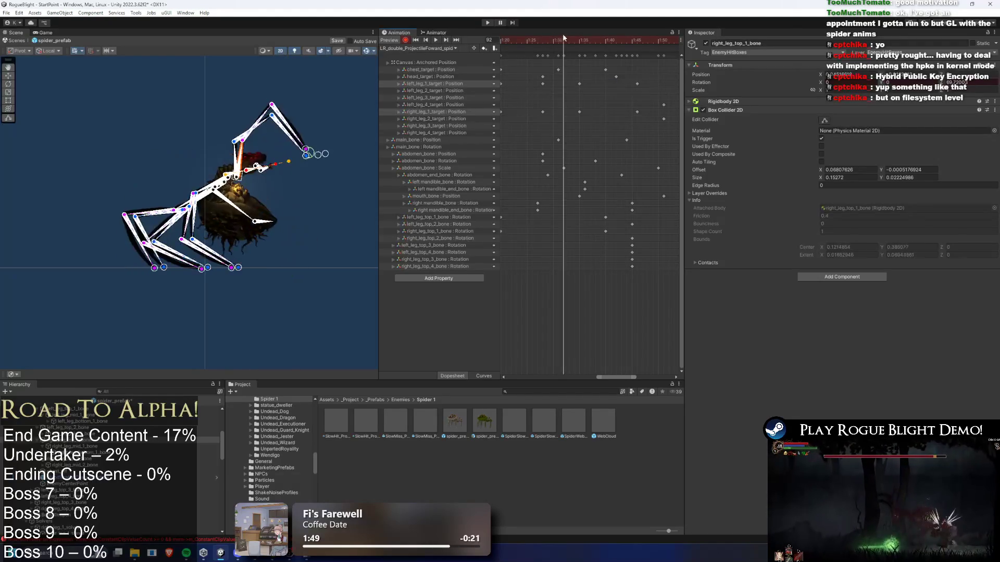
Step: Select the 1:40 key column and preview the clip around frames 85–86
left_click(611, 56)
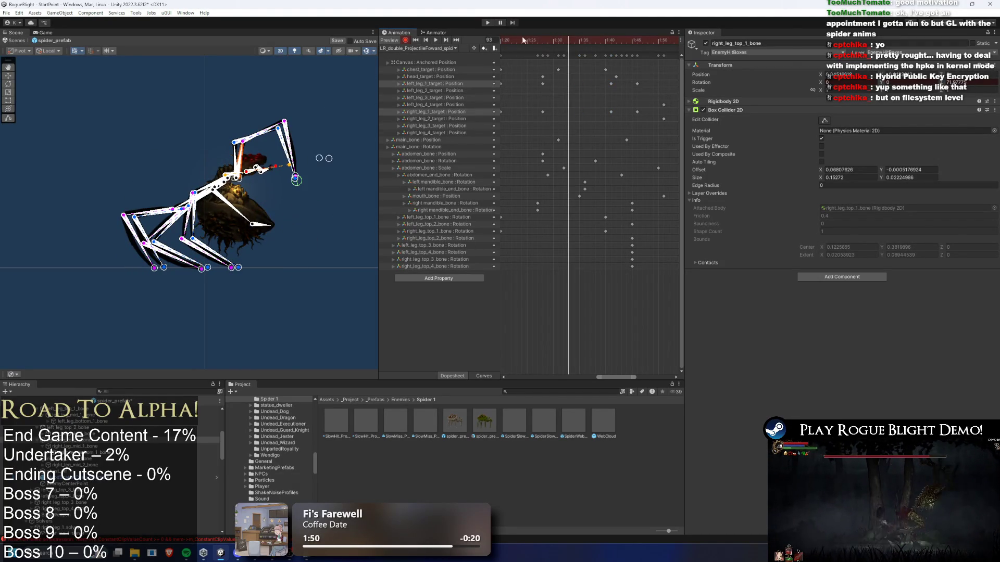
key("space")
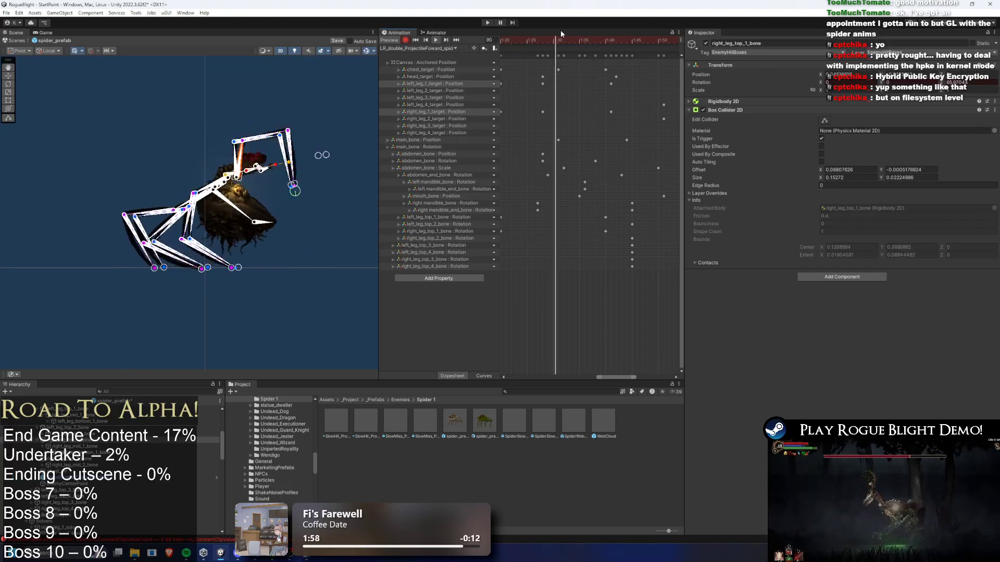
left_click(525, 39)
left_click_drag(526, 39, 532, 37)
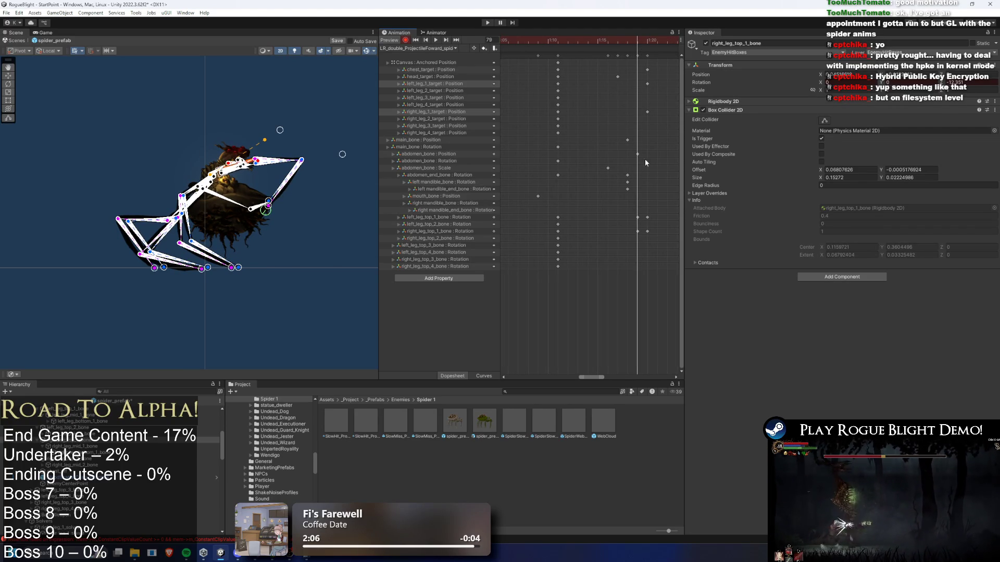
Step: Delete the stray leg keyframe and replay the clip to frame 96
left_click_drag(635, 228, 635, 228)
key("Delete")
key("space")
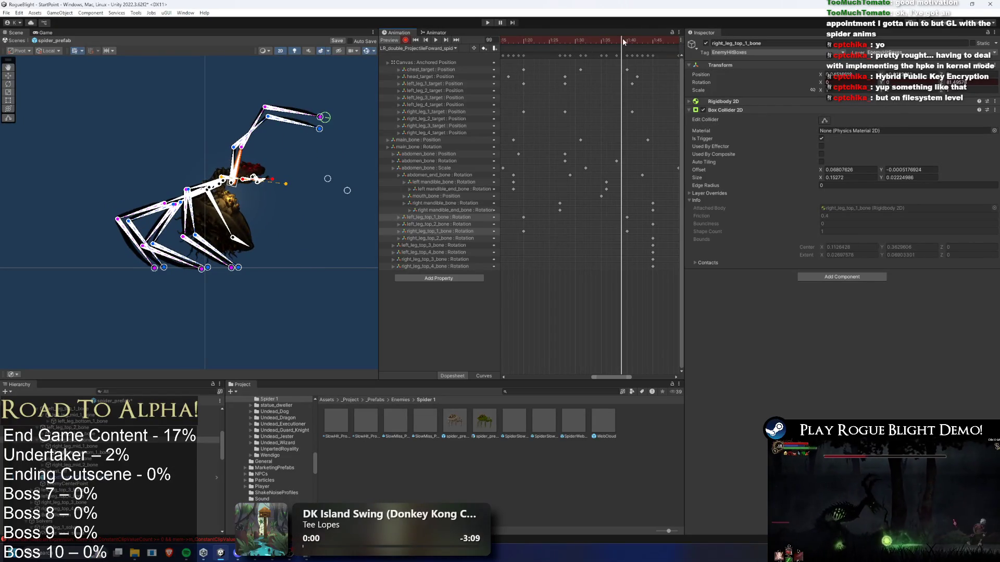
left_click(606, 41)
Step: Select both front leg target keys at 1:40 and preview frames 99 to 119
left_click(628, 112)
mouse_move(629, 97)
left_mouse_down()
mouse_move(591, 119)
mouse_move(577, 114)
left_mouse_up()
key("space")
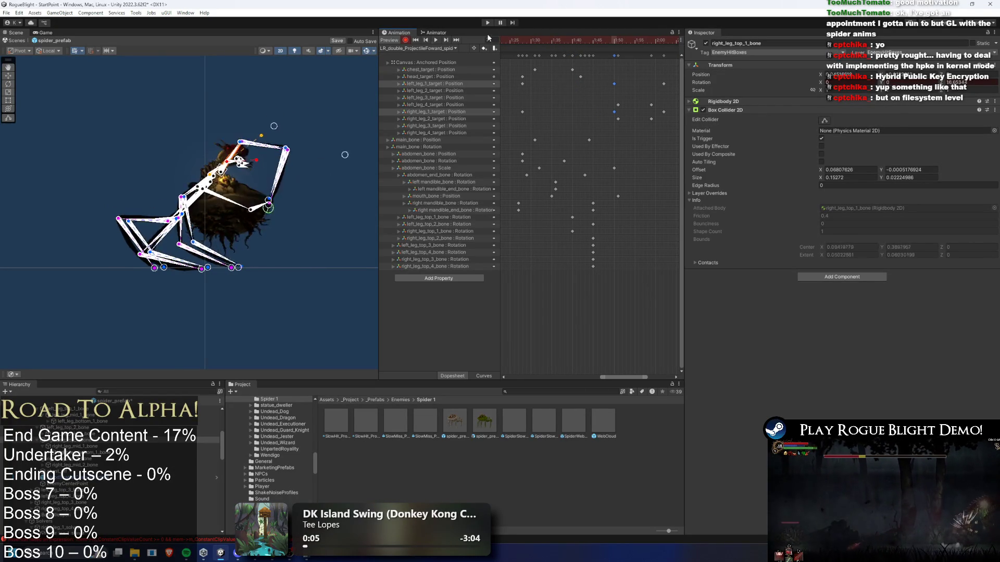
left_click_drag(560, 39, 568, 41)
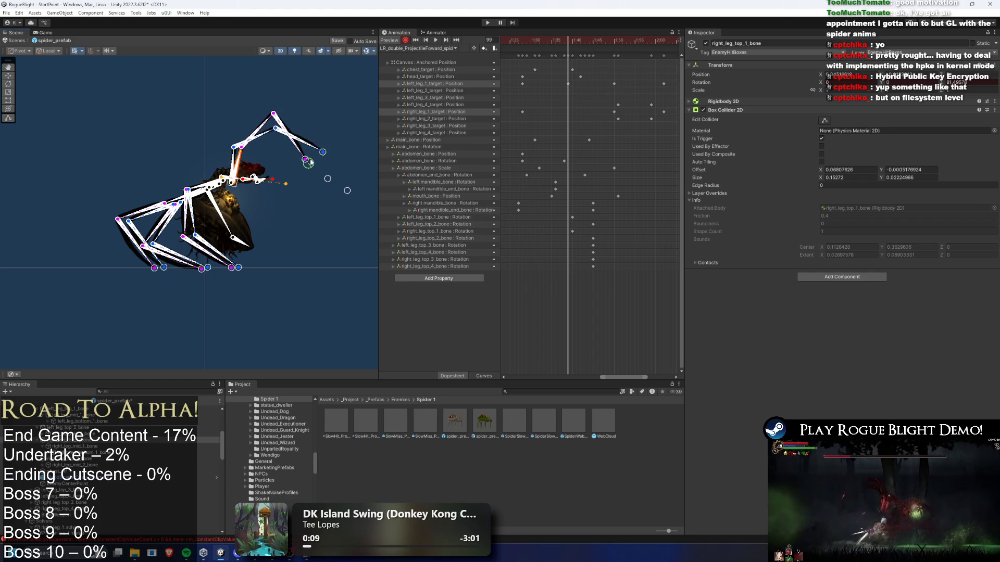
key("space")
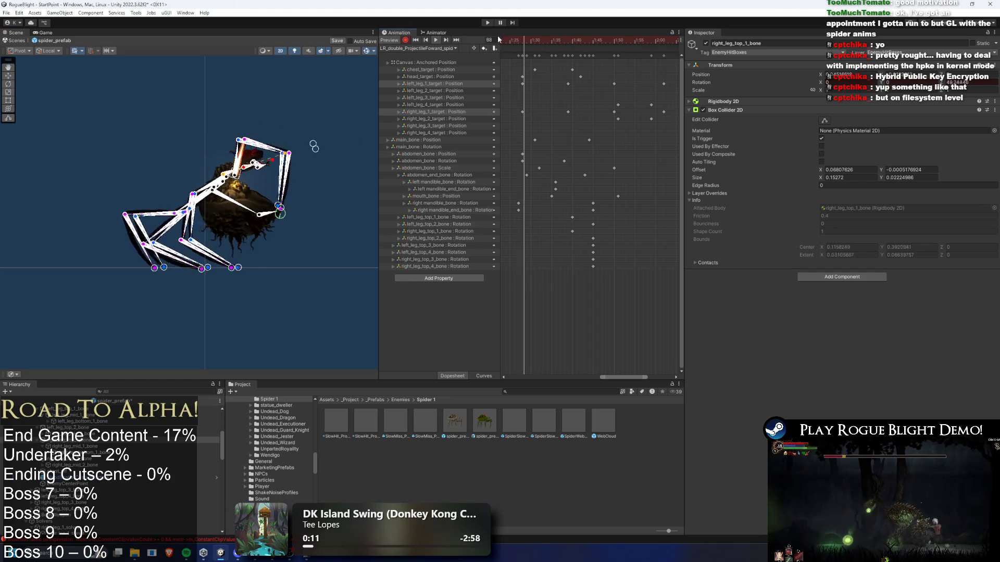
left_click_drag(572, 40, 597, 39)
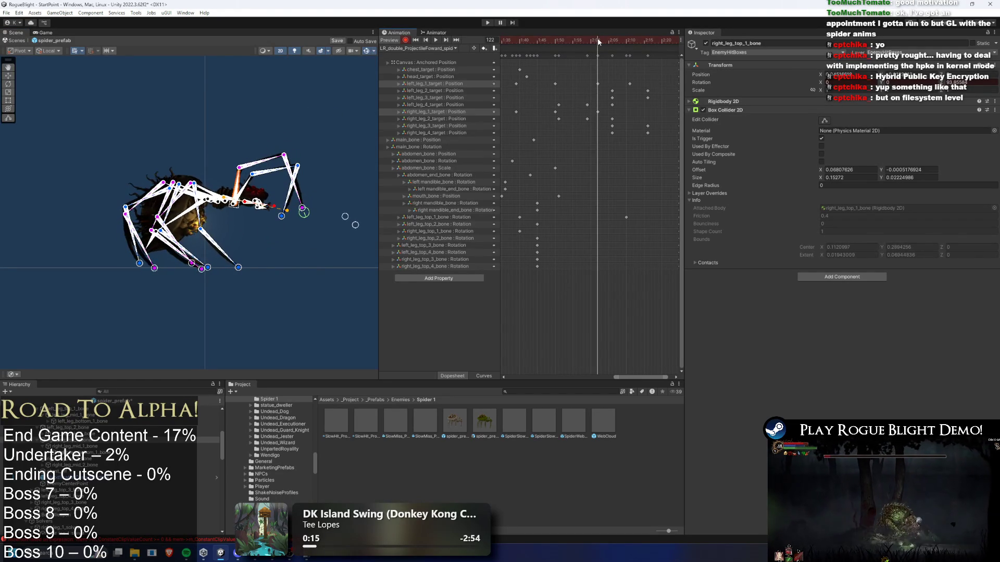
Step: Shift the two left_leg_1_target keys slightly later and play the preview to review timing
mouse_move(599, 86)
left_mouse_down()
mouse_move(631, 81)
mouse_move(625, 111)
mouse_move(635, 84)
left_mouse_up()
key("ctrl+z")
left_click_drag(555, 40, 628, 40)
key("space")
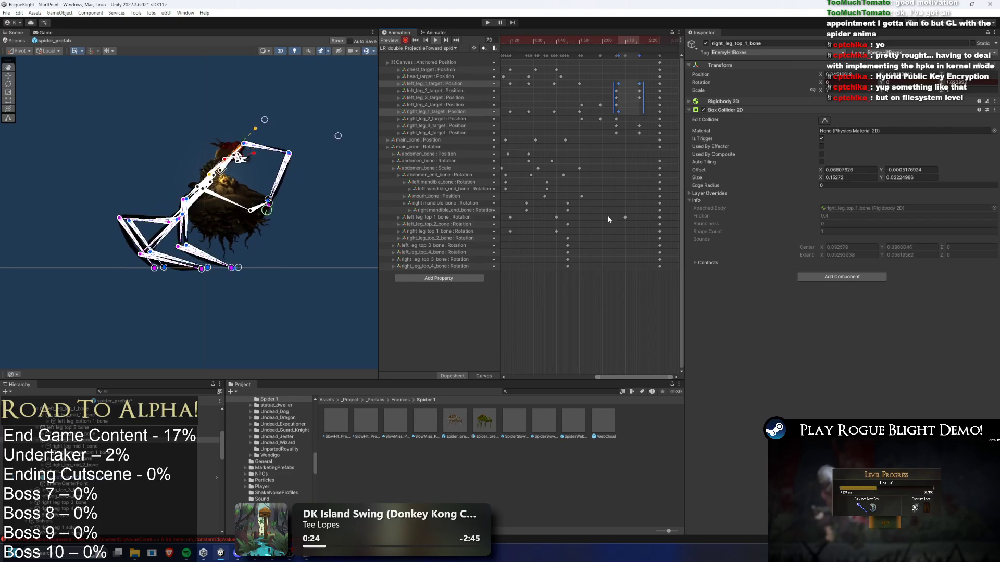
Step: Clear the selection to hide bone gizmos, set the preview to frame 85, and select abdomen_bone
left_click(317, 79)
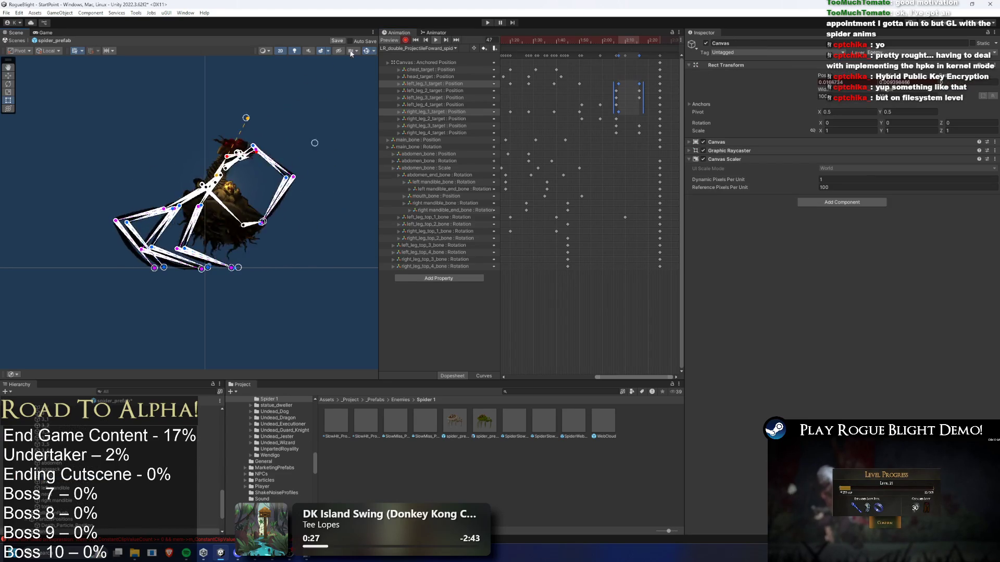
left_click(323, 77)
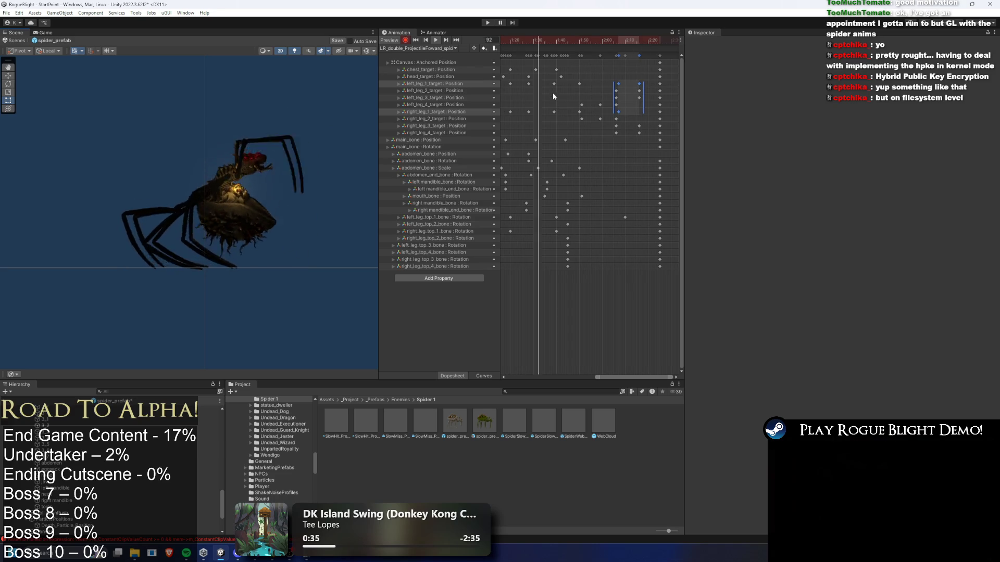
scroll(539, 65, "down", 2)
mouse_move(543, 41)
left_mouse_down()
mouse_move(526, 36)
mouse_move(542, 30)
left_mouse_up()
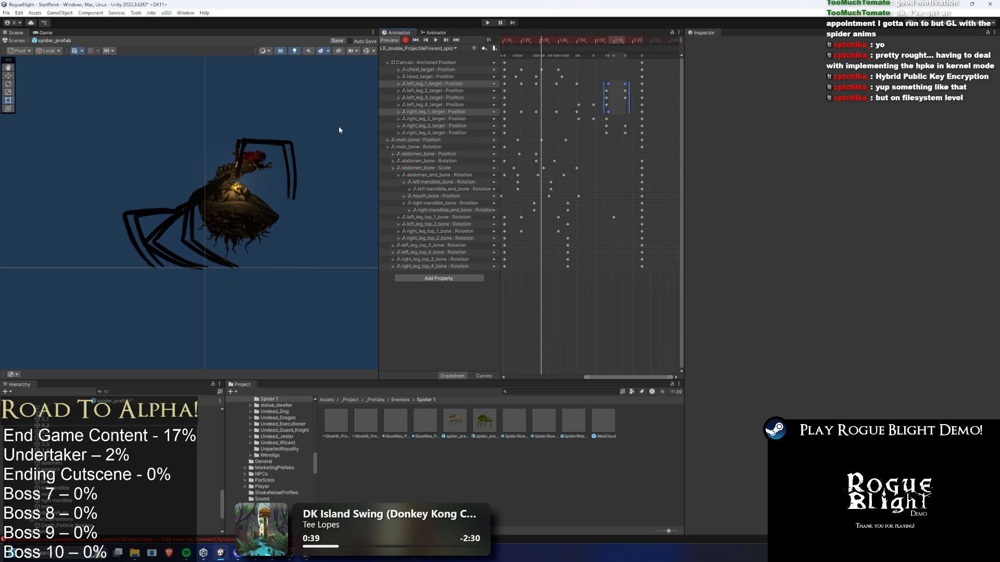
left_click(254, 214)
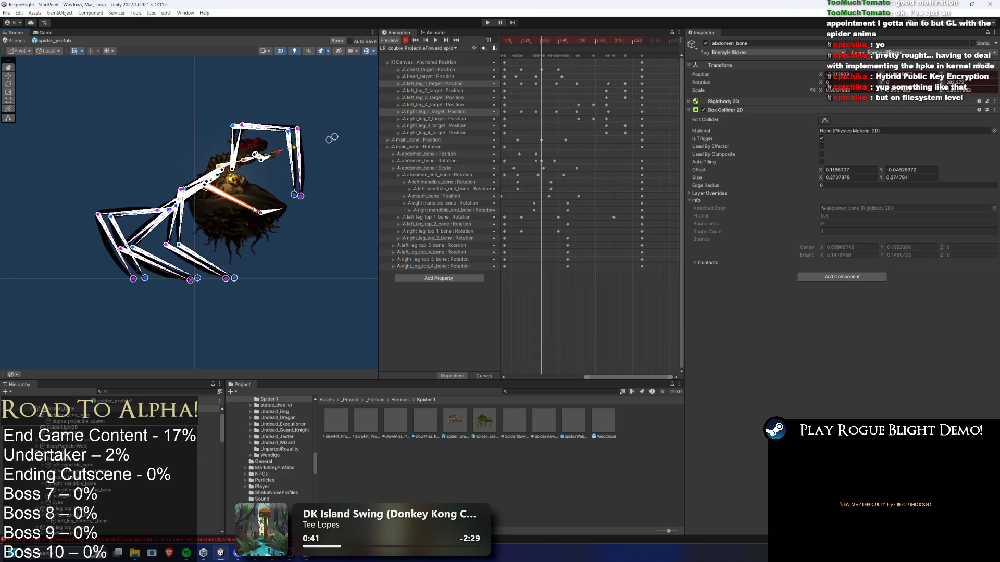
Step: Rotate the abdomen bone to a new angle and scrub the clip to frame 94
left_click_drag(253, 211, 260, 199)
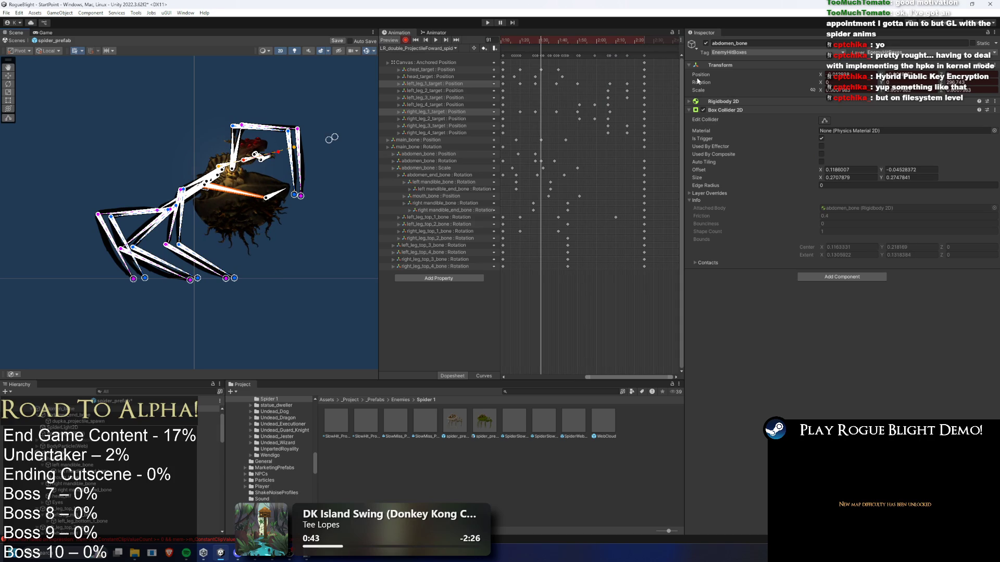
left_click(512, 42)
mouse_move(525, 39)
left_mouse_down()
mouse_move(565, 39)
mouse_move(533, 40)
mouse_move(549, 35)
mouse_move(553, 43)
left_mouse_up()
left_click_drag(225, 237, 267, 212)
left_click(435, 40)
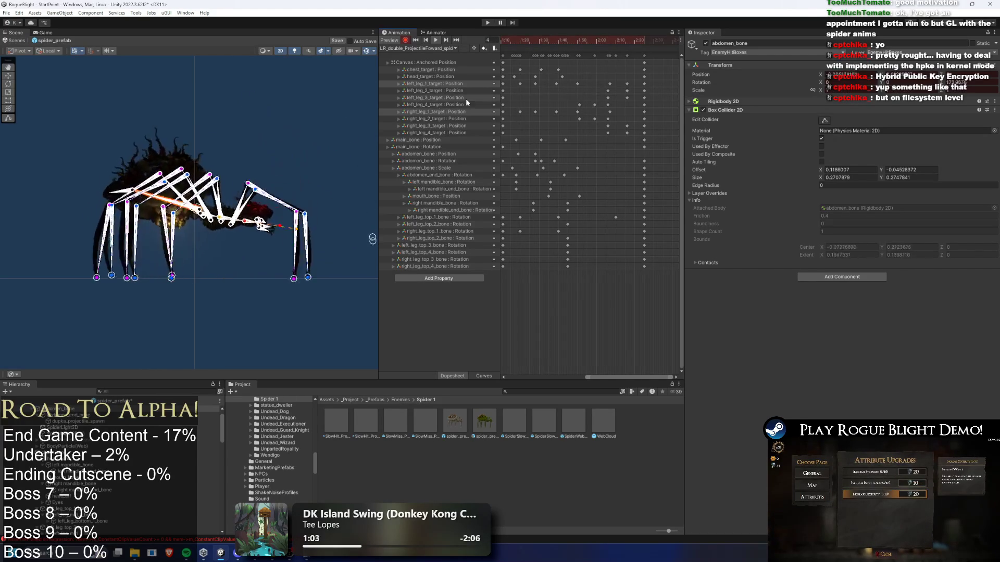
left_click_drag(511, 39, 547, 39)
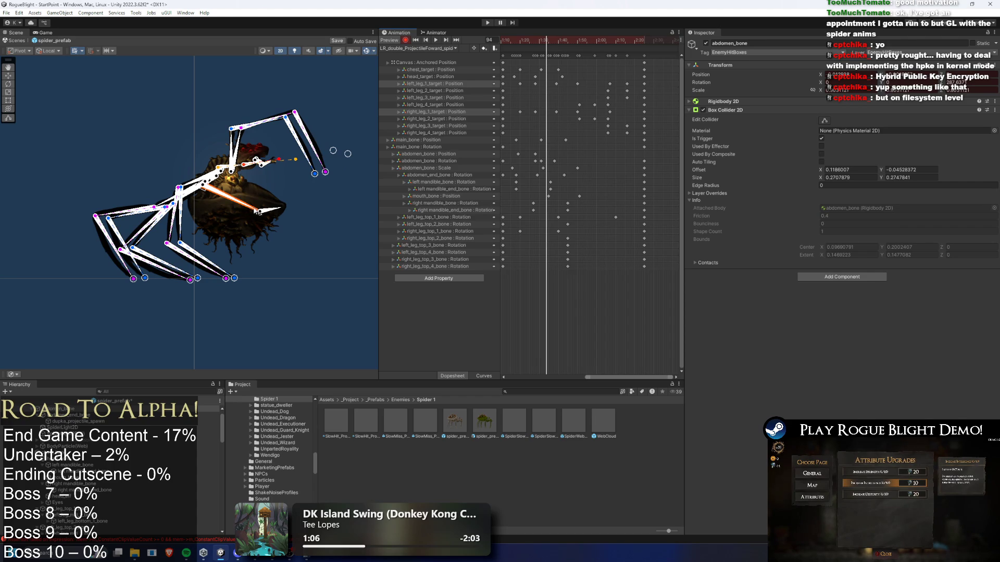
Step: Raise the mandible bone and play the clip preview to check the motion
left_click_drag(258, 211, 261, 201)
scroll(566, 72, "up", 2)
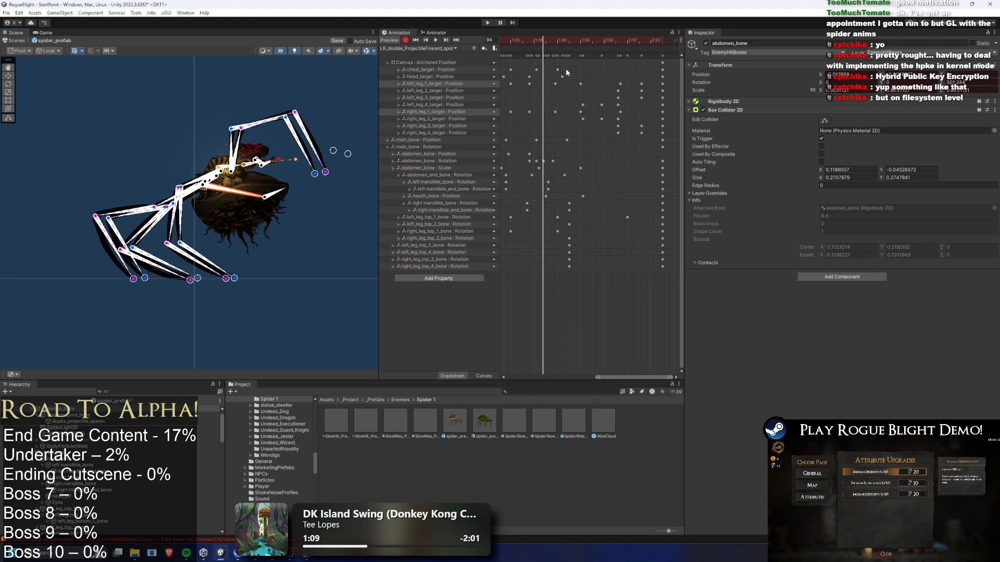
key("space")
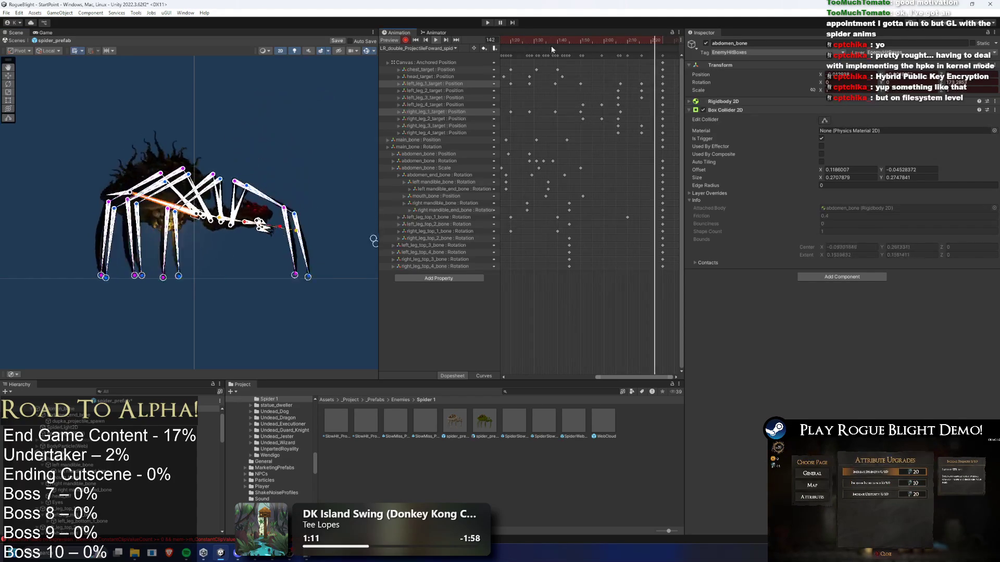
key("space")
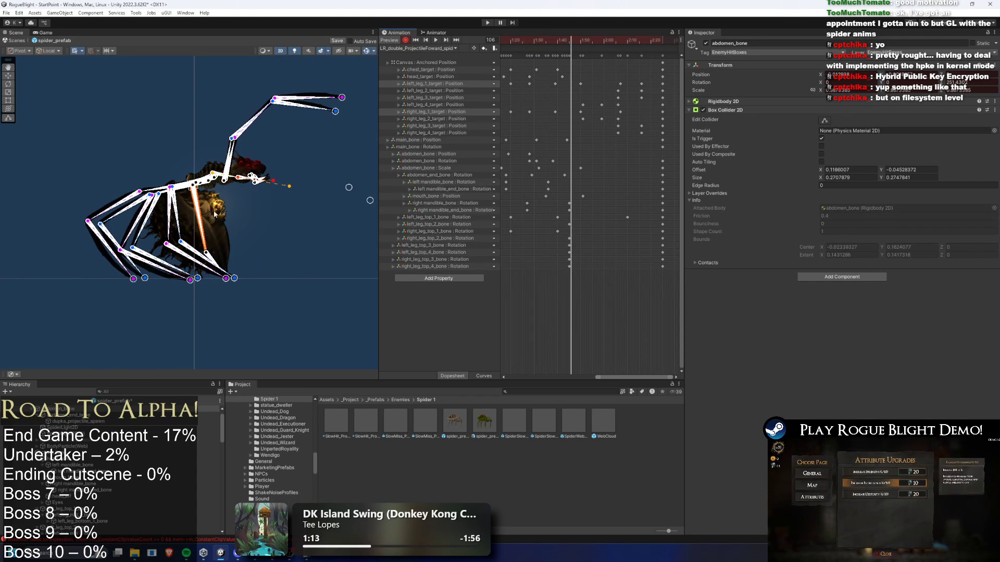
key("space")
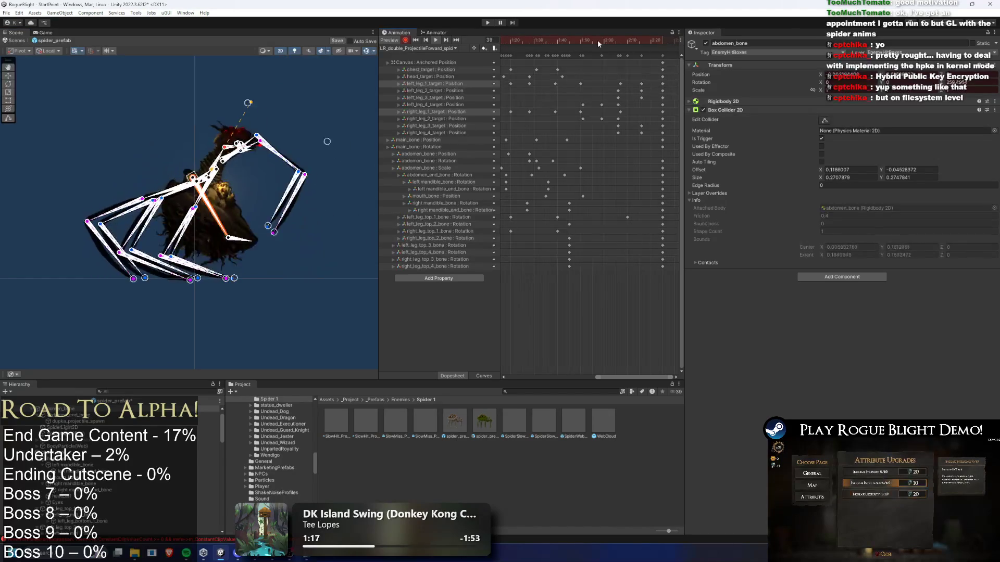
left_click(298, 74)
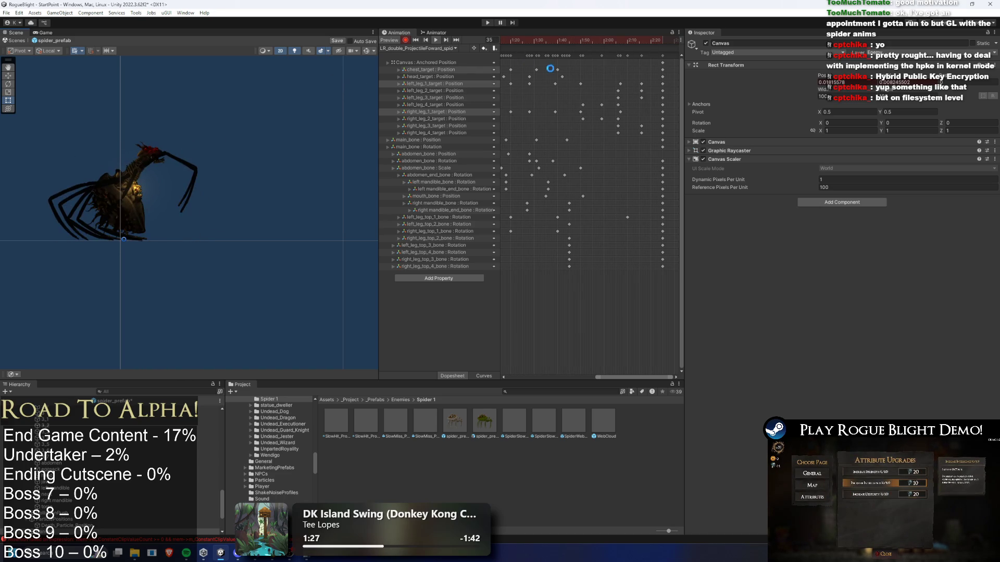
Step: Zoom the dopesheet and play the clip from frame 145, then scrub to frame 90
scroll(568, 78, "down", 3)
scroll(670, 151, "left", 2)
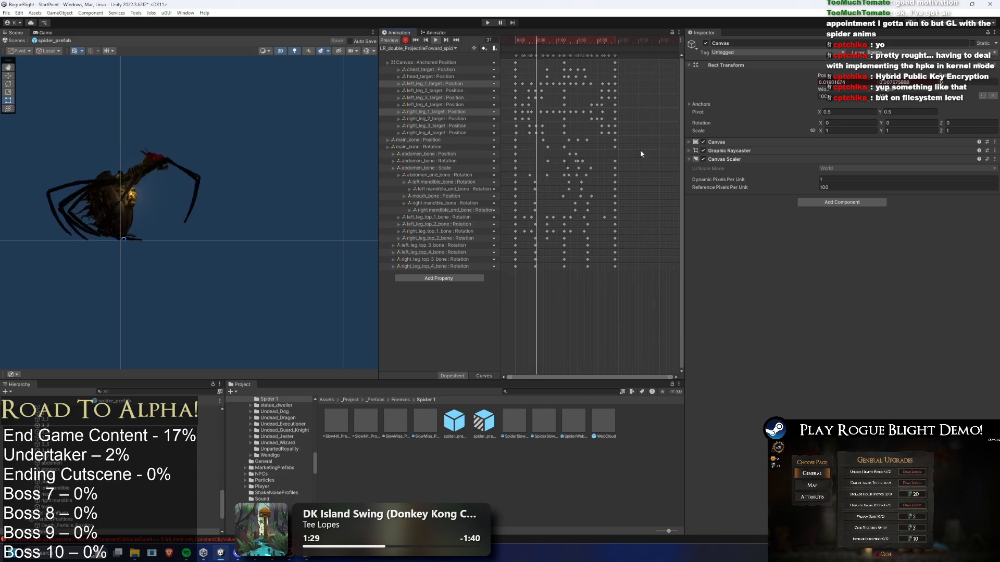
left_click(615, 43)
key("space")
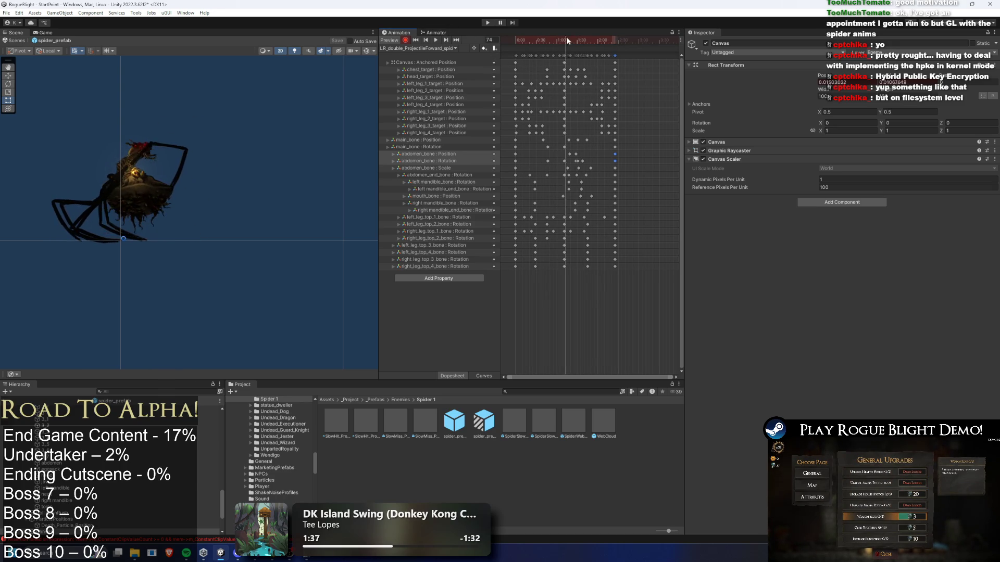
left_click_drag(567, 41, 577, 40)
scroll(576, 163, "up", 2)
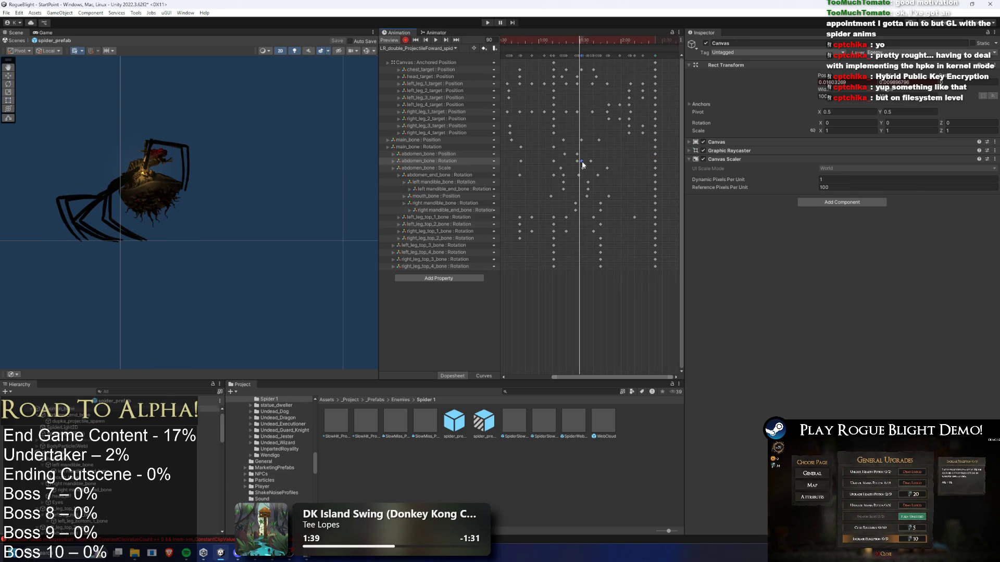
Step: Try the abdomen_bone rotation key at 1:40, then undo it and keep the same clip
left_click_drag(582, 162, 595, 163)
mouse_move(563, 43)
left_mouse_down()
mouse_move(645, 40)
mouse_move(596, 40)
left_mouse_up()
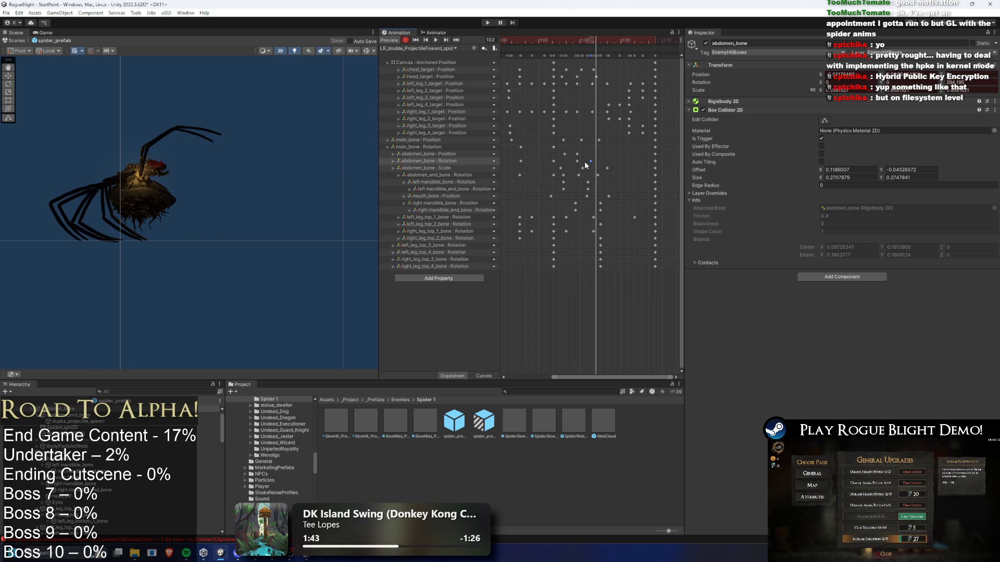
key("space")
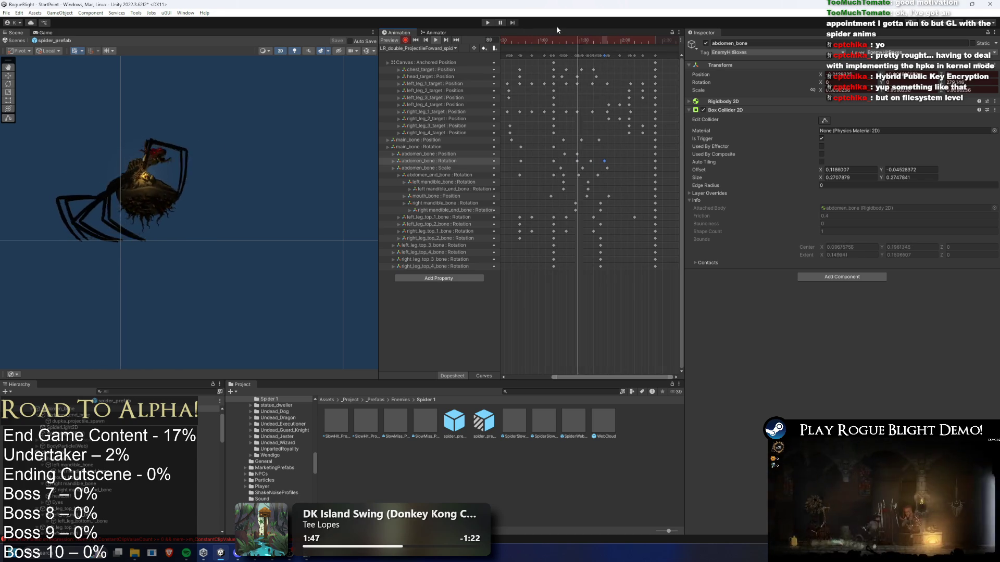
key("ctrl+z")
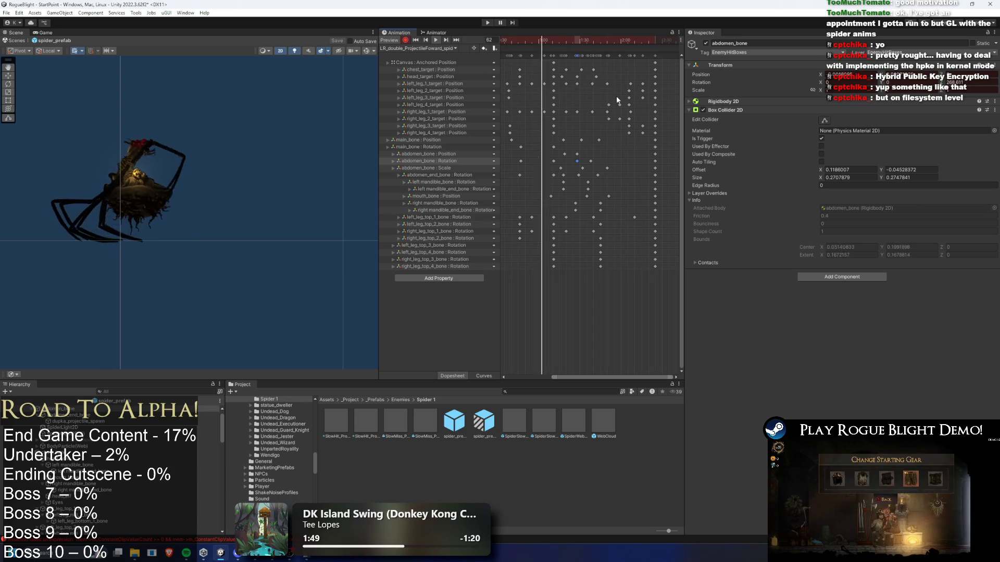
mouse_move(557, 36)
left_mouse_down()
mouse_move(582, 34)
mouse_move(564, 46)
left_mouse_up()
scroll(562, 47, "down", 3)
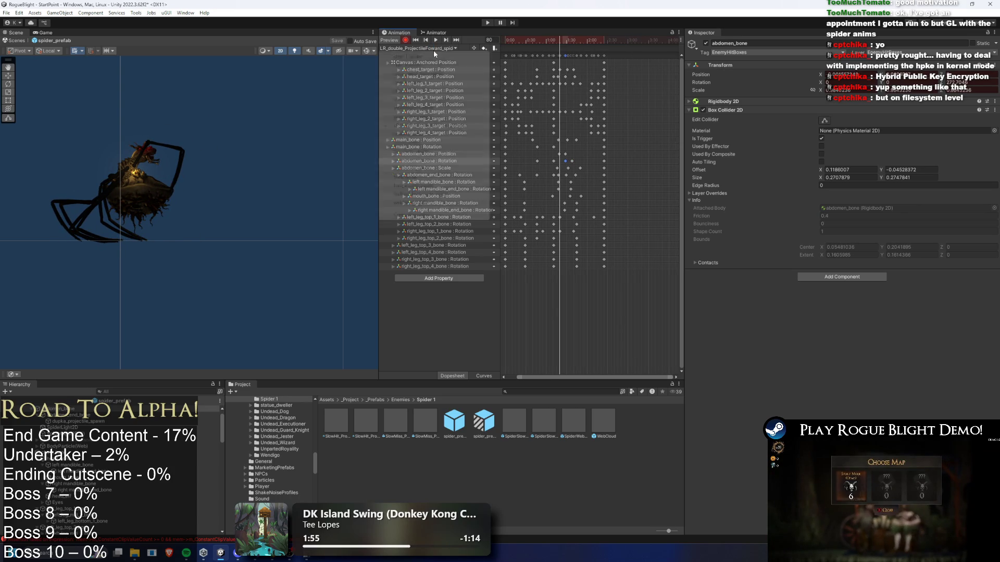
left_click(432, 48)
key("Escape")
Step: On spider_prefab, add a projectile entry and paste the copied Close Range Web settings into it
left_click(120, 409)
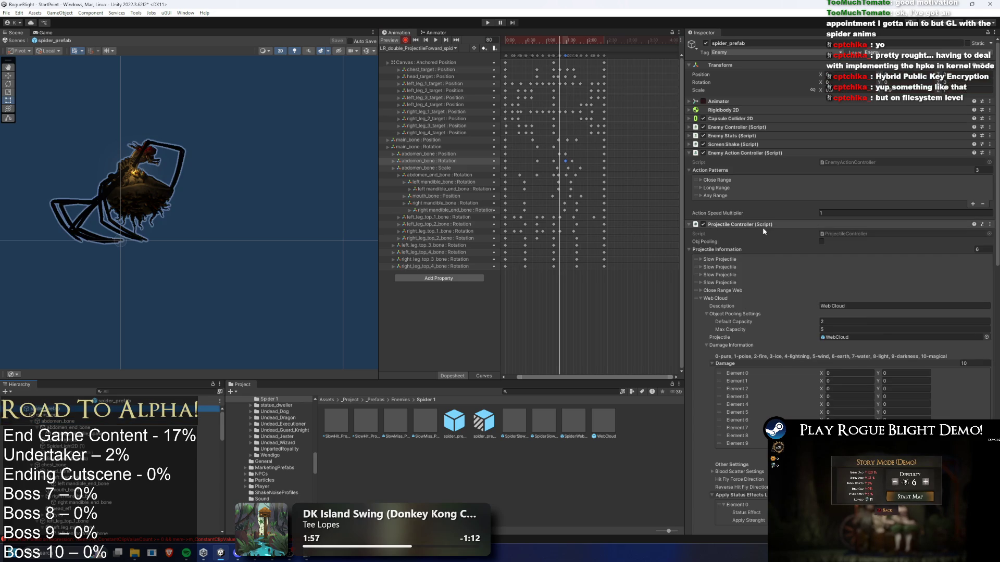
left_click(728, 300)
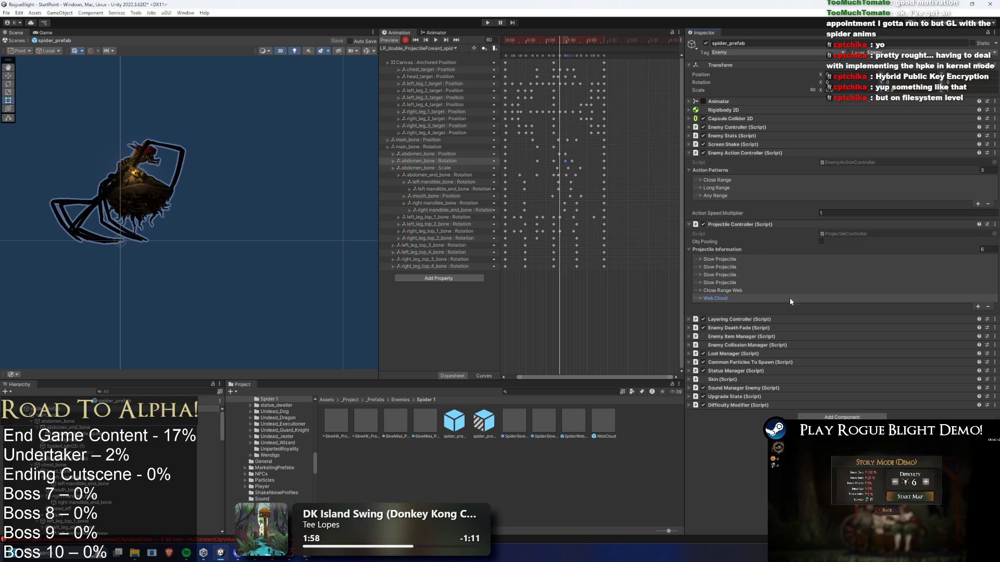
left_click(978, 306)
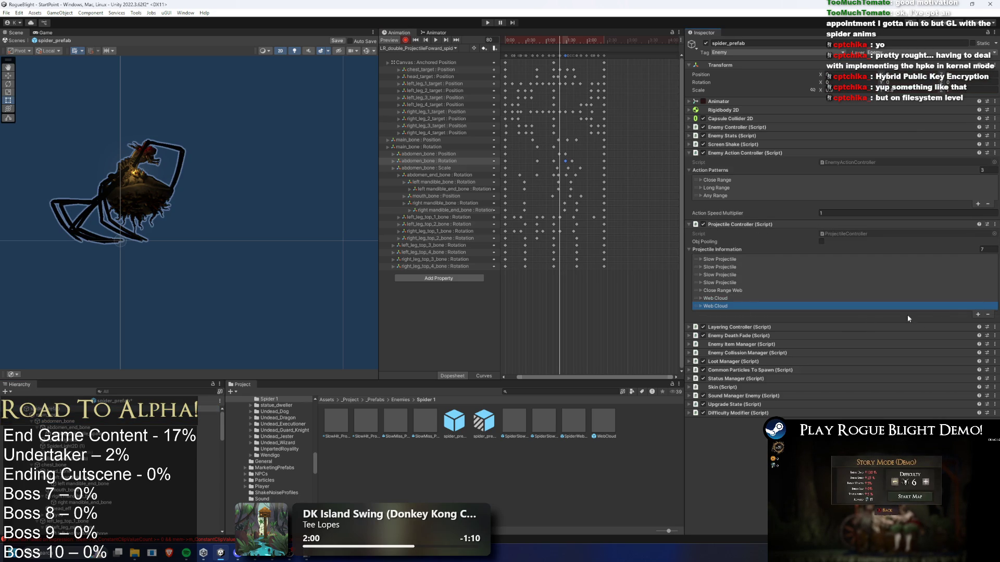
right_click(726, 289)
left_click(720, 308)
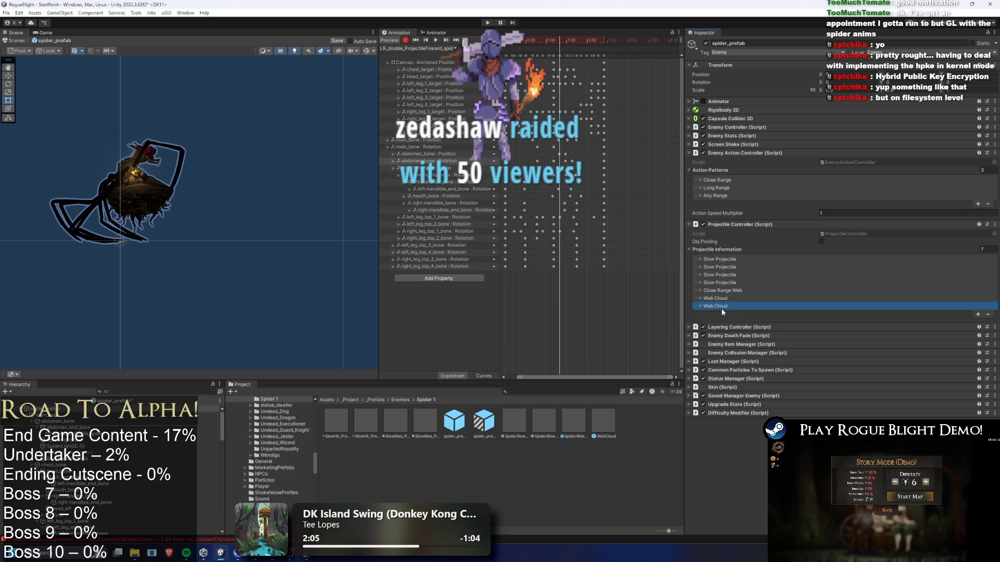
right_click(727, 306)
left_click(755, 331)
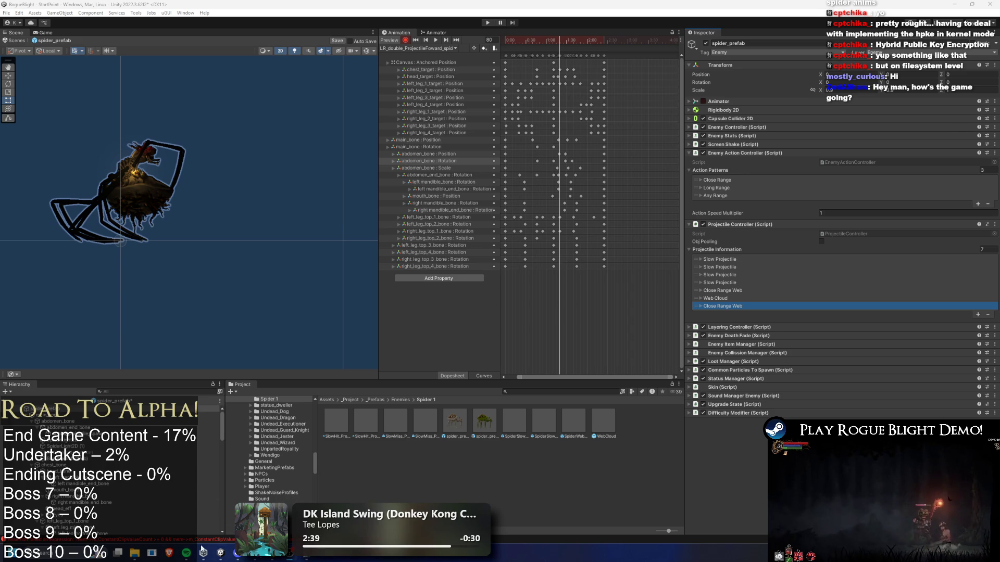
mouse_move(187, 553)
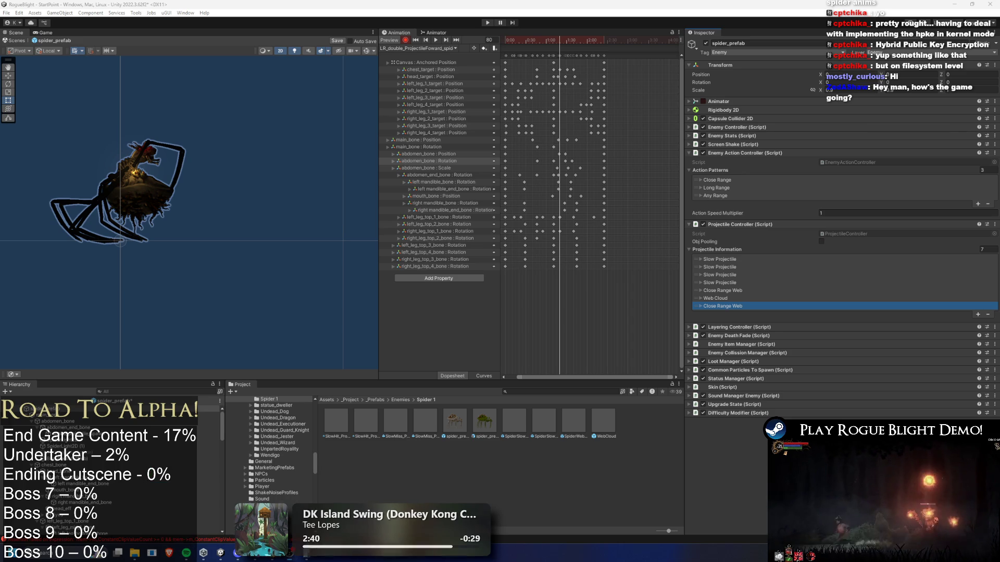
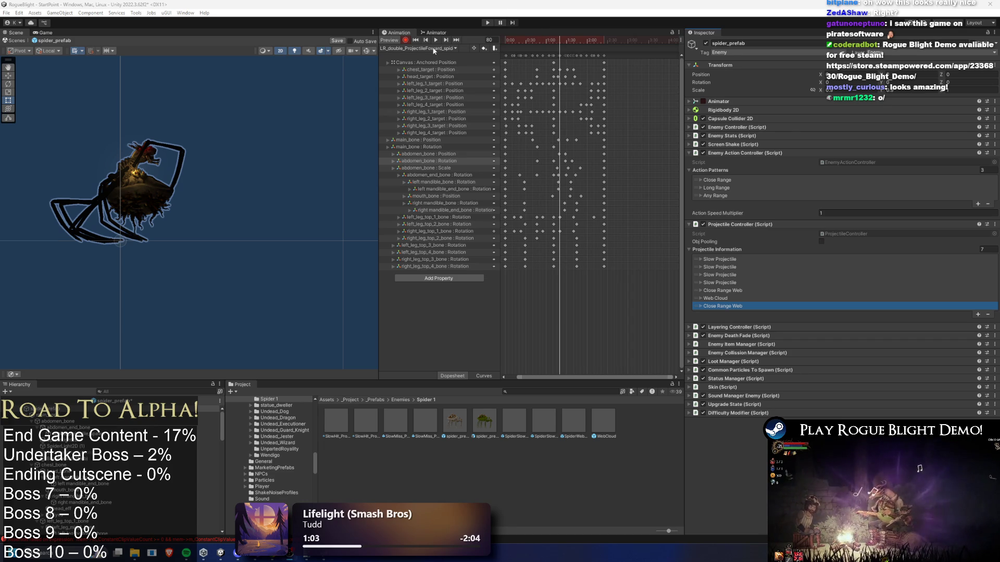
Step: Expand the last Close Range Web entry and review its SpiderSlowProjectileBigger damage and 0.85 slow values
left_click(424, 48)
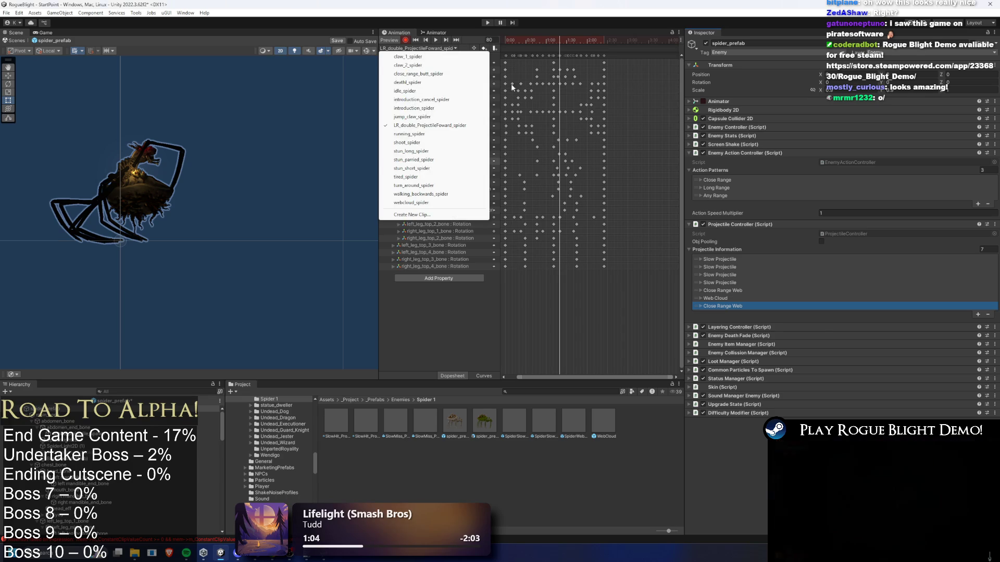
left_click(748, 308)
left_click(749, 308)
scroll(849, 325, "down", 10)
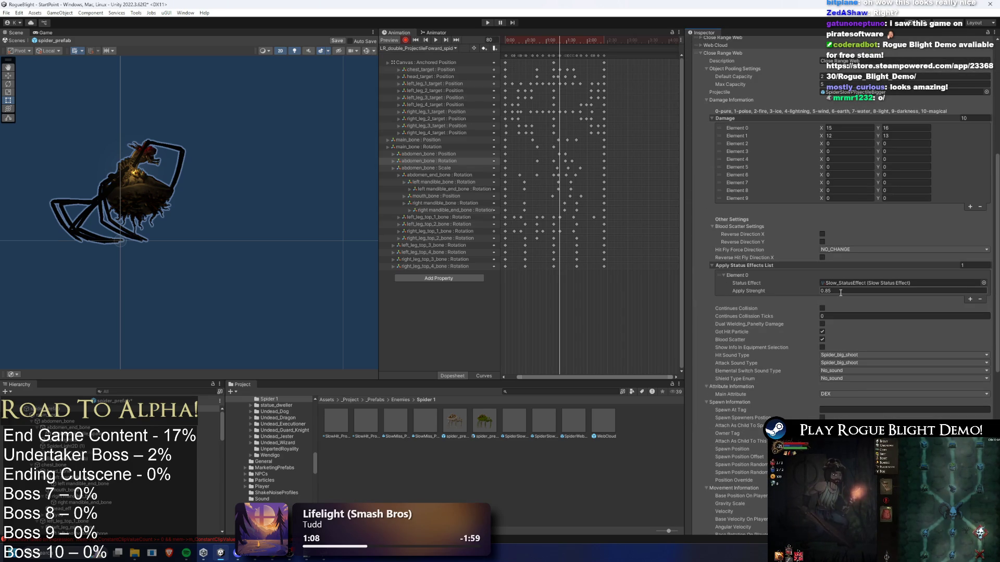
scroll(840, 295, "down", 3)
scroll(851, 296, "down", 4)
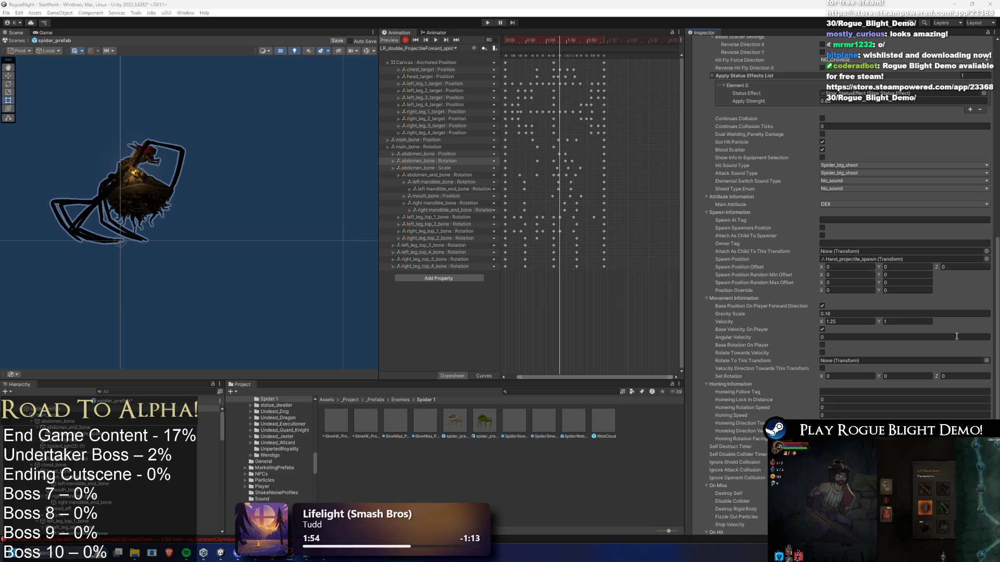
scroll(911, 271, "up", 7)
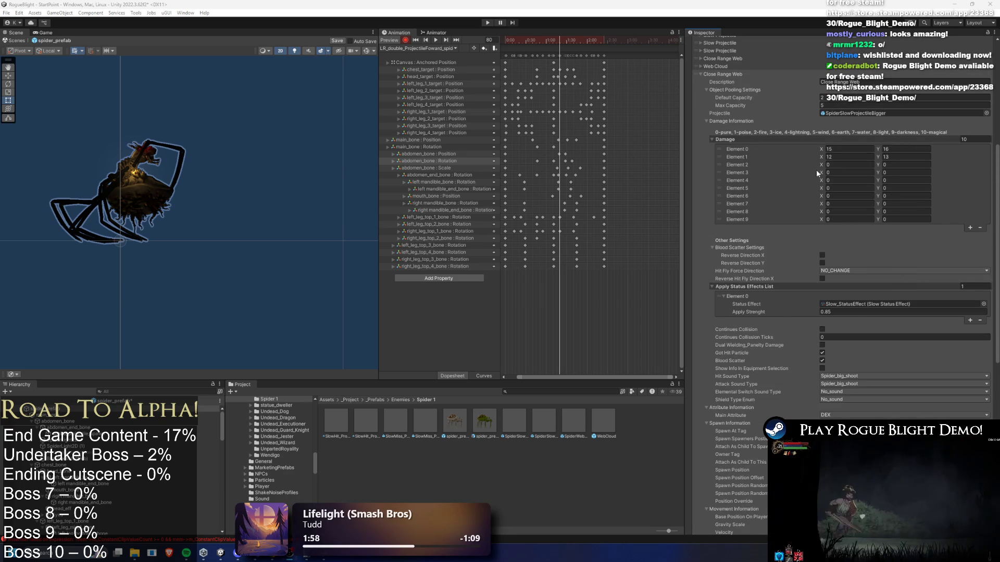
scroll(815, 171, "down", 2)
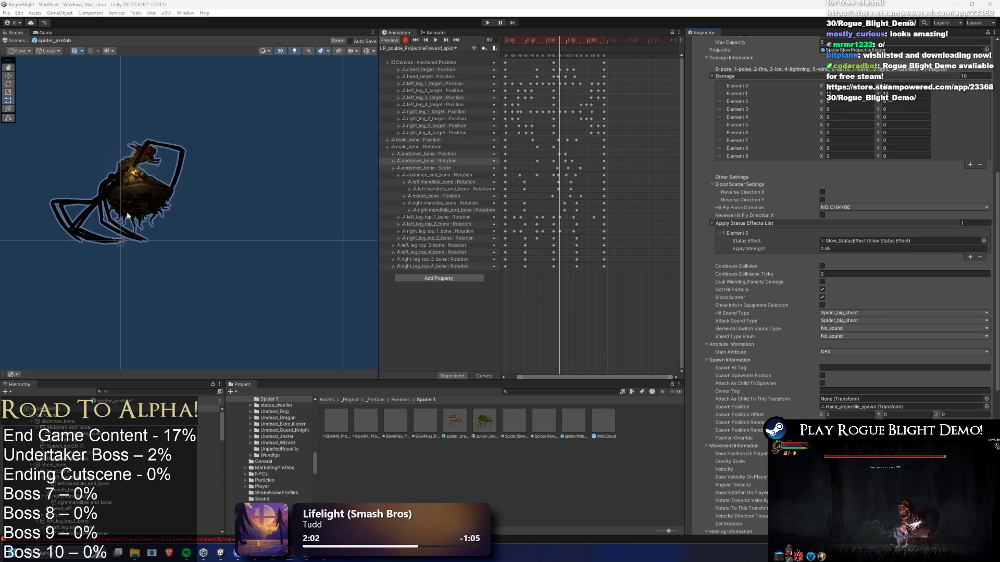
scroll(852, 196, "up", 2)
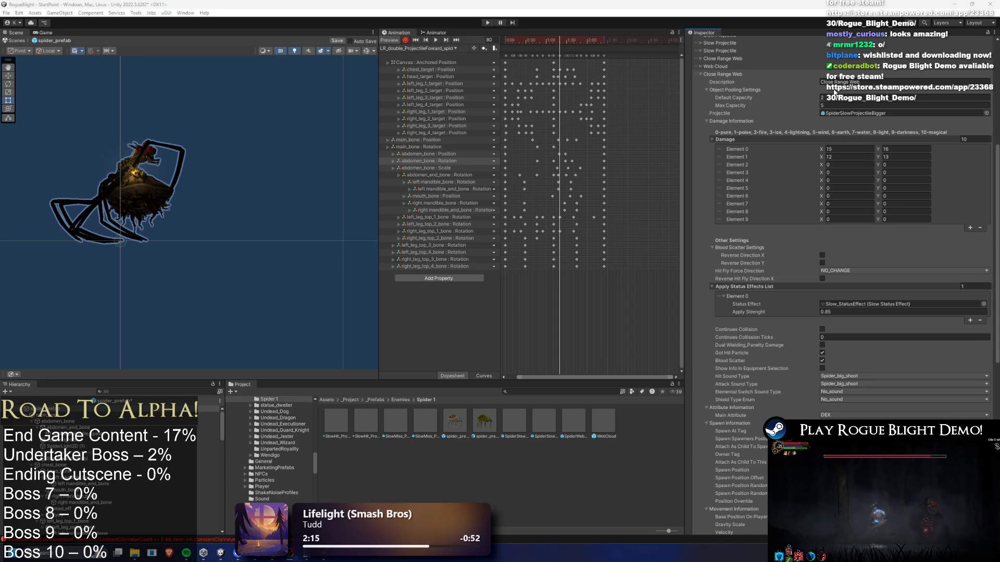
Step: Pose the spider at frame 87 and select the Close Range Web projectile's Gravity Scale field
left_click_drag(512, 40, 562, 48)
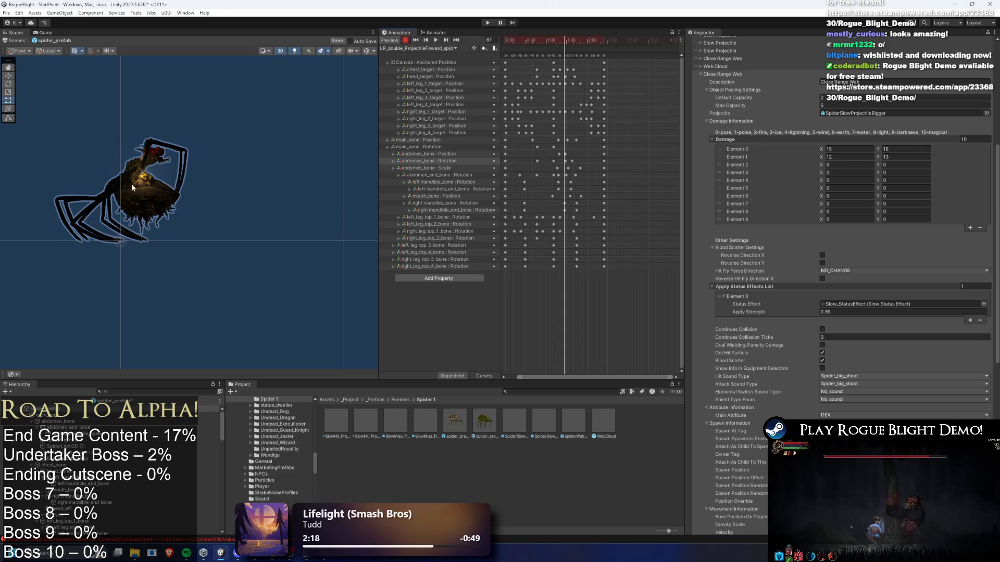
scroll(130, 183, "up", 4)
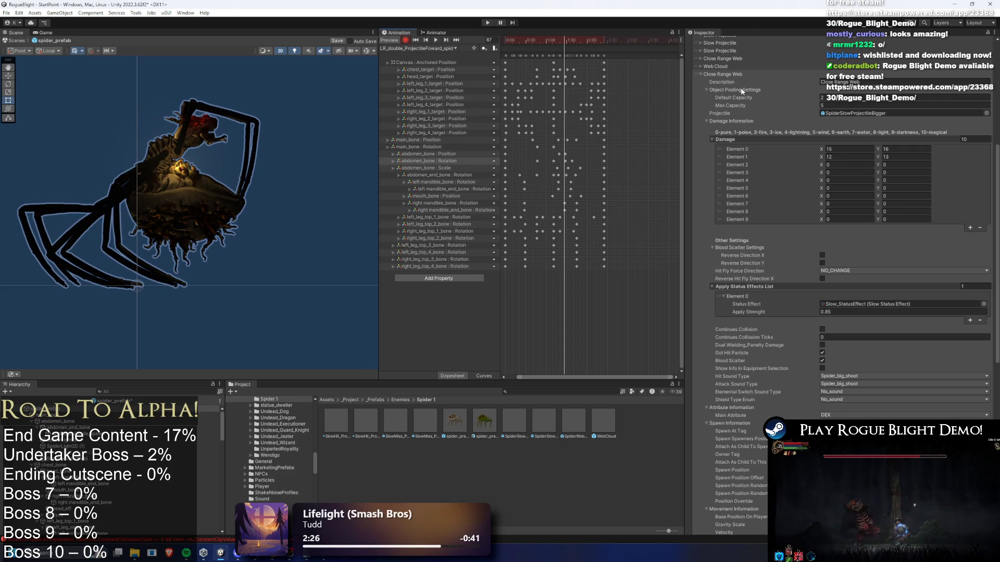
scroll(879, 252, "down", 10)
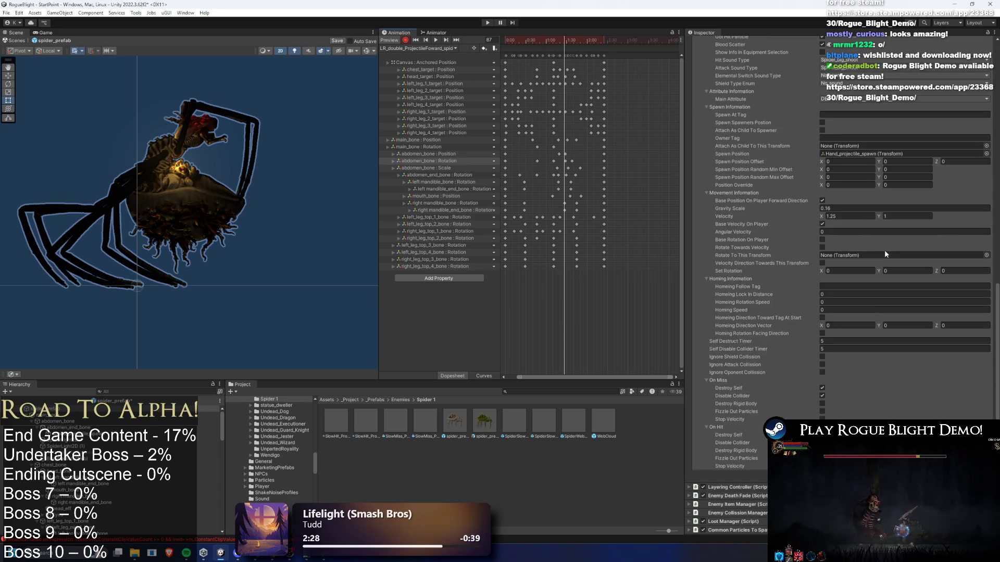
scroll(885, 251, "up", 9)
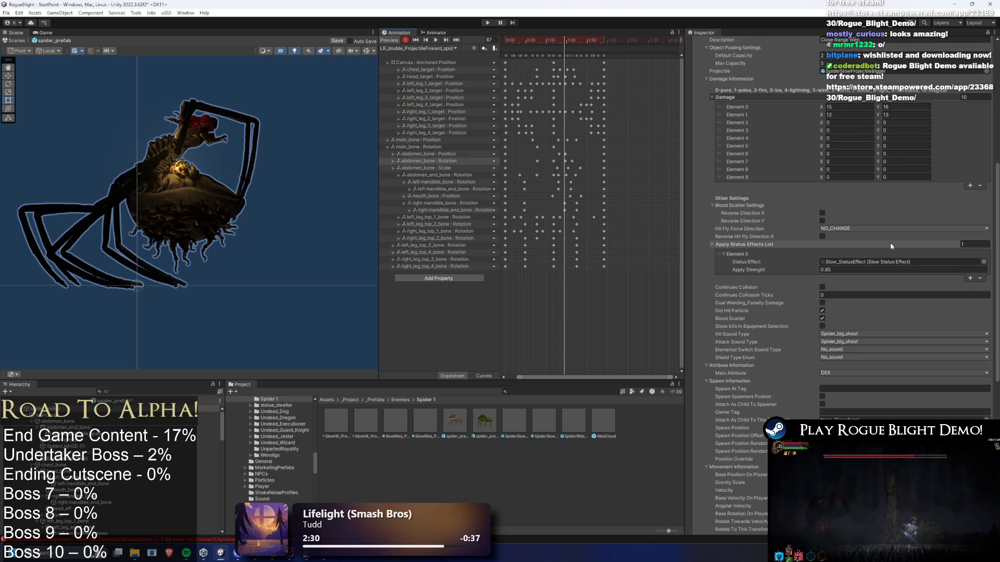
scroll(839, 212, "down", 3)
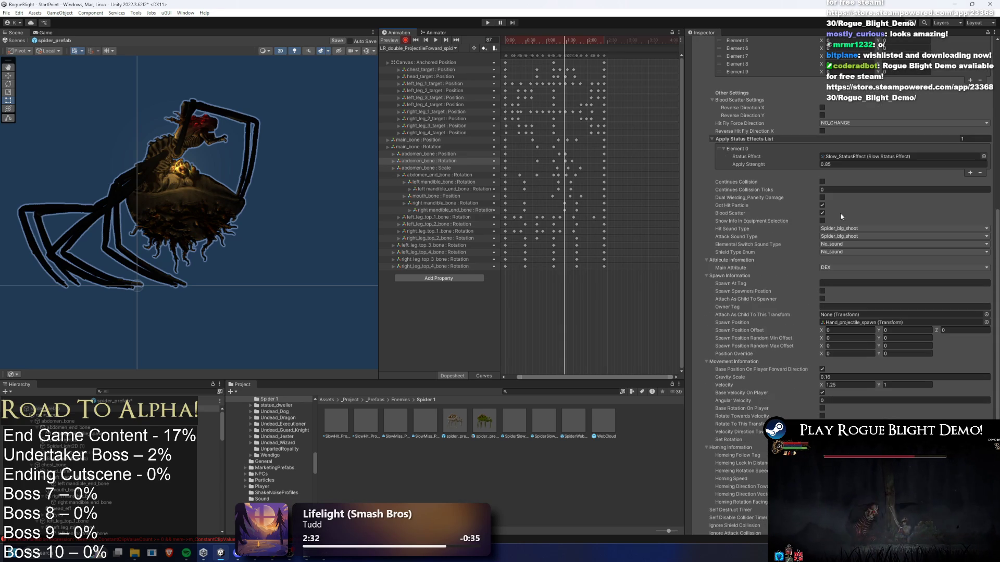
left_click(850, 378)
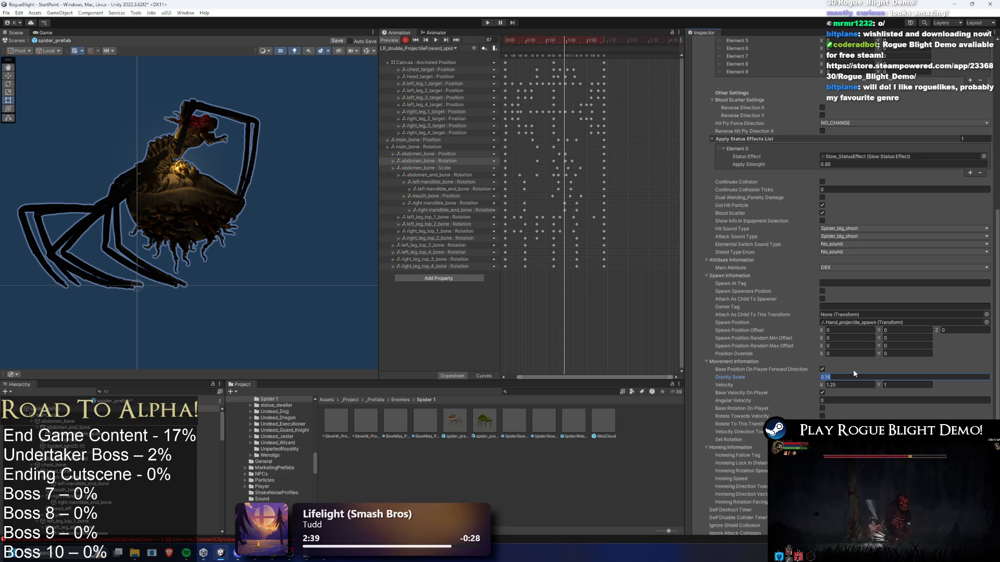
Step: Set the projectile's Velocity Y to 1.5, Gravity Scale to 0.4 and Velocity X to 0.7
left_click(859, 394)
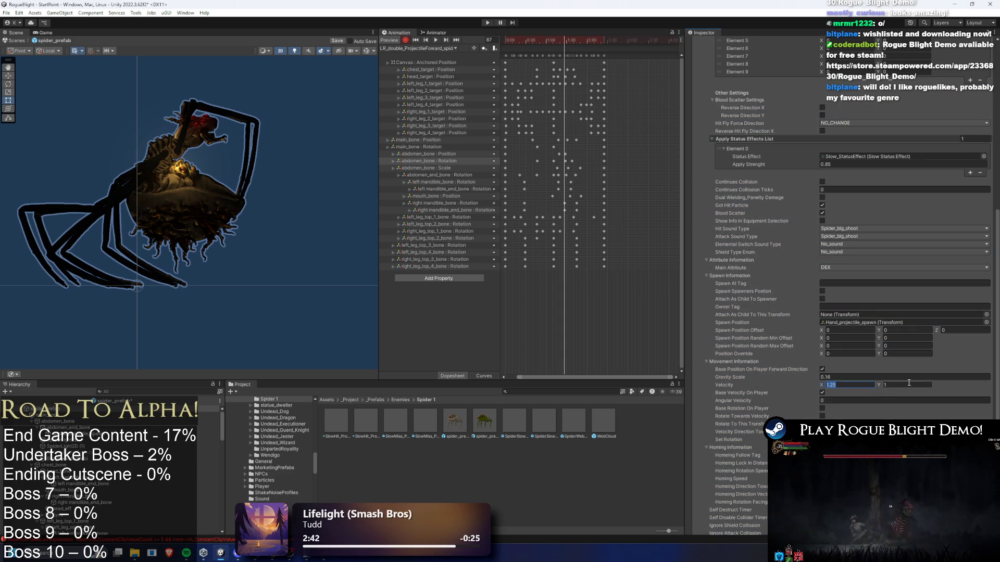
scroll(906, 367, "up", 8)
scroll(895, 369, "down", 10)
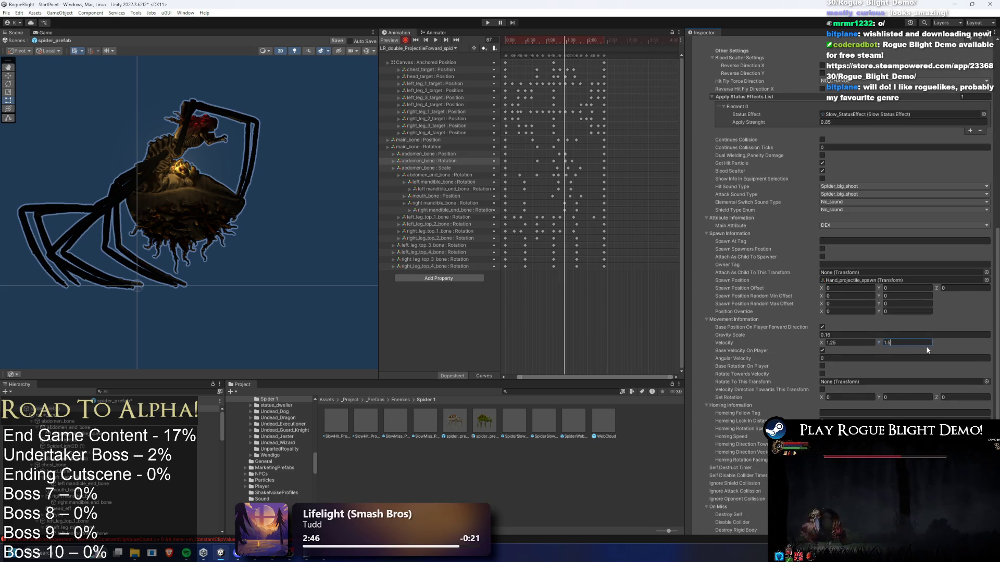
left_click(837, 335)
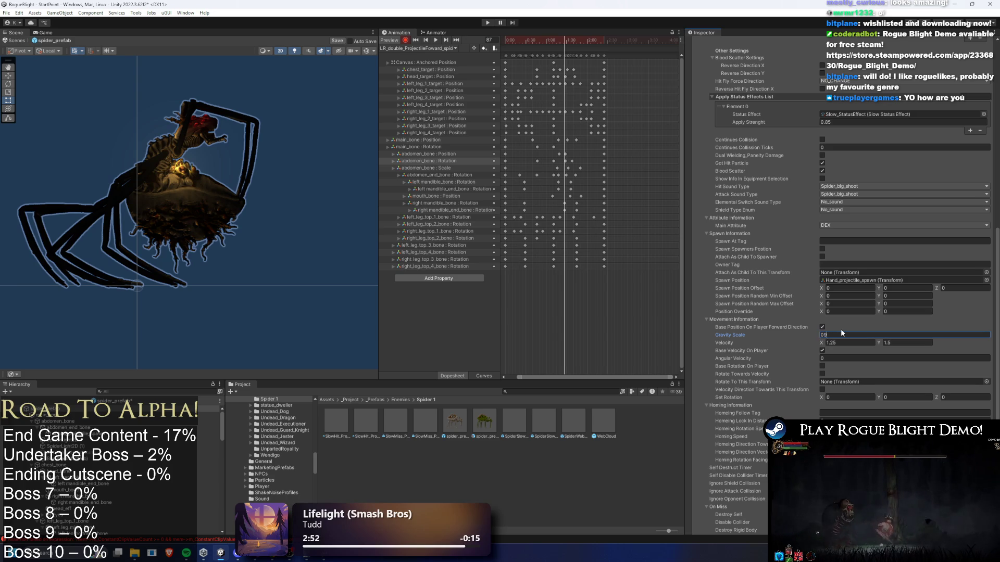
type("0.4")
left_click(854, 342)
type("0.7")
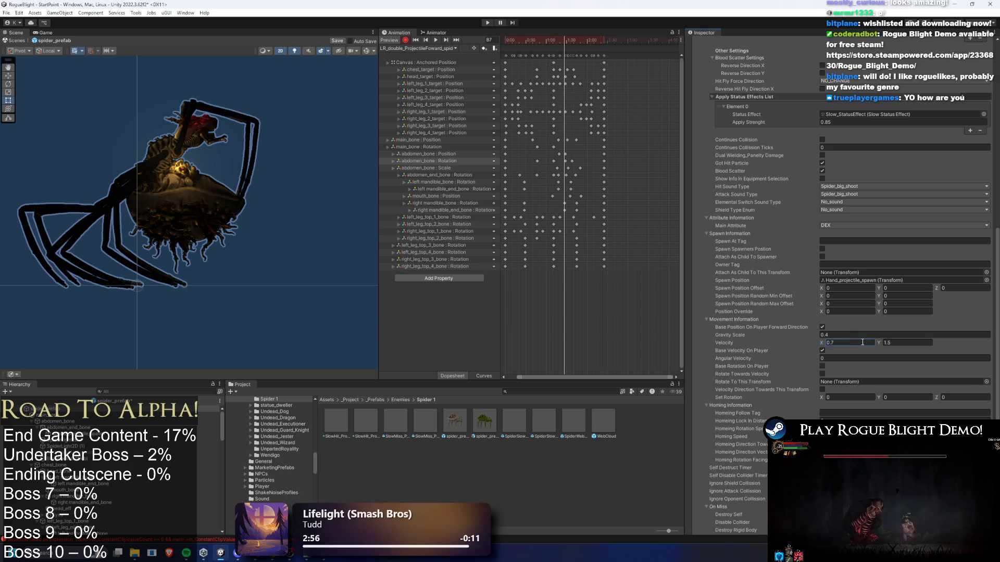
scroll(838, 241, "up", 6)
left_click(722, 74)
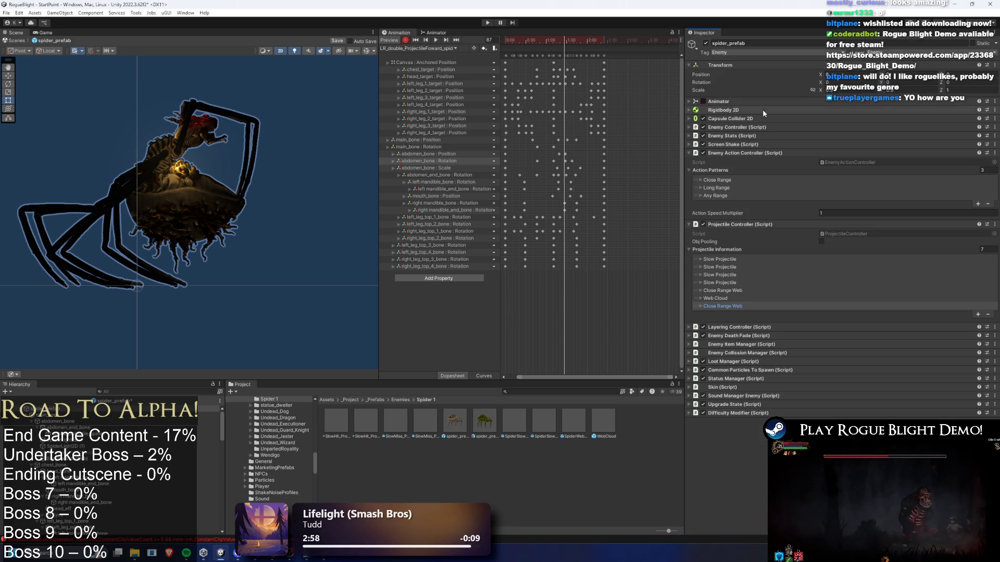
Step: Duplicate the last Close Range Web entry to create an eighth projectile
right_click(729, 306)
left_click(760, 325)
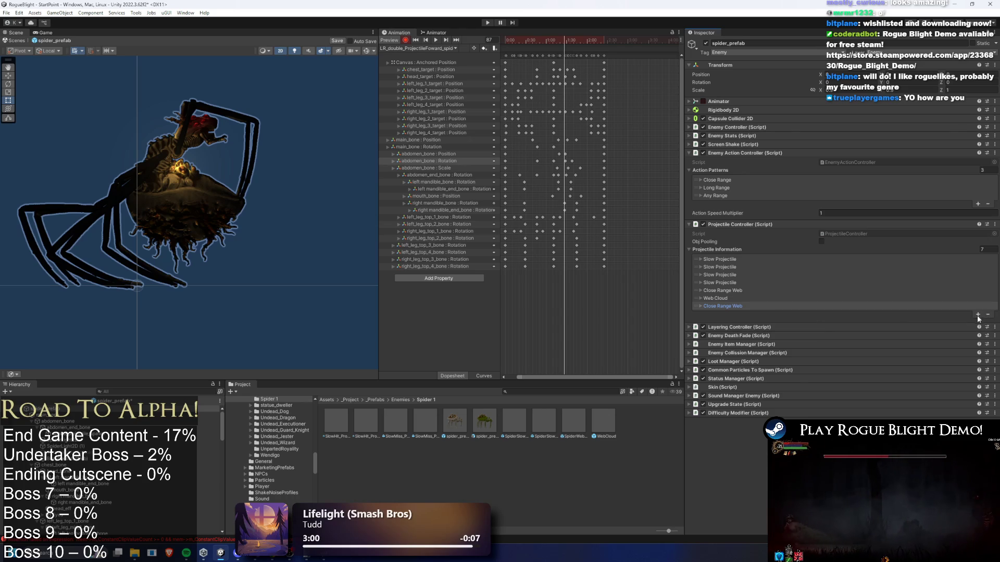
right_click(715, 313)
left_click(743, 310)
left_click(765, 314)
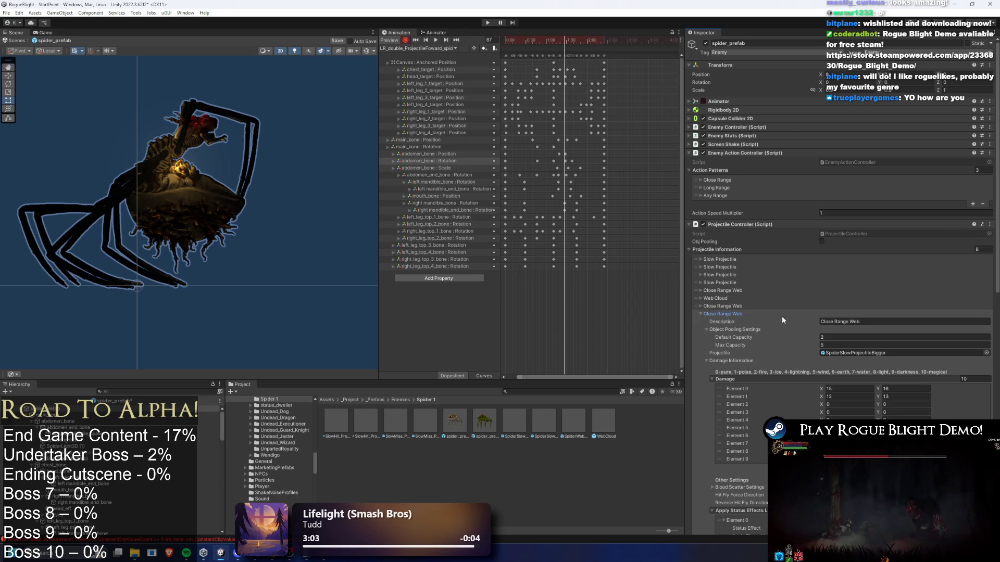
left_click(728, 314)
Step: Prefix the four Slow Projectile descriptions with the numbers 1 to 4
left_click(720, 259)
left_click(850, 267)
type("1 Slow Projectile")
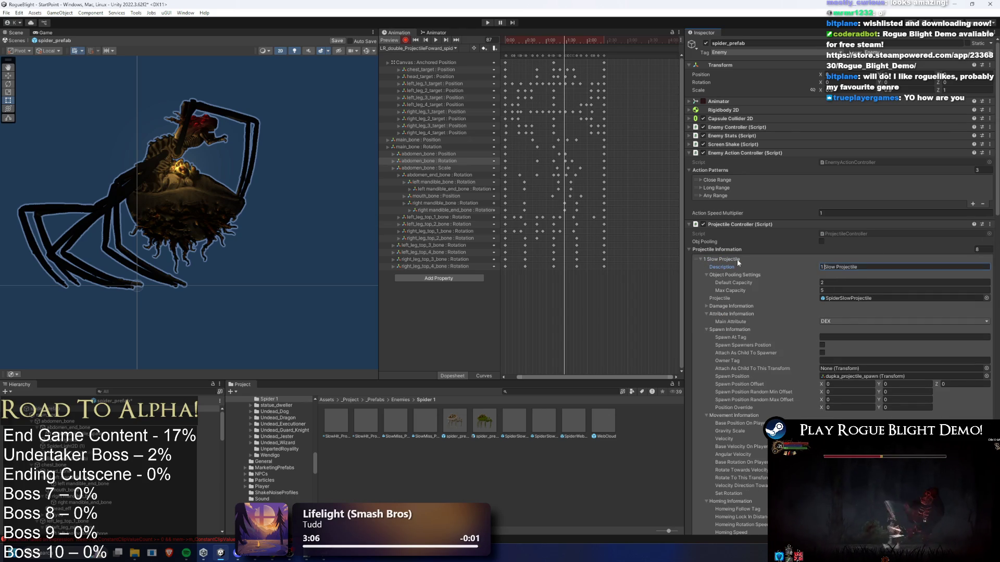
left_click(737, 259)
left_click(768, 266)
left_click(855, 274)
key("Home")
type("2")
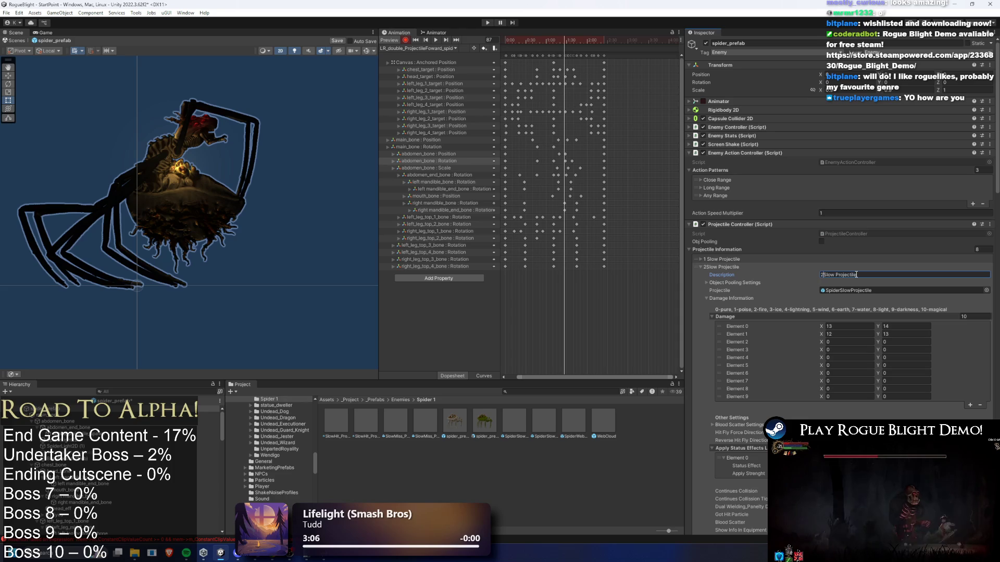
left_click(729, 266)
left_click(755, 275)
left_click(853, 283)
key("Home")
type("3")
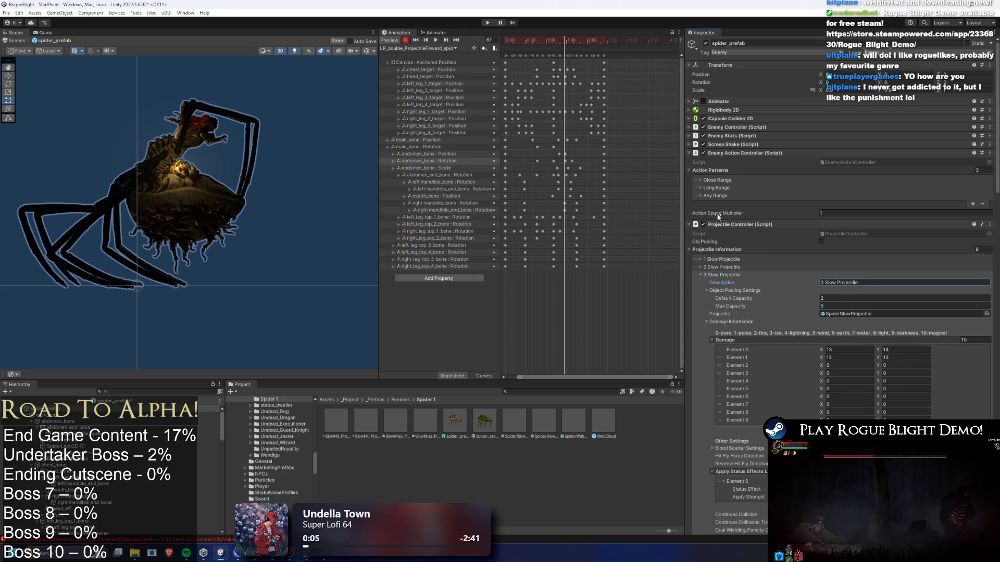
left_click(725, 274)
left_click(781, 282)
left_click(835, 290)
key("Home")
type("4")
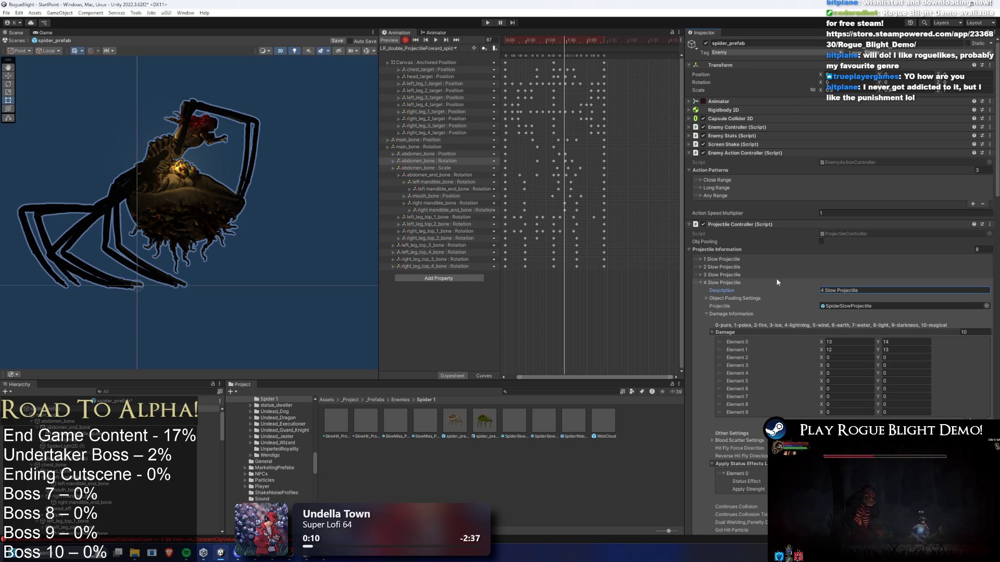
left_click(755, 282)
Step: Number the Close Range Web, Web Cloud, and two final Close Range Web descriptions 5 to 8
left_click(773, 290)
left_click(850, 298)
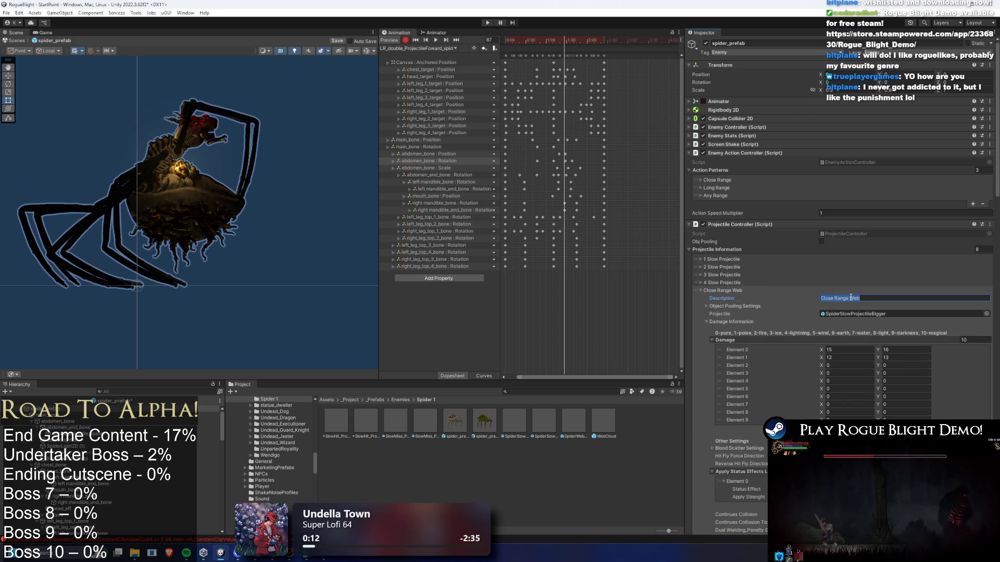
key("Home")
type("5")
left_click(723, 290)
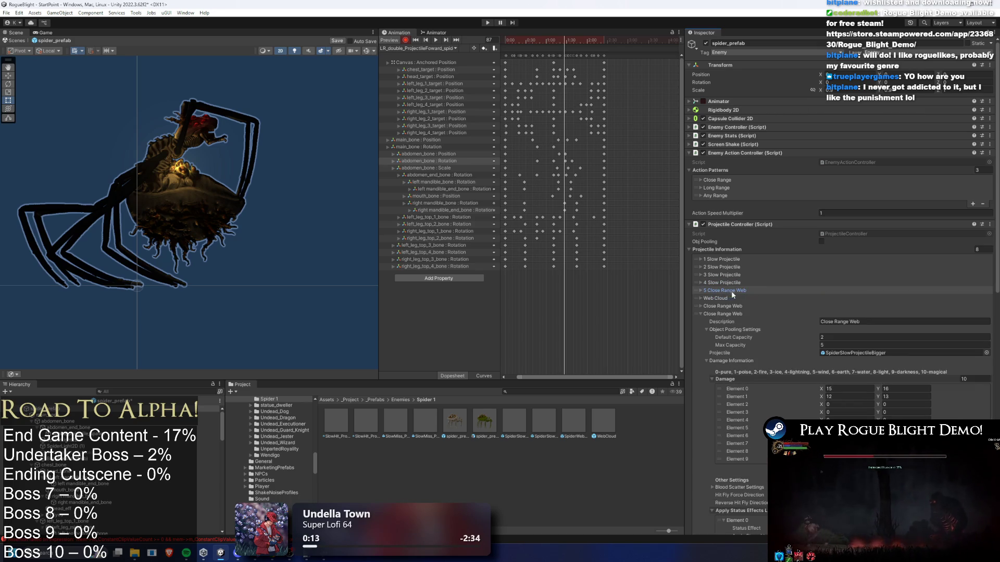
left_click(758, 298)
left_click(847, 306)
key("Home")
type("6")
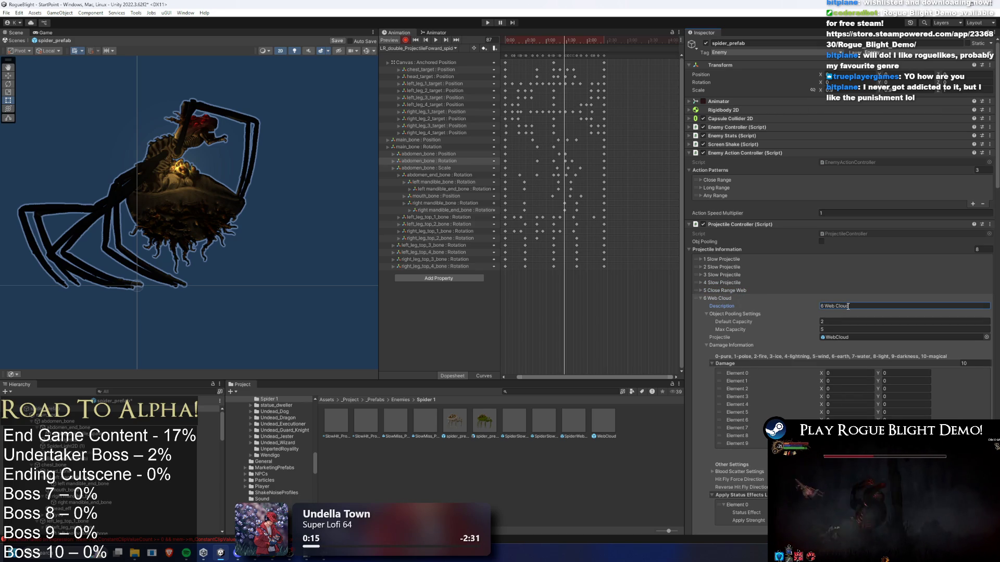
left_click(744, 297)
left_click(770, 305)
left_click(844, 313)
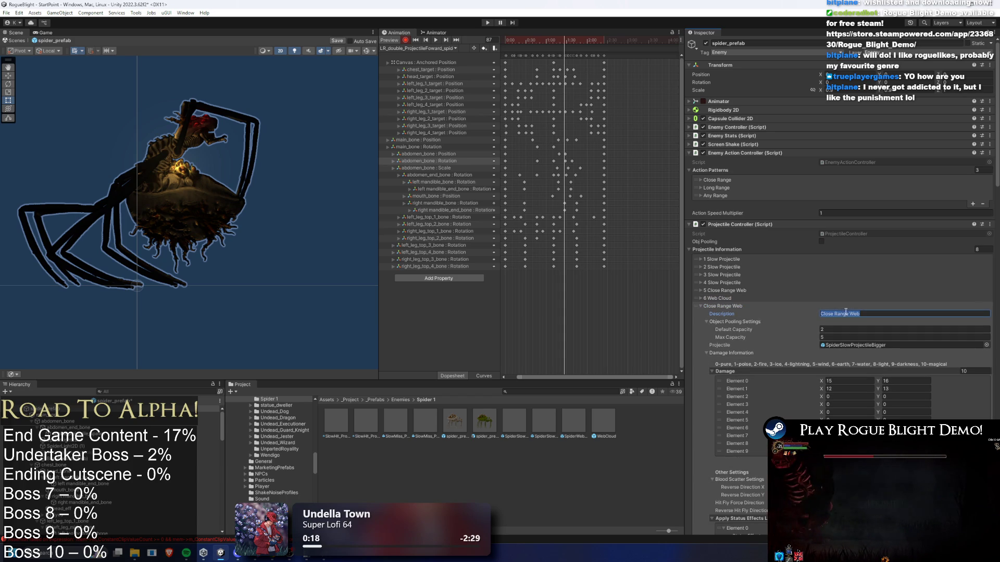
key("Home")
type("7")
left_click(773, 301)
left_click(765, 310)
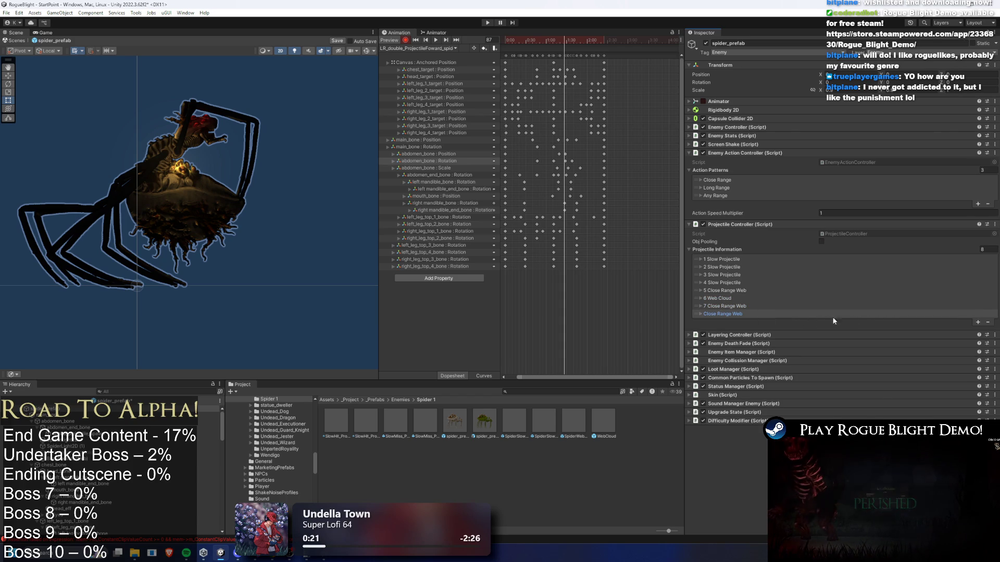
left_click(820, 315)
left_click(861, 320)
key("Home")
type("9")
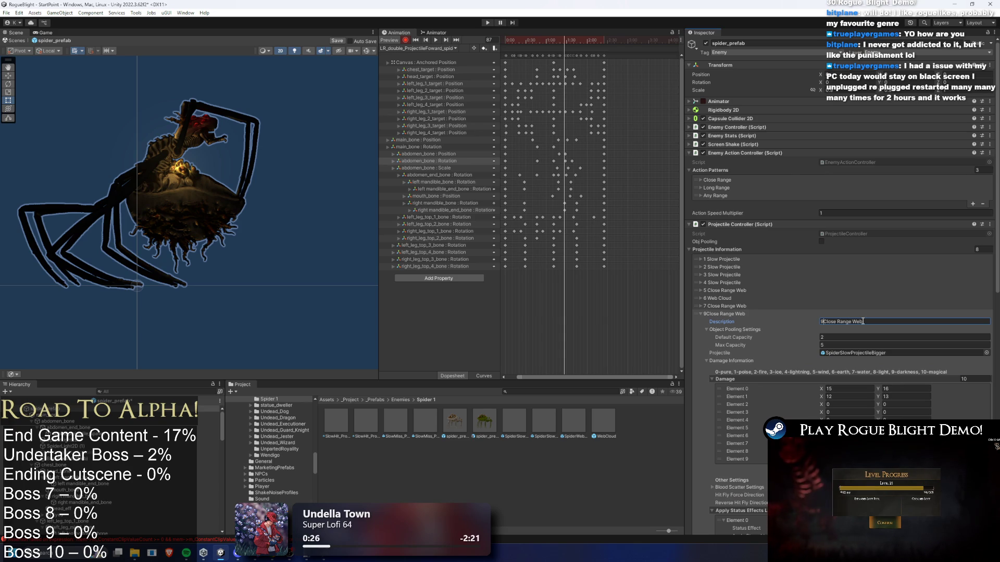
key("BackSpace")
type("8")
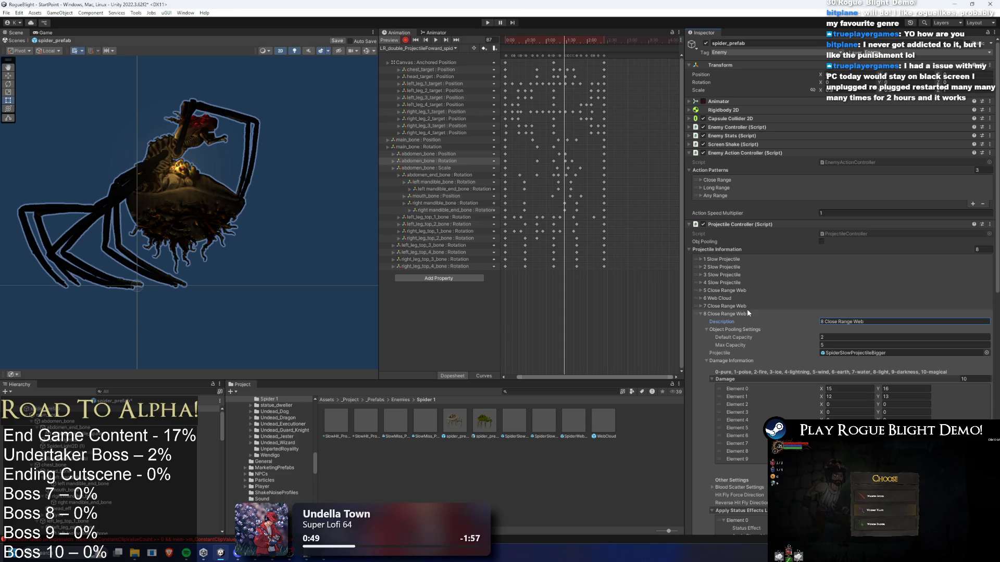
Step: Set the eighth projectile's Velocity X to 0.8 and Velocity Y to 1.4, keeping gravity 0.4
scroll(849, 293, "down", 2)
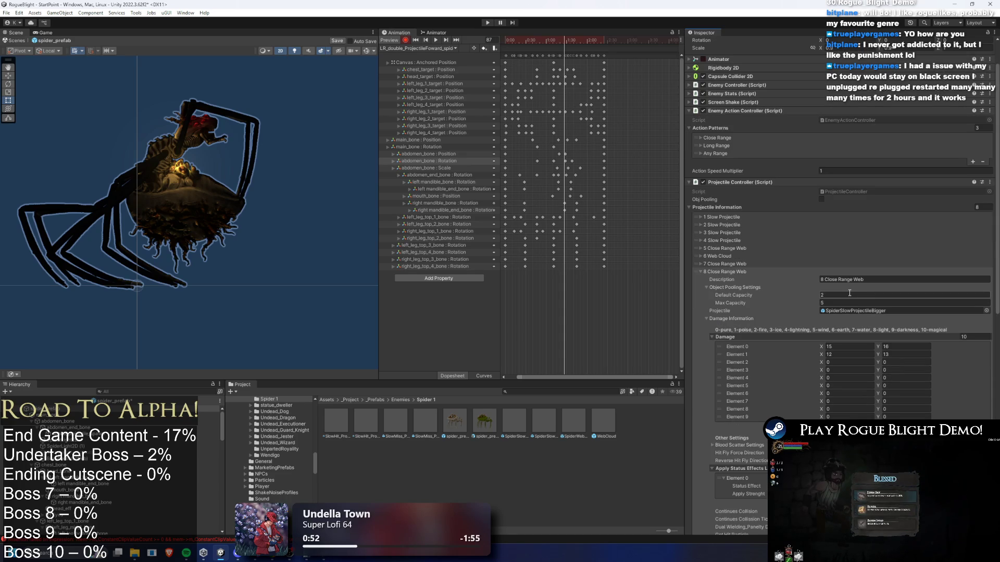
scroll(864, 252, "down", 2)
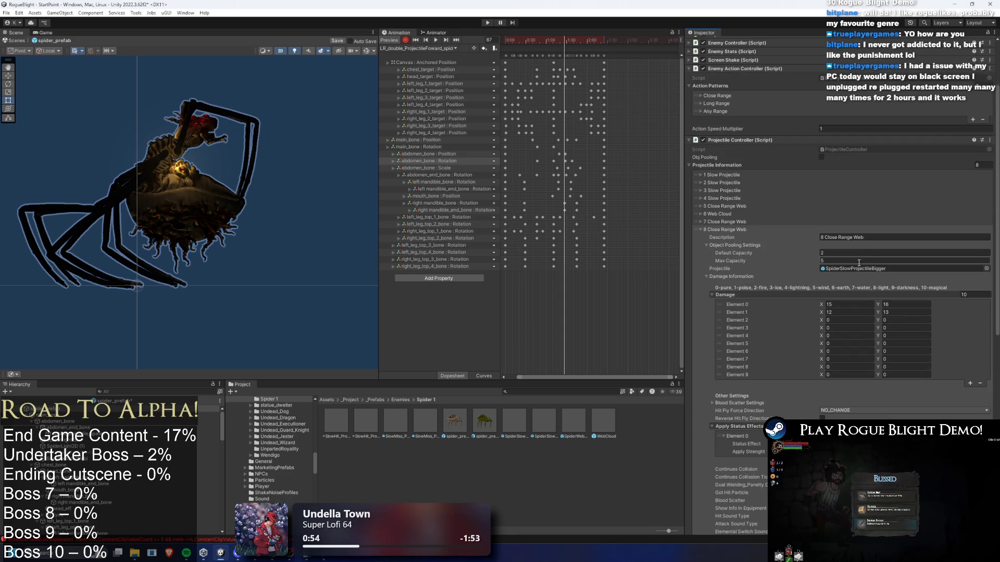
scroll(866, 255, "down", 14)
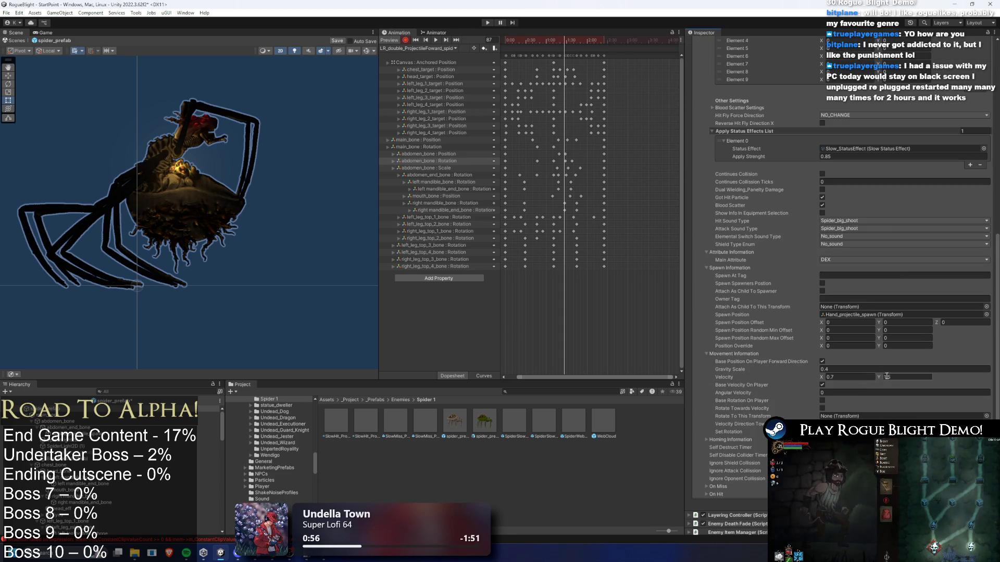
left_click(845, 376)
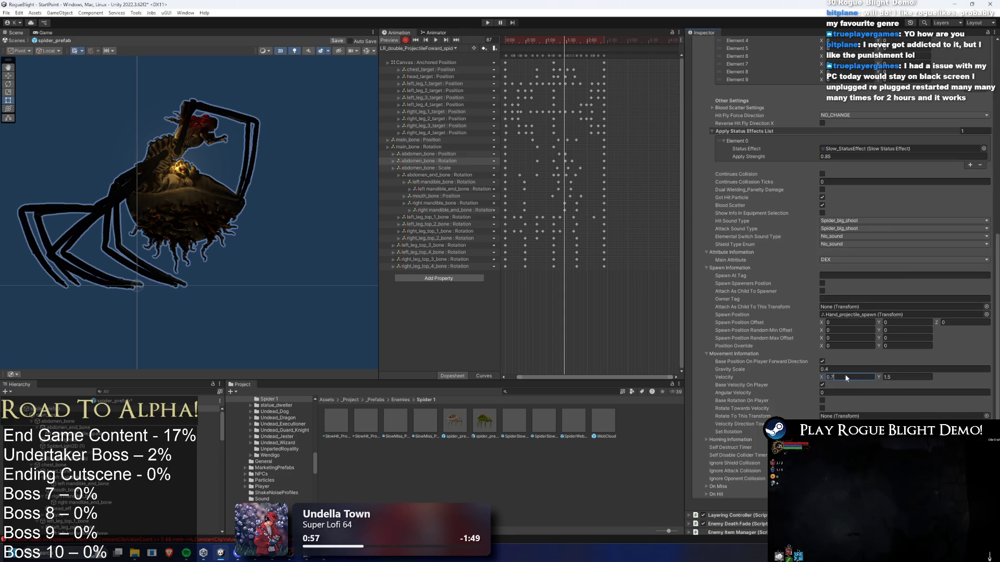
double_click(831, 378)
type("8")
left_click(889, 376)
double_click(891, 377)
type("4")
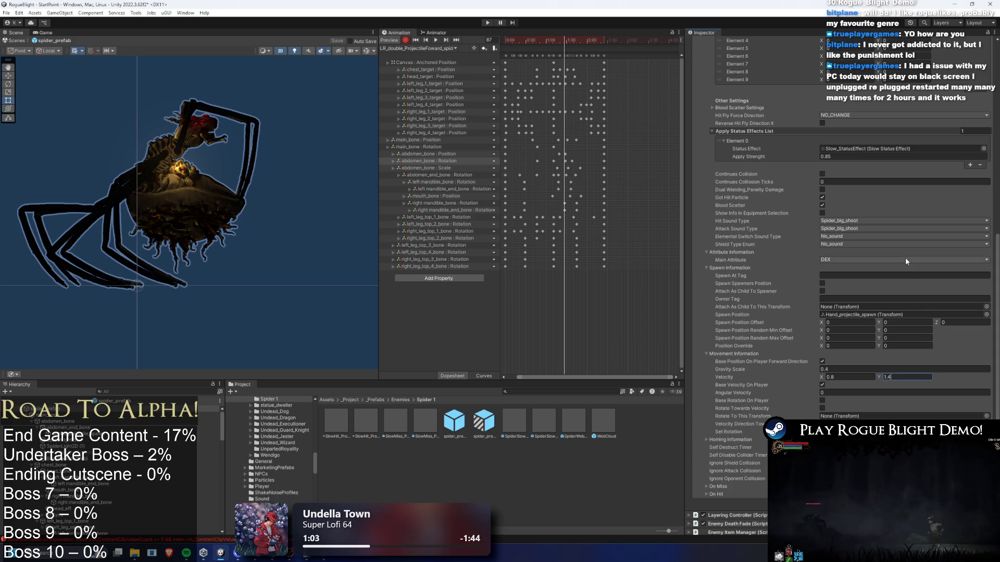
scroll(893, 258, "up", 10)
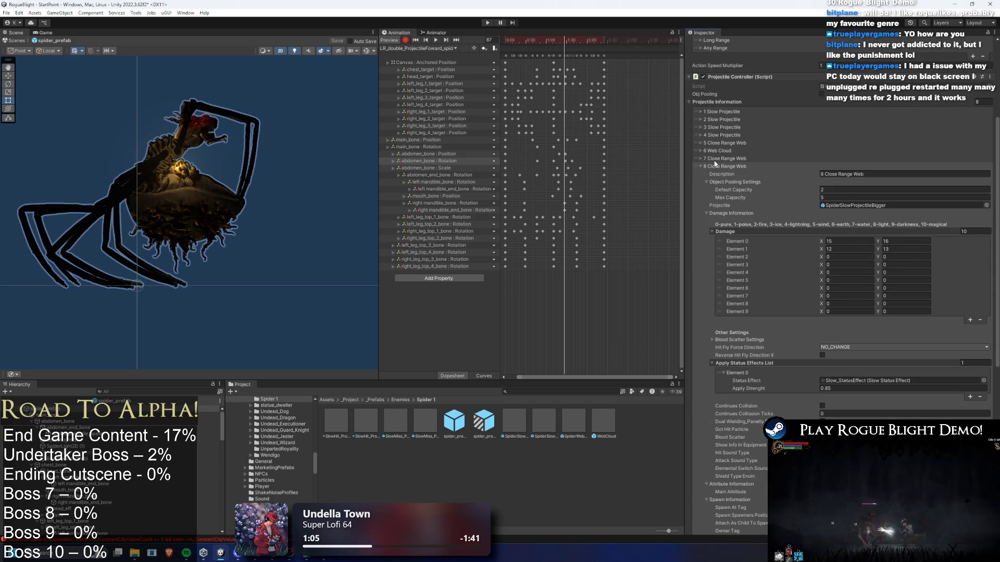
Step: Add an animation event at frame 80 calling SpawnProjectile(int) with value 8
left_click_drag(537, 42, 558, 45)
right_click(558, 44)
left_click(566, 50)
left_click(792, 63)
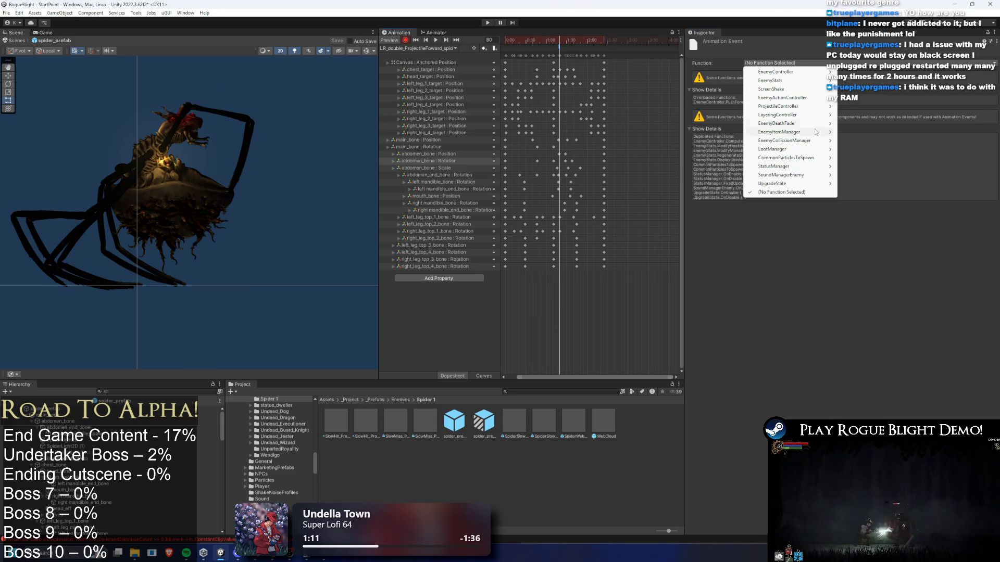
mouse_move(818, 106)
mouse_move(864, 106)
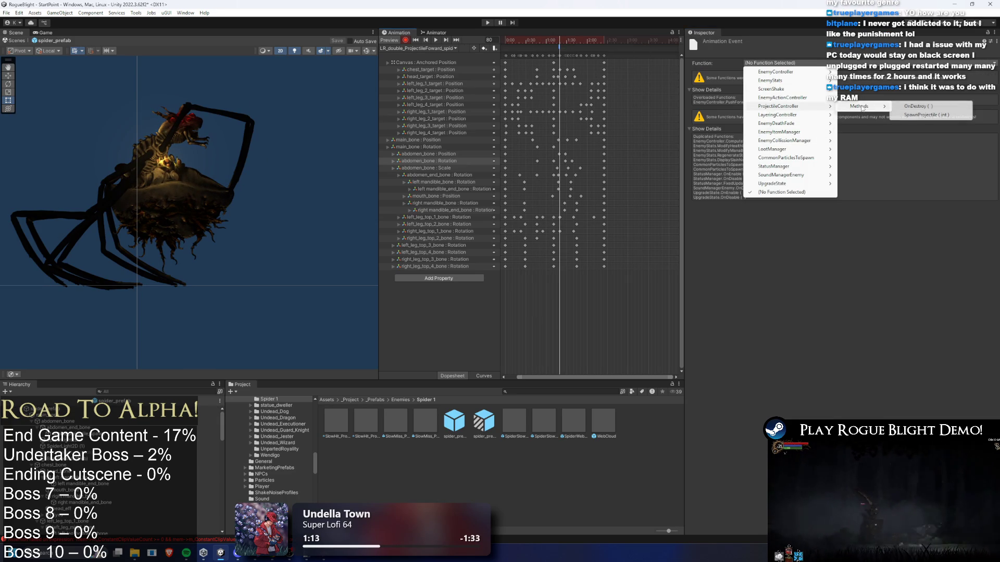
left_click(921, 115)
left_click(781, 81)
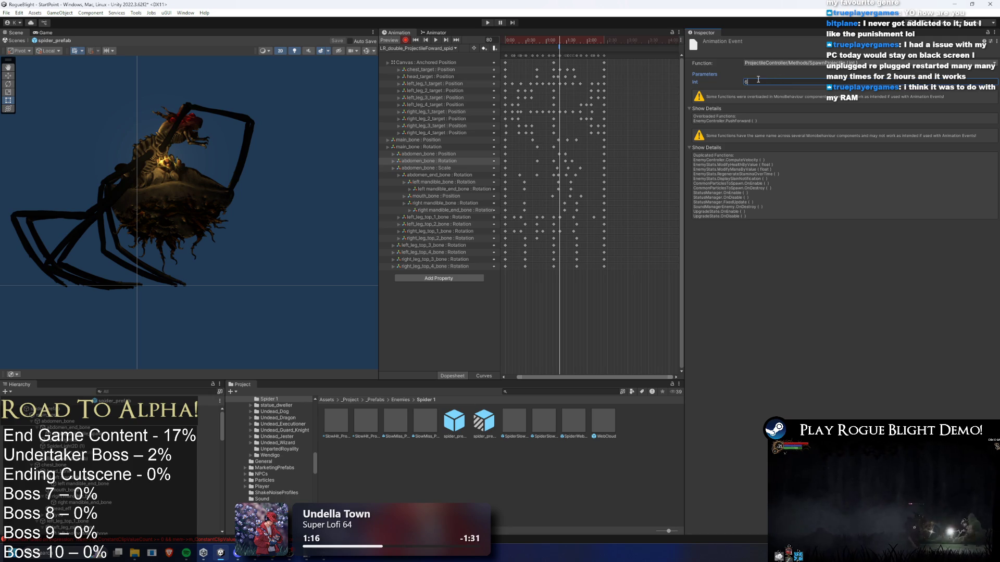
type("7")
left_click(561, 41)
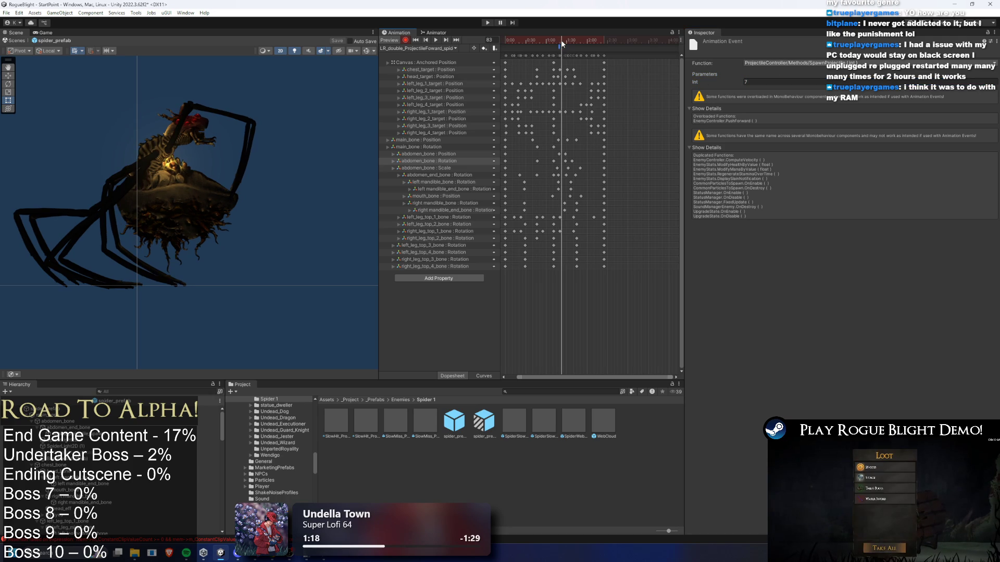
left_click(766, 81)
type("8")
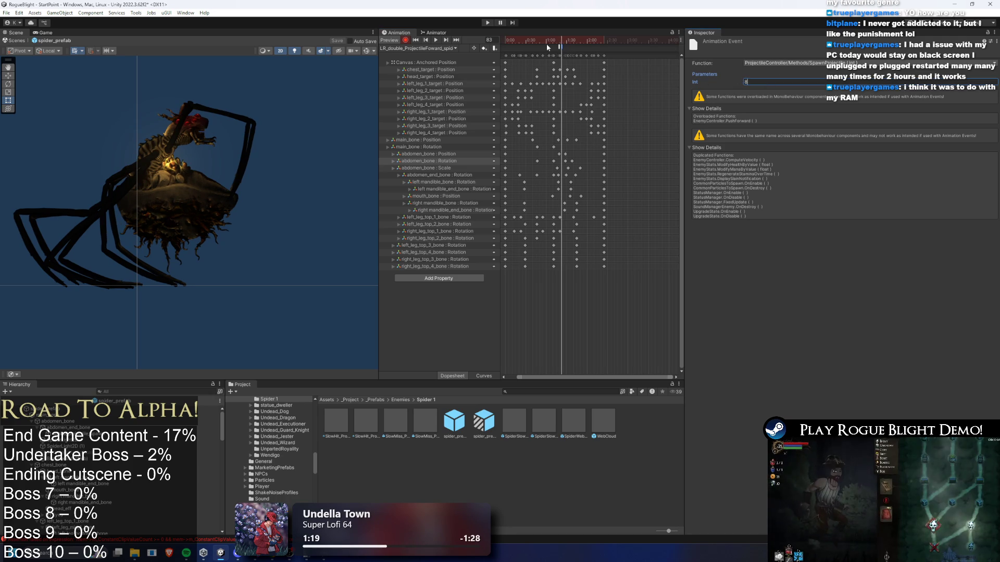
Step: Preview the double-projectile attack through frame 101, then return to the spider's components
left_click(561, 42)
mouse_move(561, 41)
left_mouse_down()
mouse_move(577, 44)
mouse_move(562, 43)
left_mouse_up()
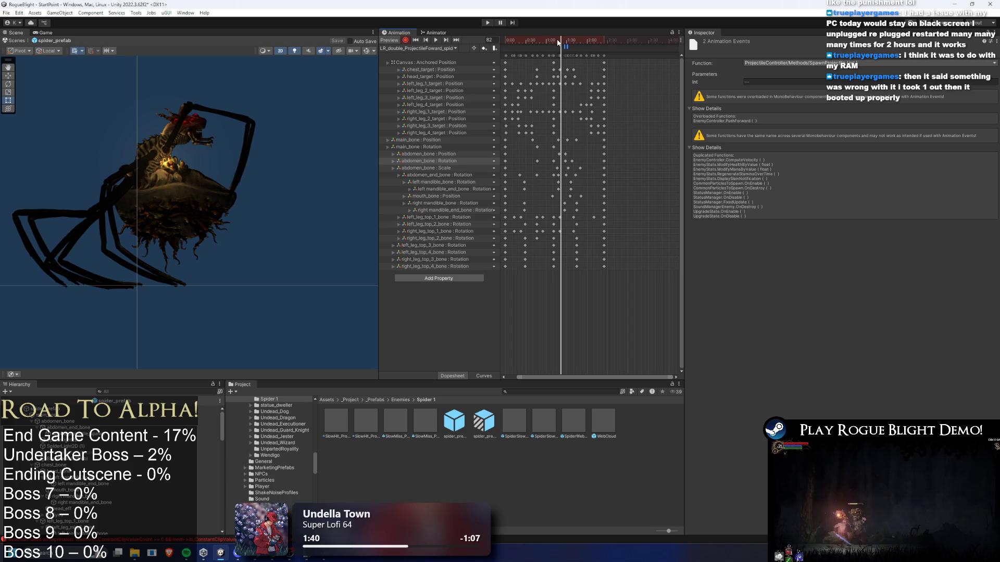
left_click_drag(560, 43, 575, 42)
key("space")
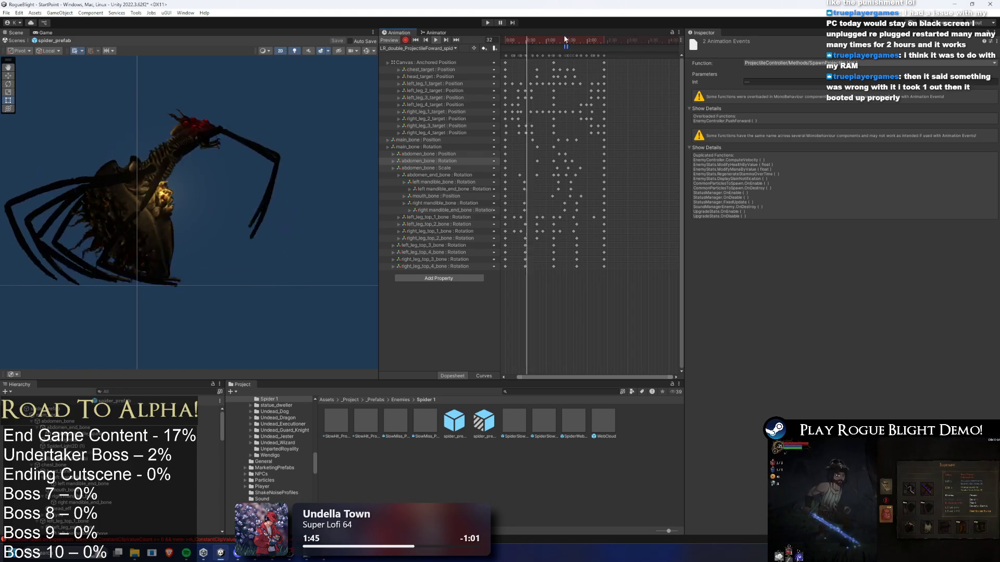
left_click(630, 54)
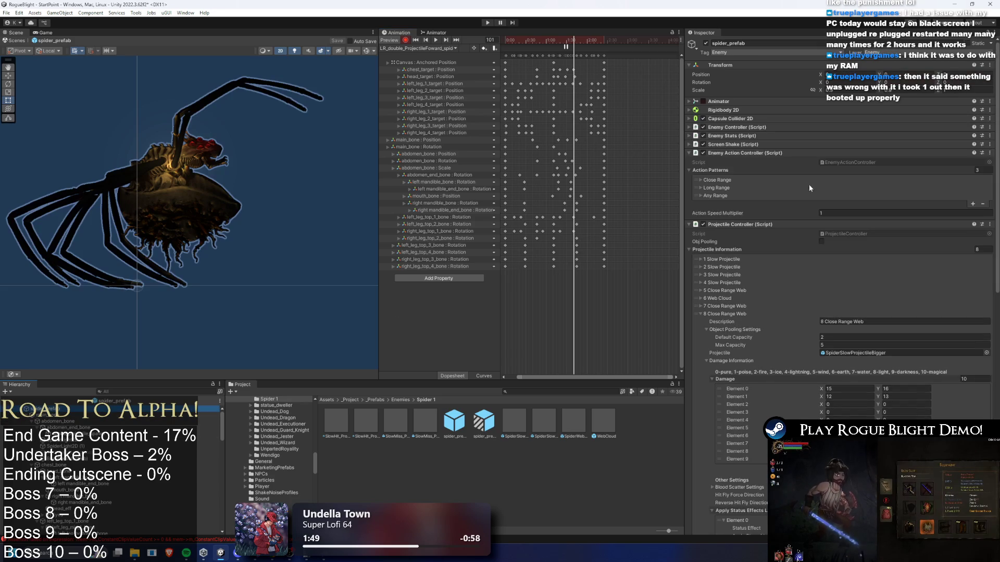
scroll(725, 196, "down", 5)
left_click(724, 187)
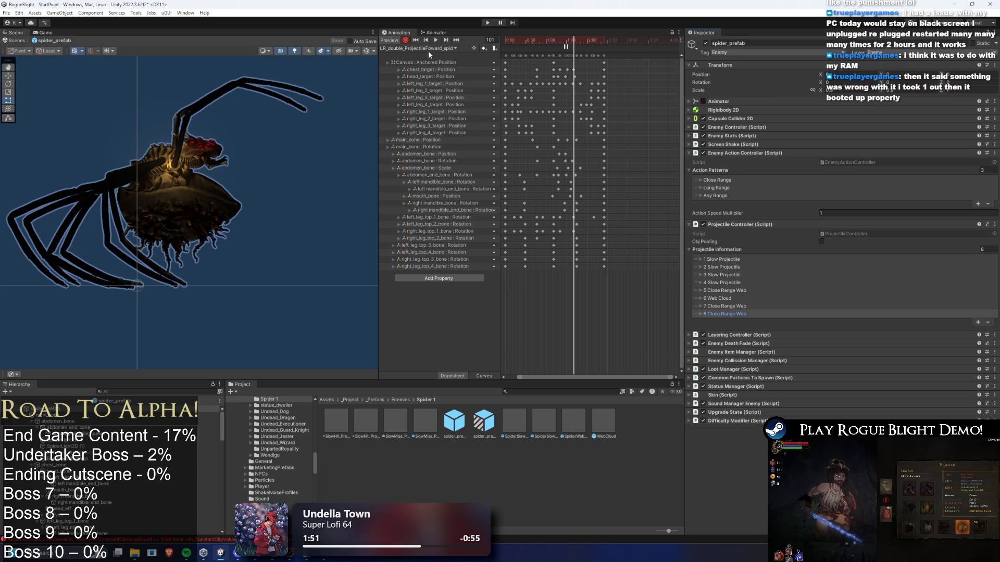
Step: Drag the Phase 2 Transformation state up under Web Cloud in the spider's Animator graph
left_click(435, 33)
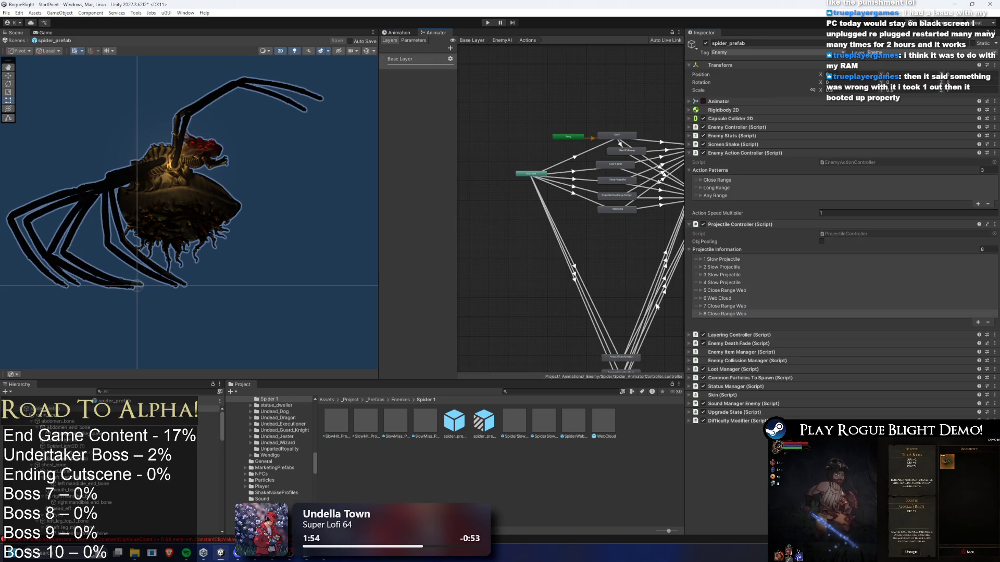
mouse_move(632, 359)
left_mouse_down()
mouse_move(641, 224)
mouse_move(629, 227)
left_mouse_up()
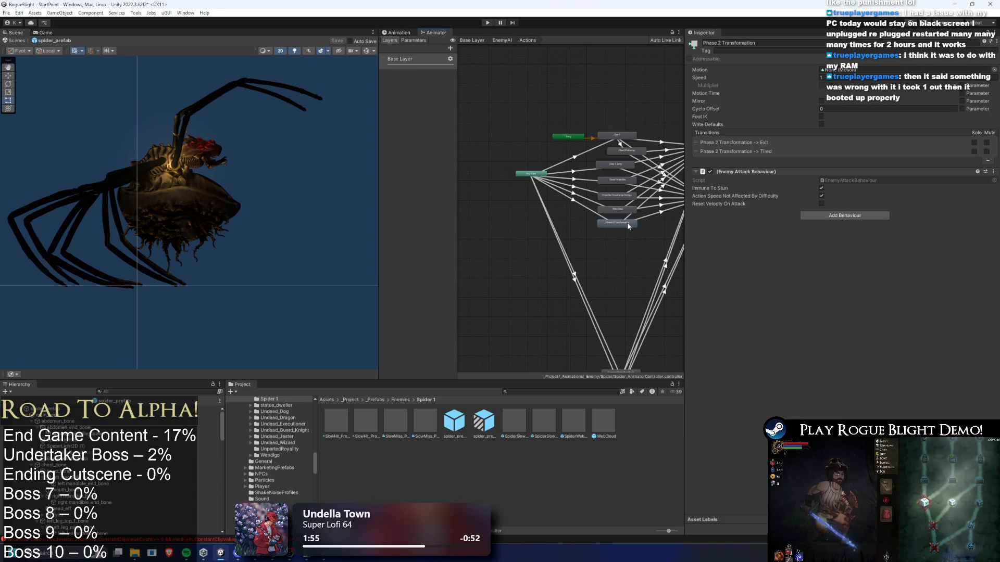
scroll(626, 209, "up", 2)
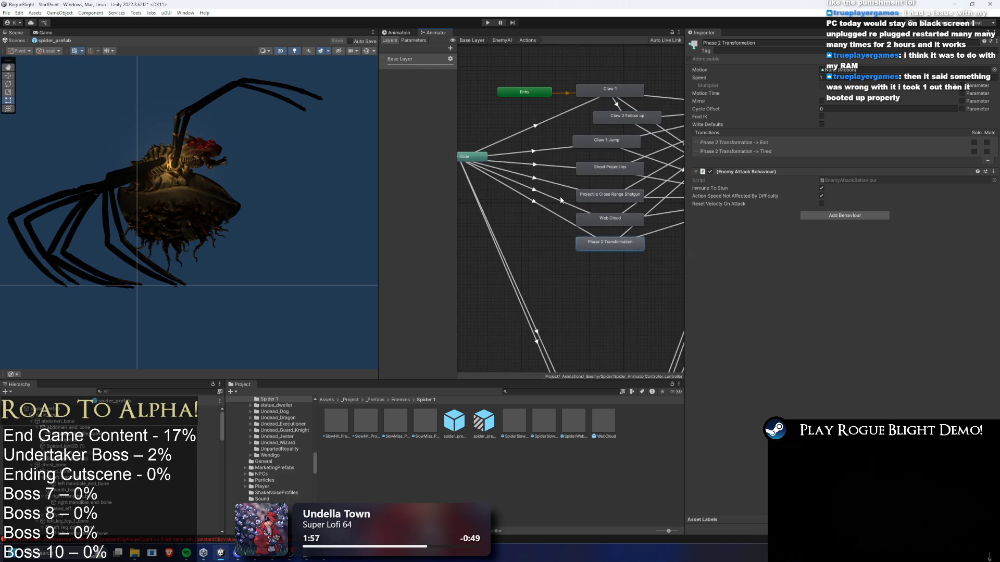
left_click(651, 260)
left_click(399, 32)
left_click(446, 49)
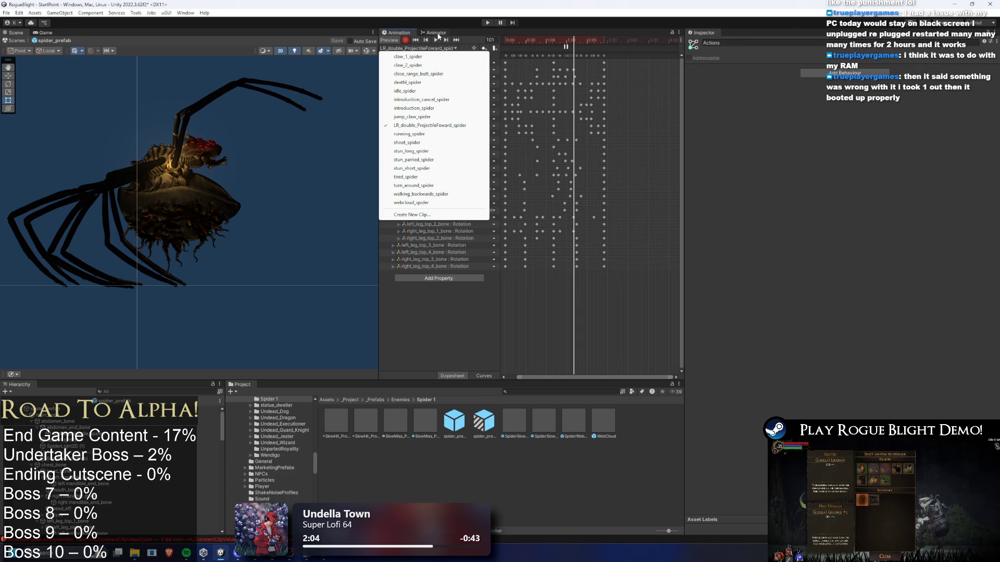
Step: Set Phase 2 Transformation's Motion to LR_double_ProjectileFoward_spider, found by searching 'spider lr d'
left_click(436, 32)
left_click(603, 242)
left_click(991, 74)
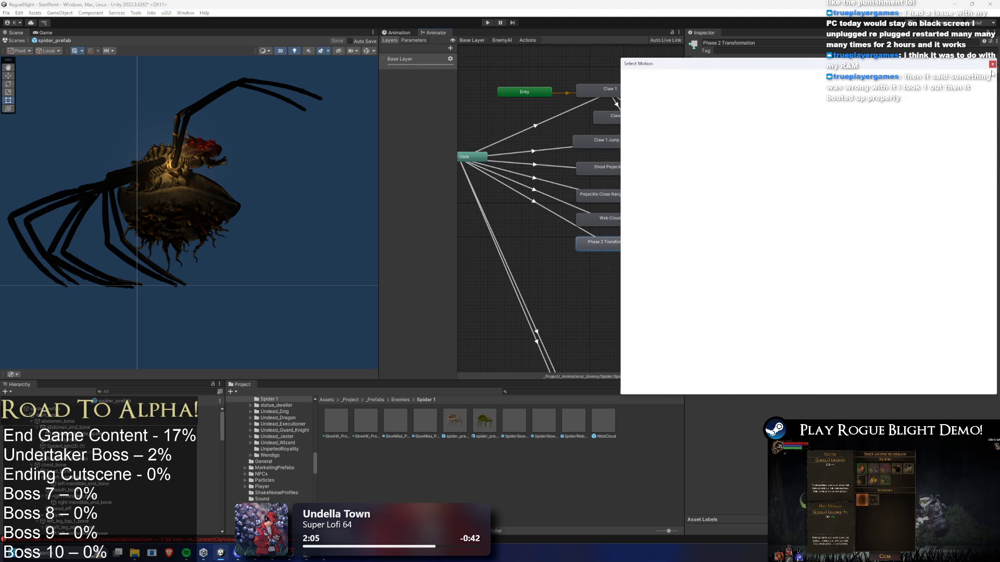
type("LR shoot webn")
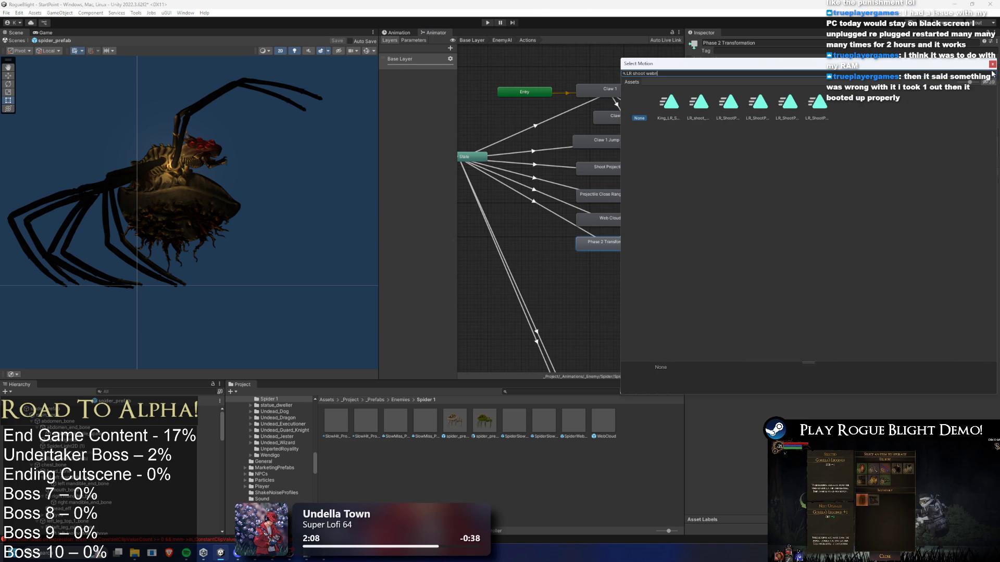
key("BackSpace")
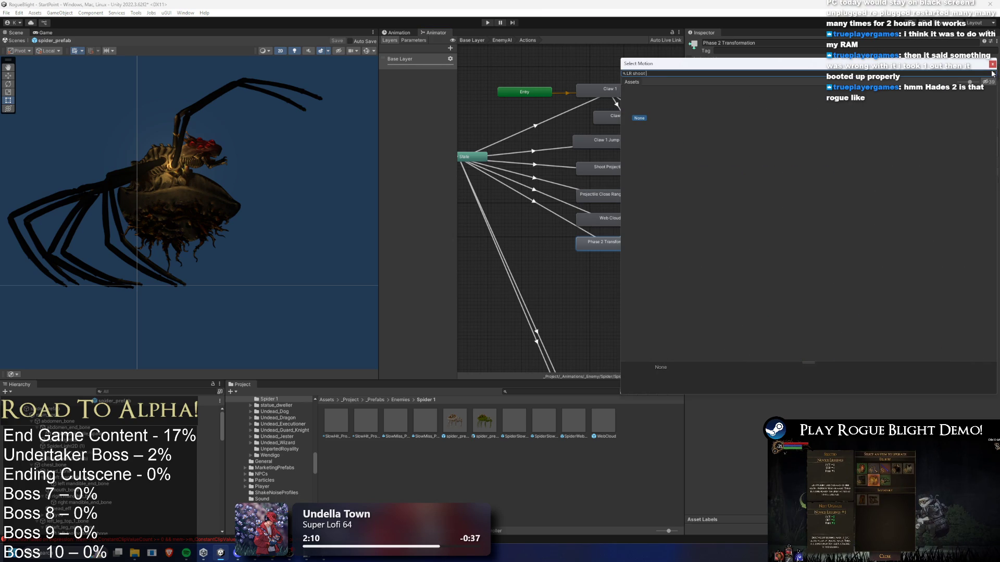
type("spider")
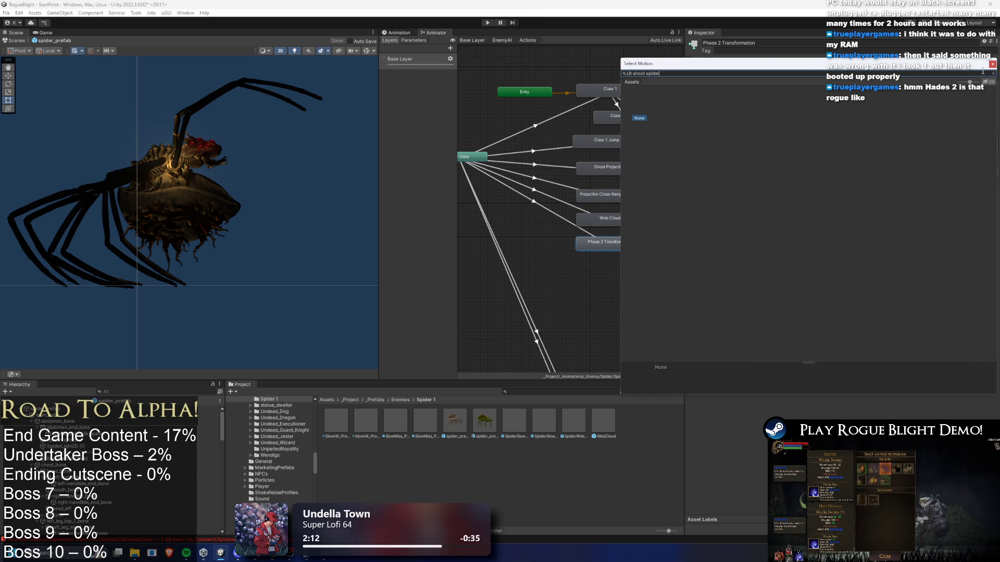
key("ctrl+a")
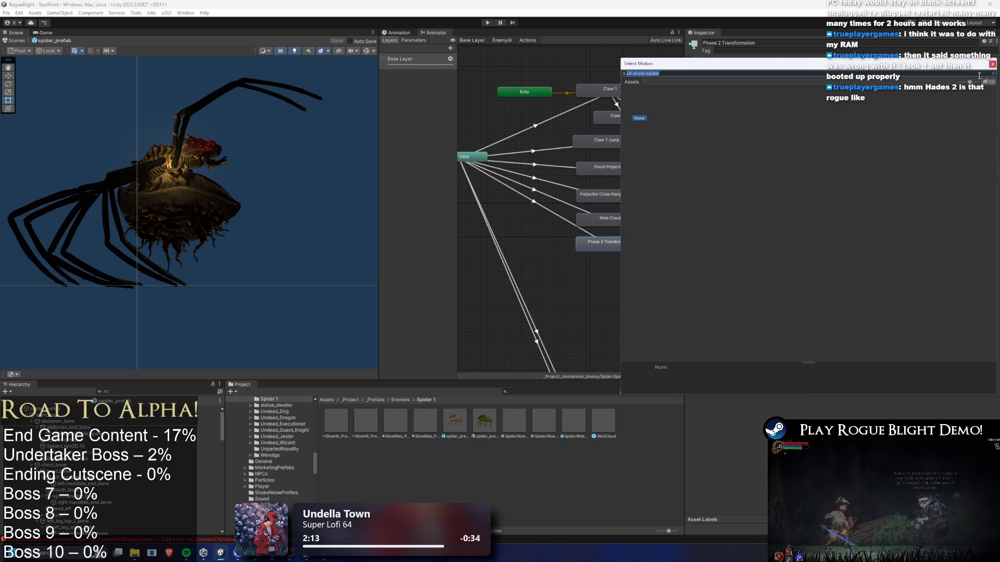
type("spider lr d")
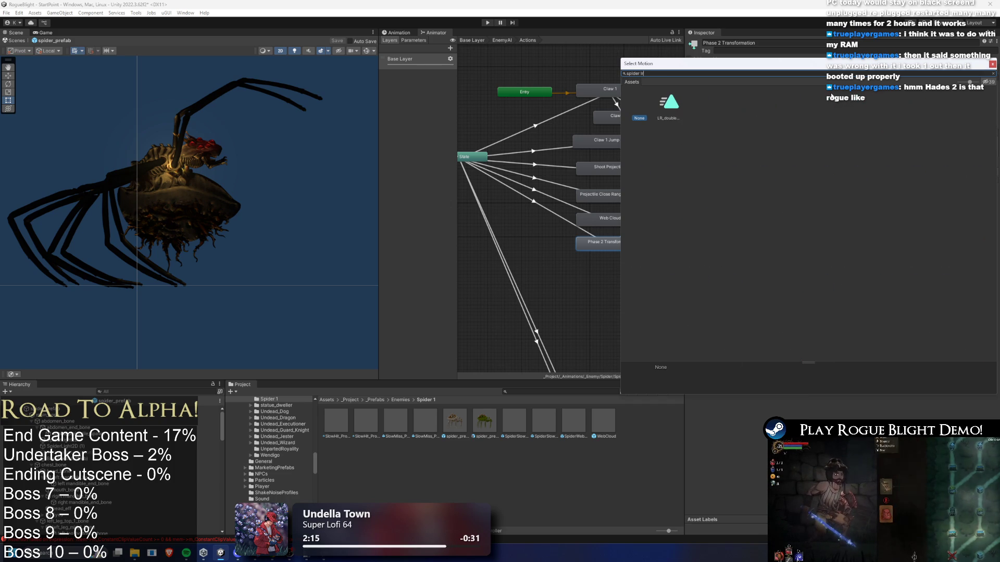
double_click(670, 104)
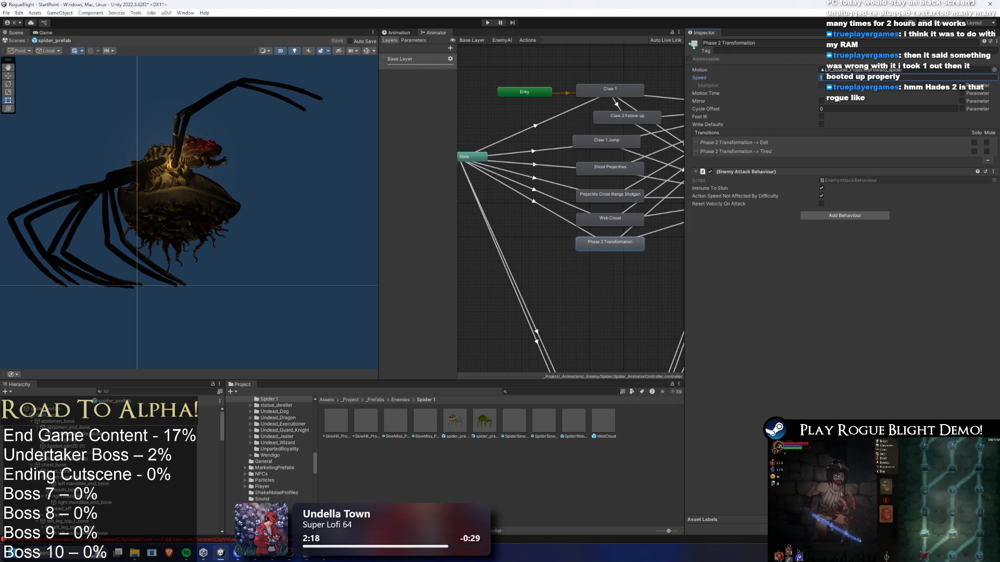
Step: Inspect the assigned LR_double clip and the AnyState transitions into Phase 2 Transformation and Web Cloud
left_click(854, 71)
left_click(575, 421)
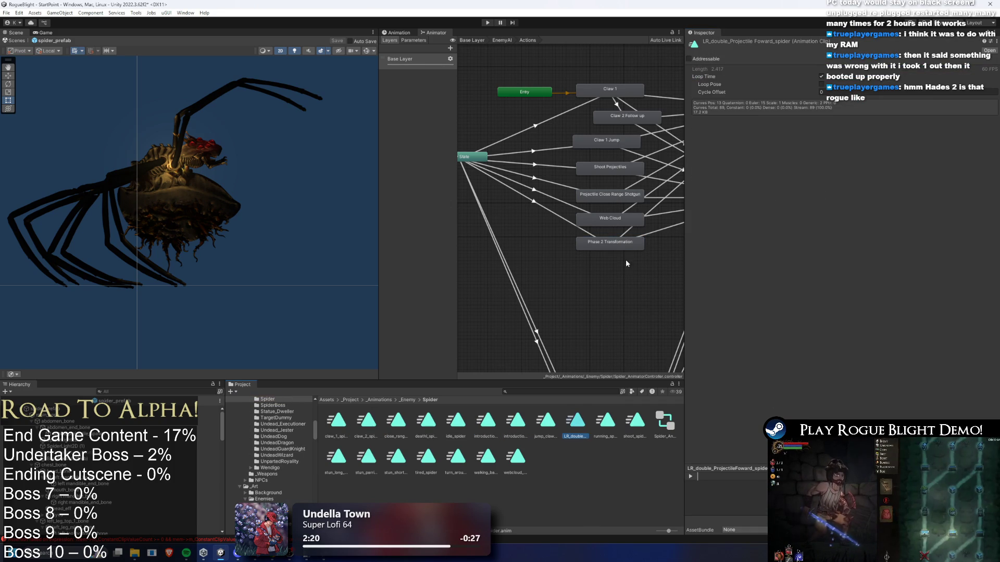
left_click(605, 244)
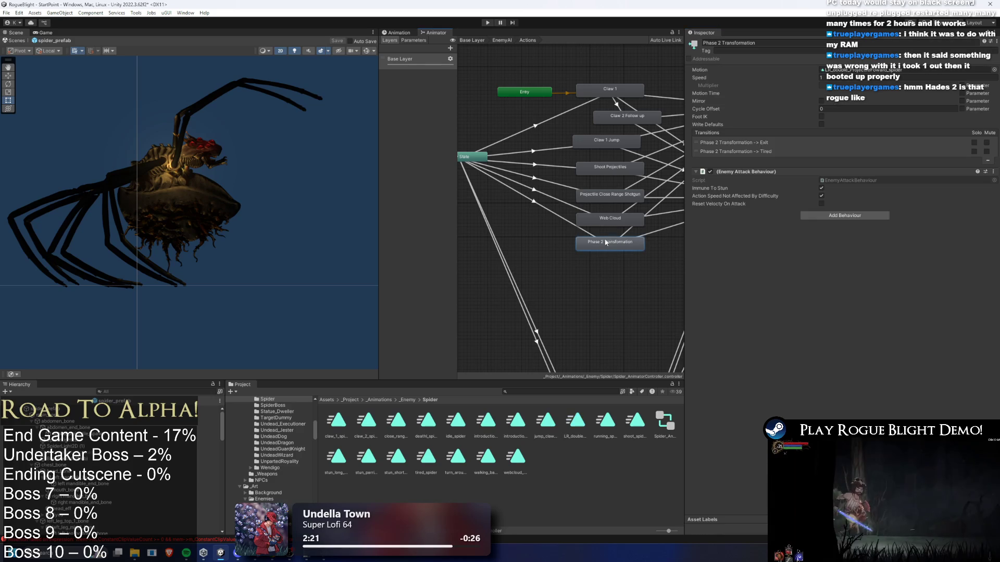
left_click(618, 220)
left_click(631, 247)
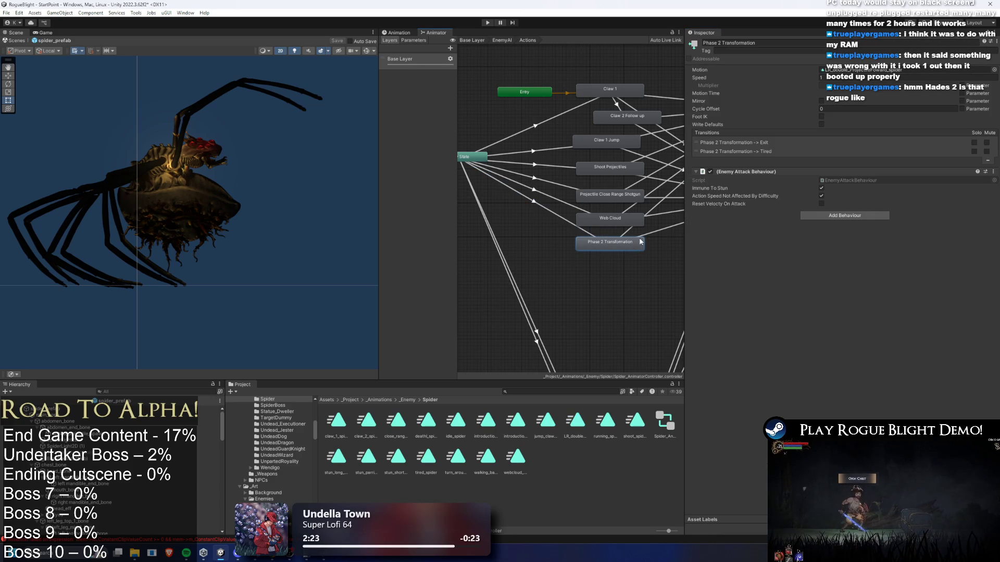
left_click(581, 228)
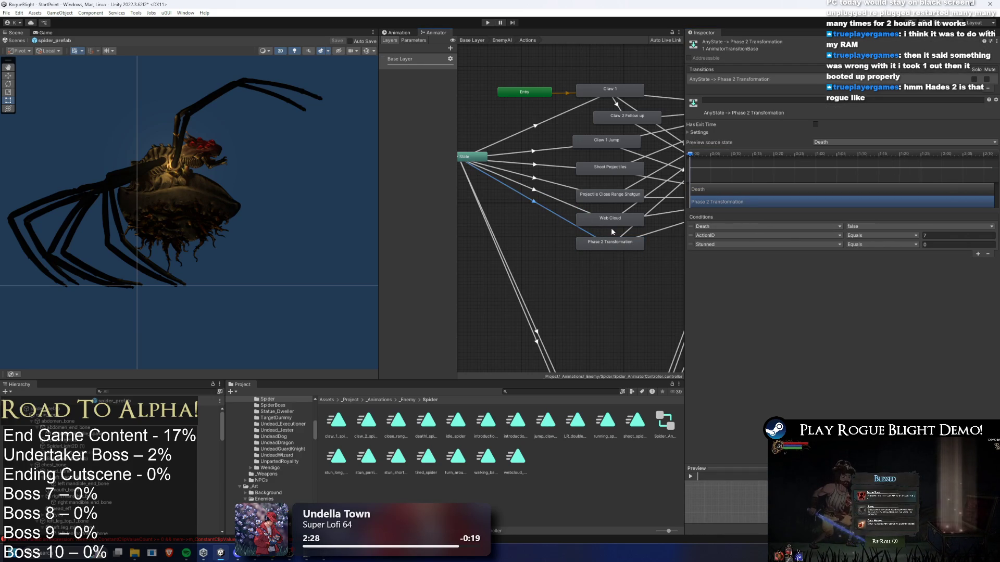
left_click_drag(691, 156, 717, 160)
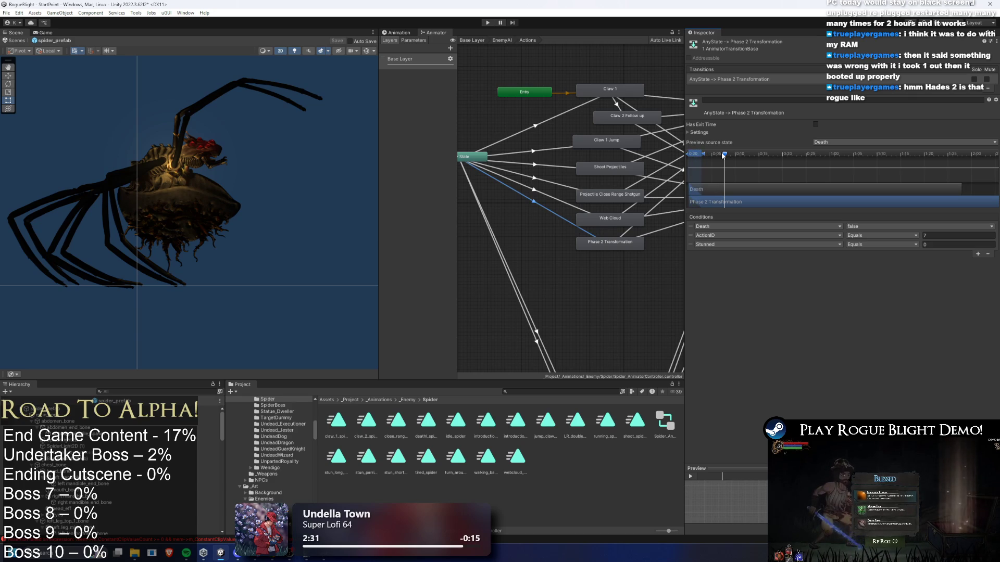
left_click(533, 203)
left_click(543, 211)
left_click(544, 211)
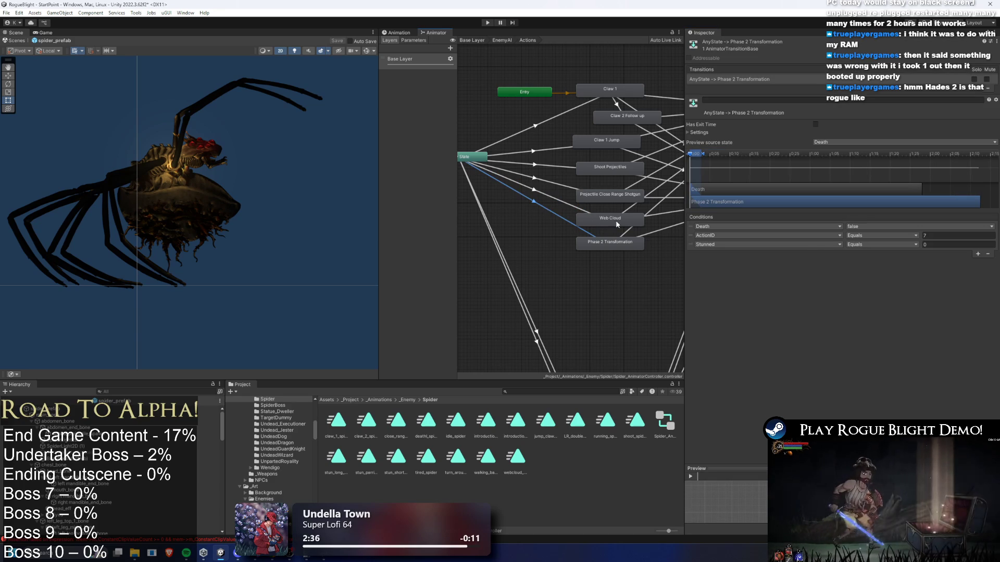
Step: Rename the state to LR Double Projectile and check its AnyState transition (ActionID 7)
left_click(614, 243)
left_click(781, 43)
type("D")
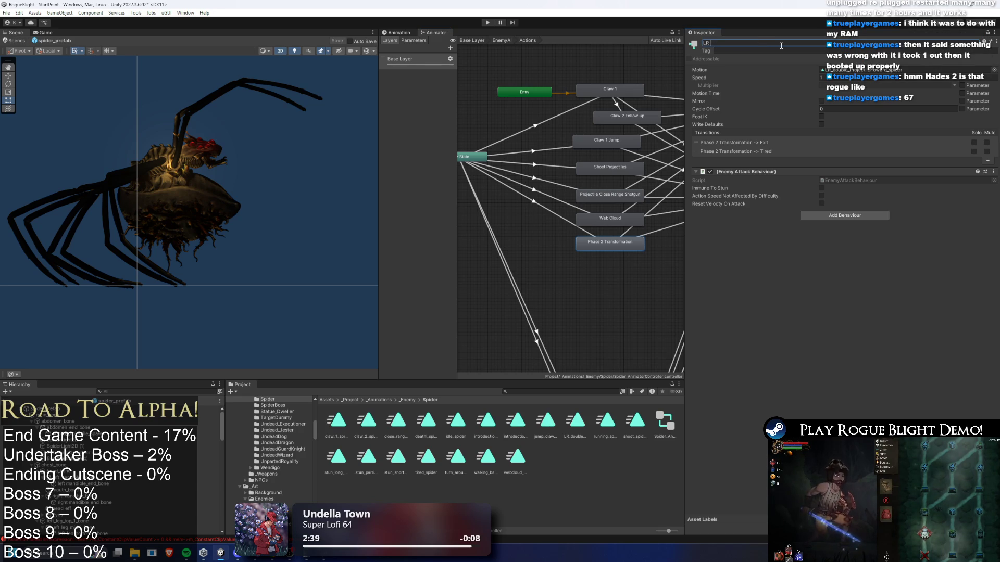
type(" Double Proje")
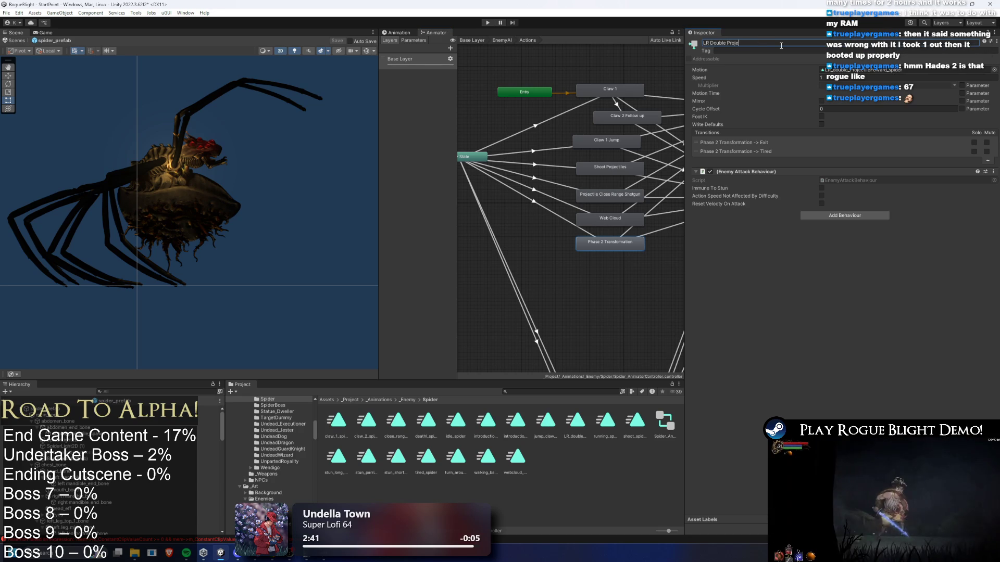
type("cti")
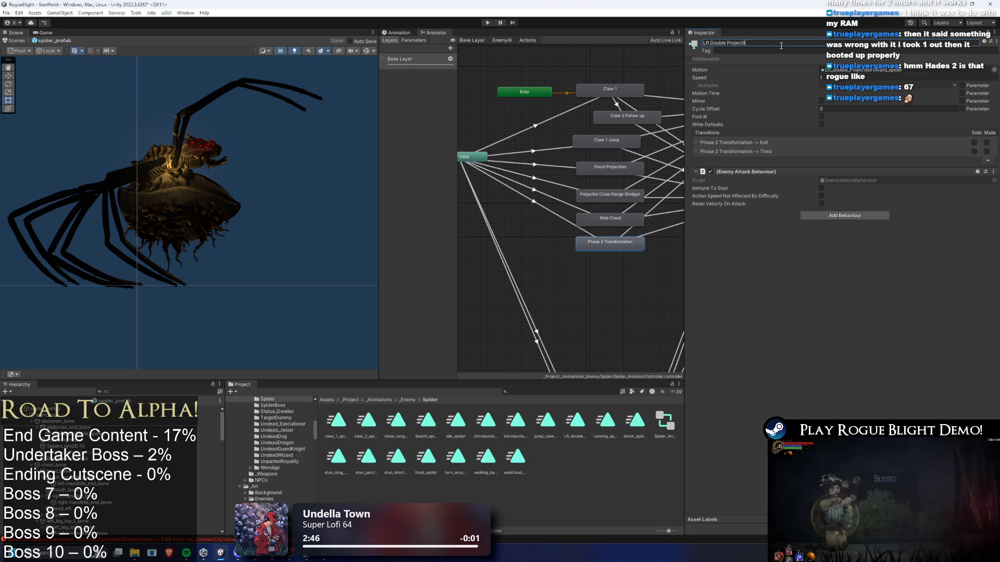
type("le")
left_click(634, 232)
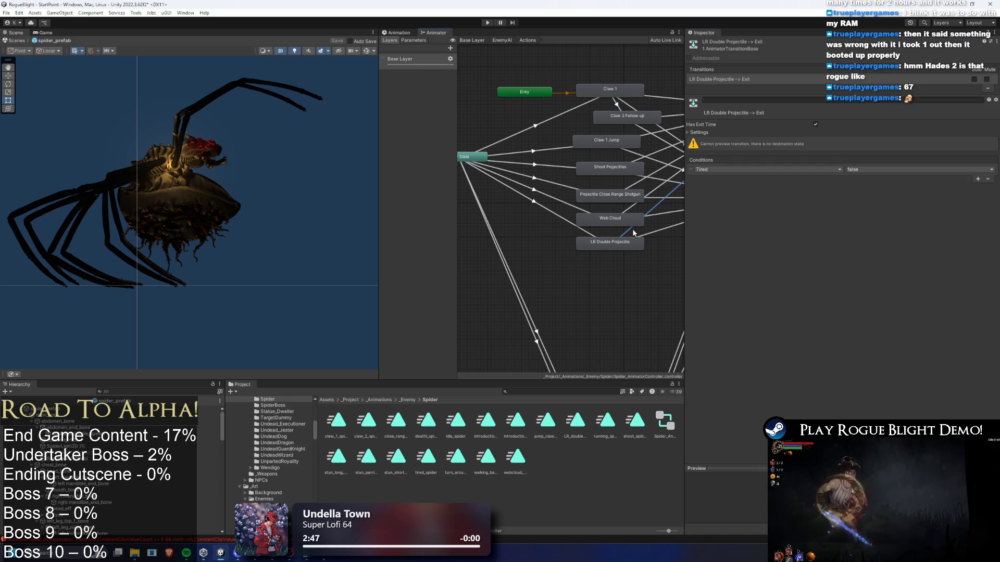
left_click(616, 218)
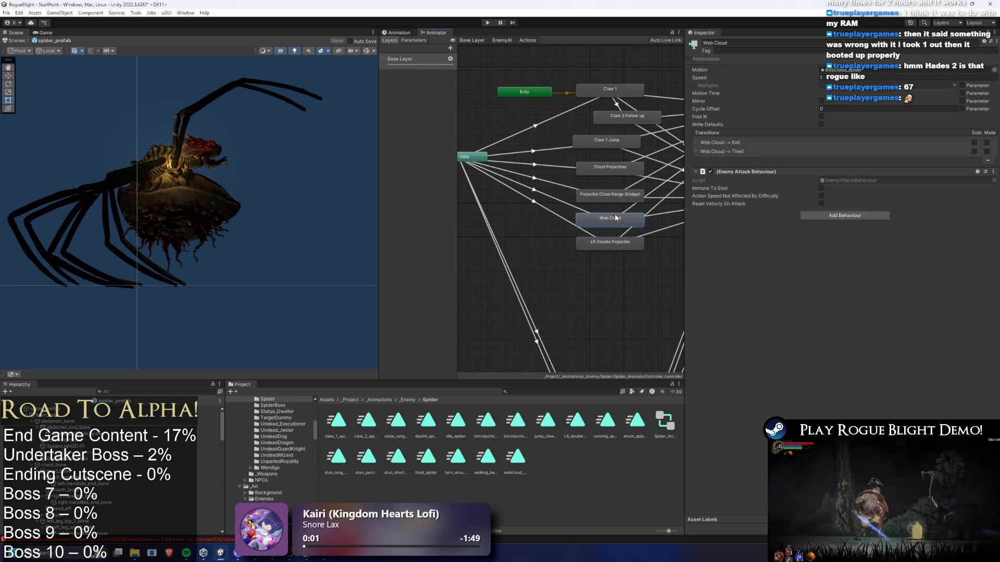
left_click(553, 205)
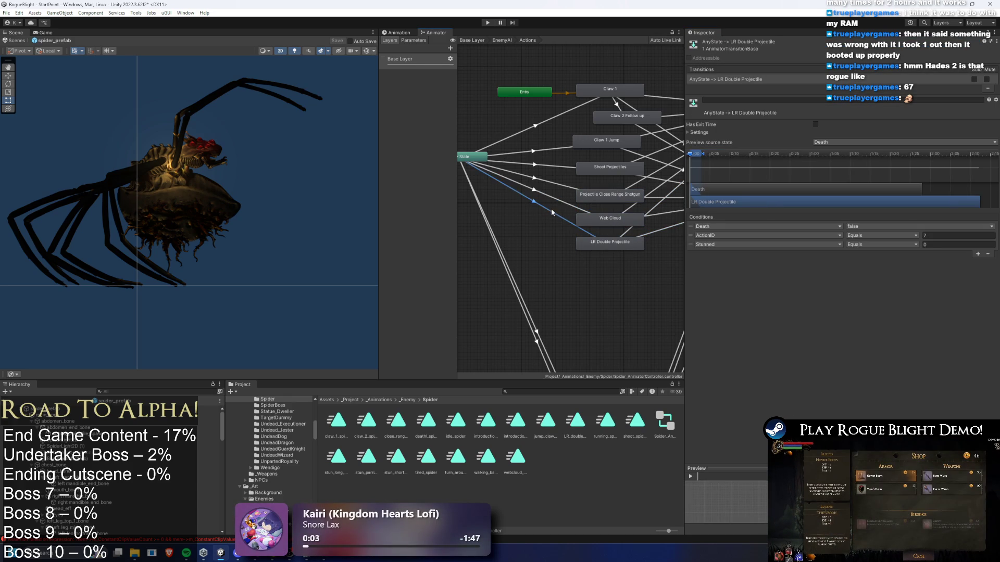
left_click(548, 210)
left_click_drag(701, 153, 710, 156)
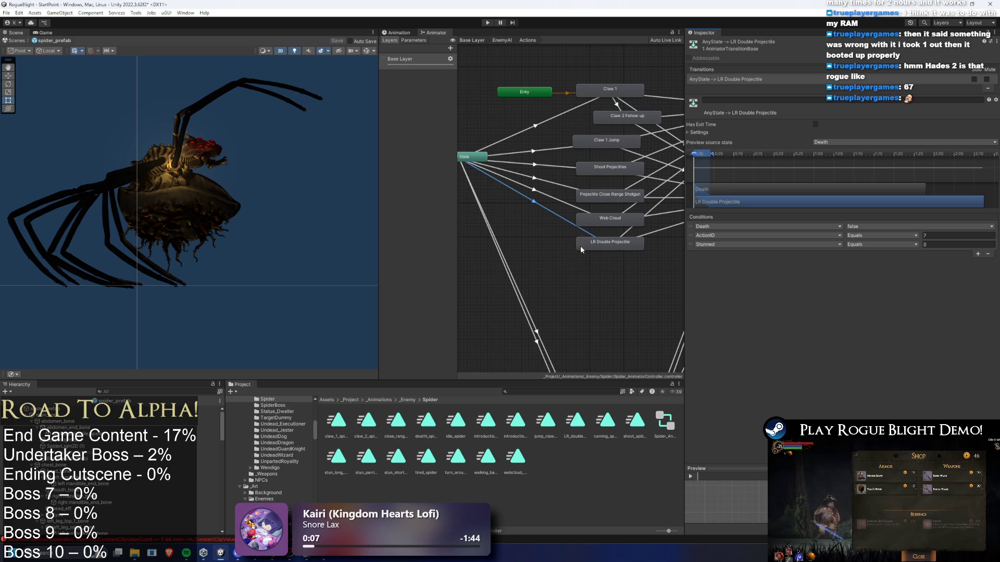
left_click(602, 244)
left_click(537, 206)
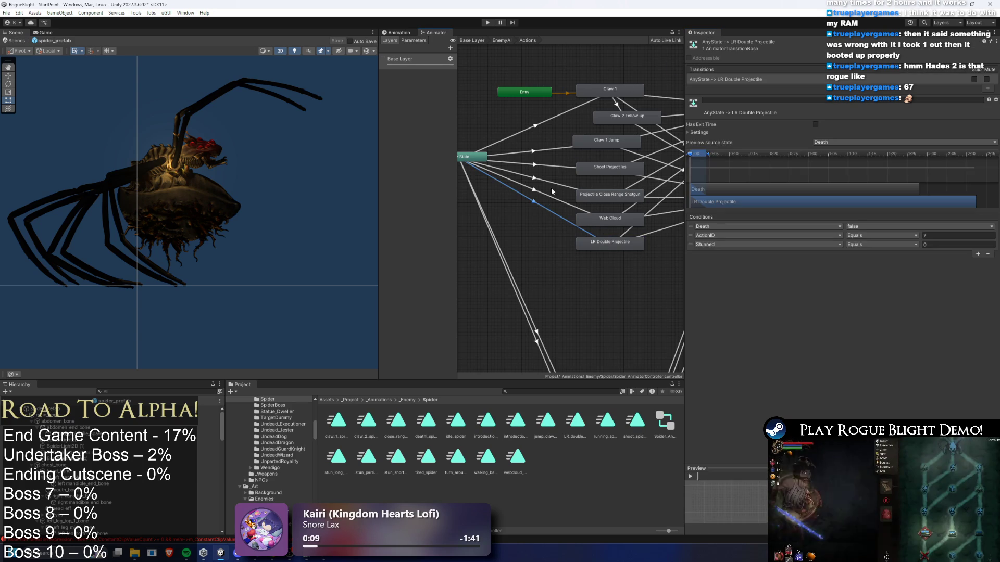
left_click(104, 408)
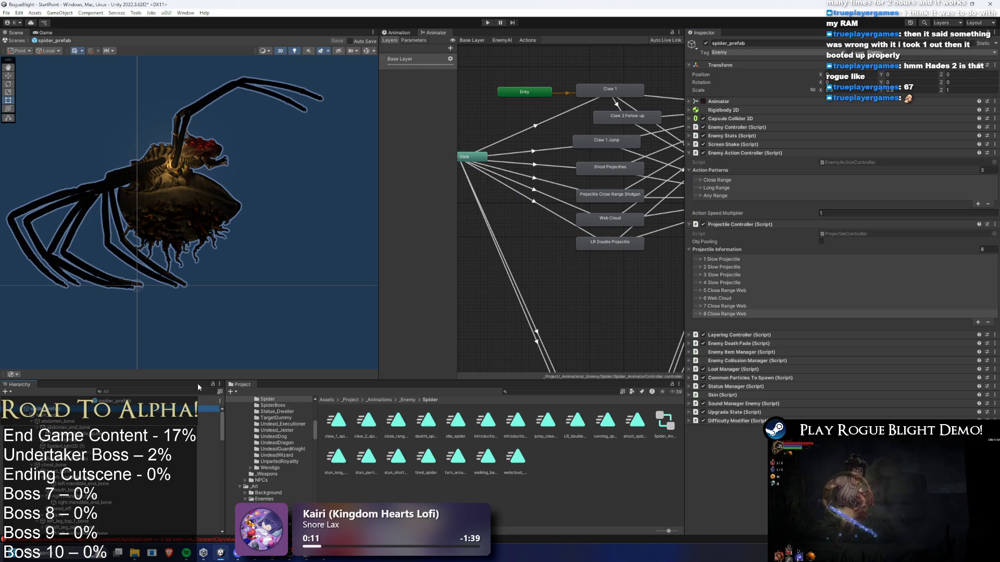
Step: Expand Long Range and add a second action with Action ID 7
left_click(723, 197)
left_click(724, 196)
left_click(727, 186)
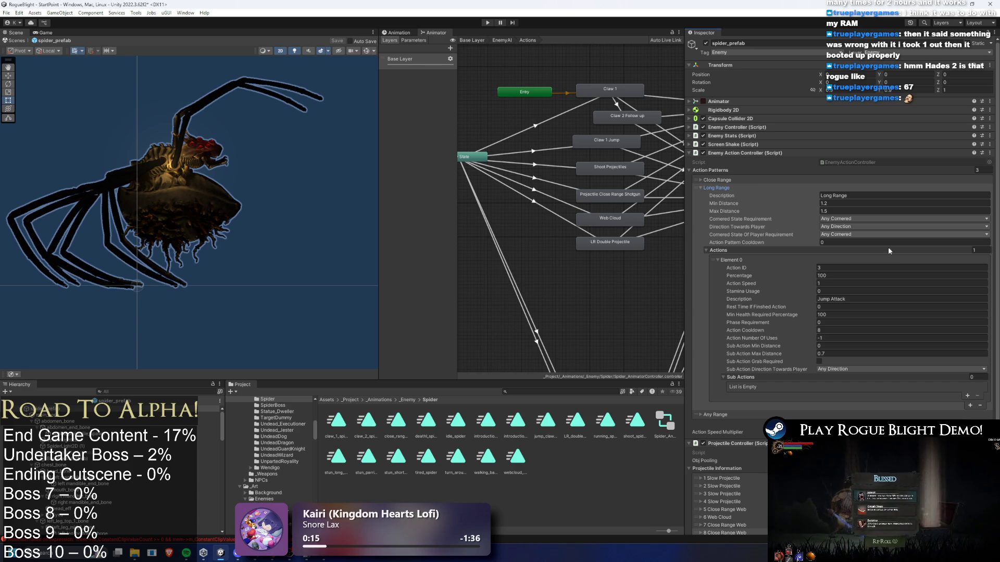
left_click(970, 405)
left_click(849, 412)
type("67")
key("Tab")
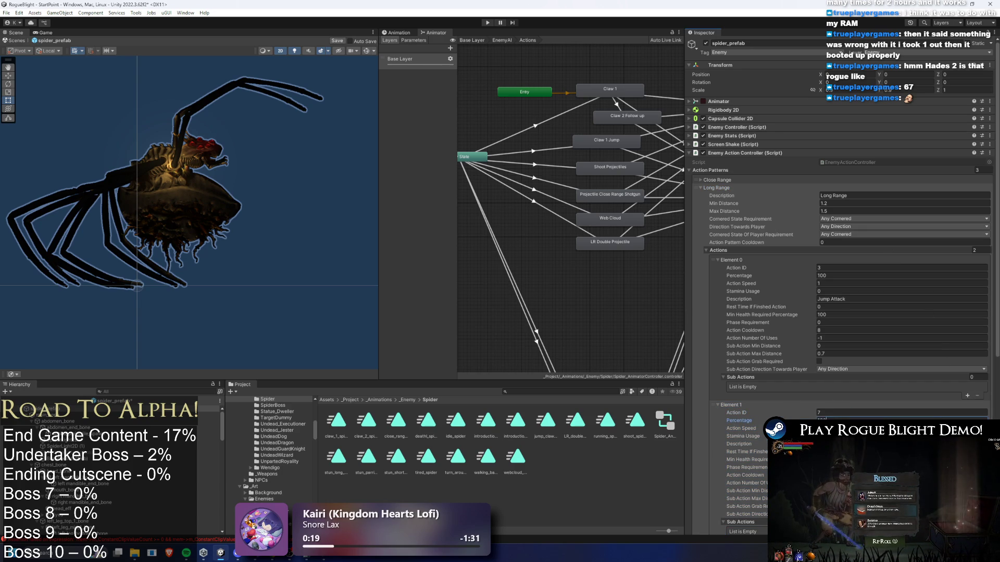
Step: Lower the jump attack's Percentage to 50 and select the new action's Description
left_click(833, 275)
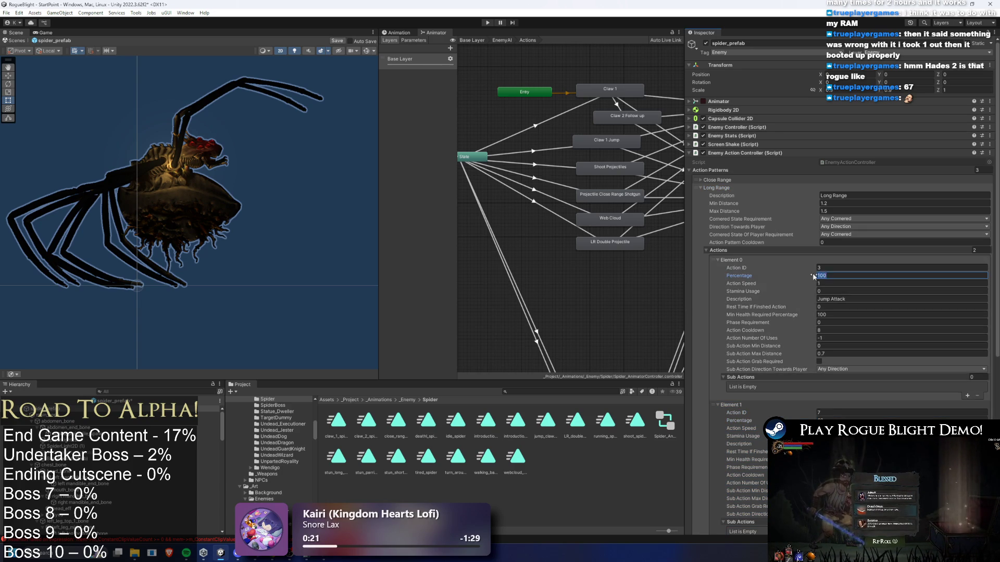
type("50")
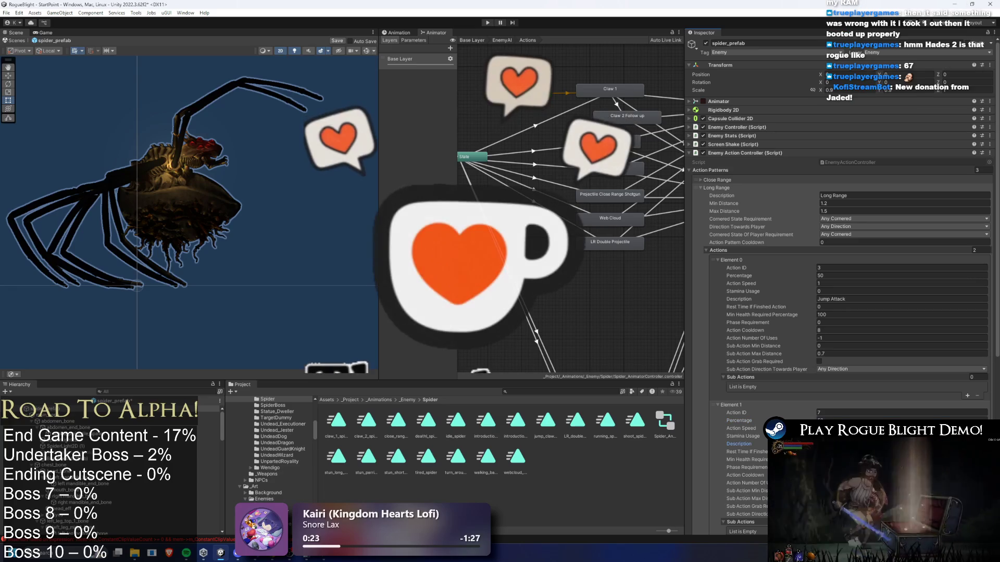
left_click(885, 444)
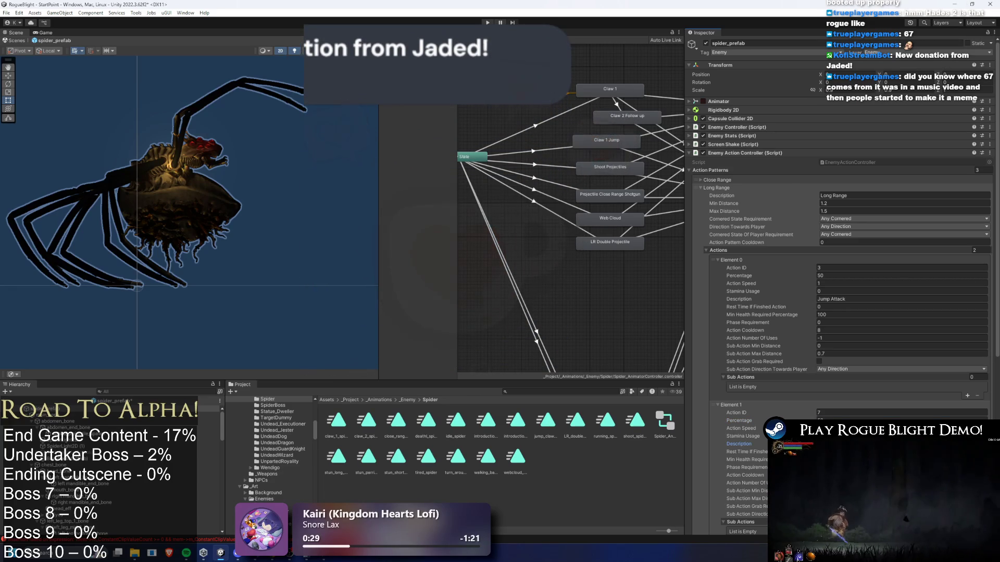
key("super")
type("g")
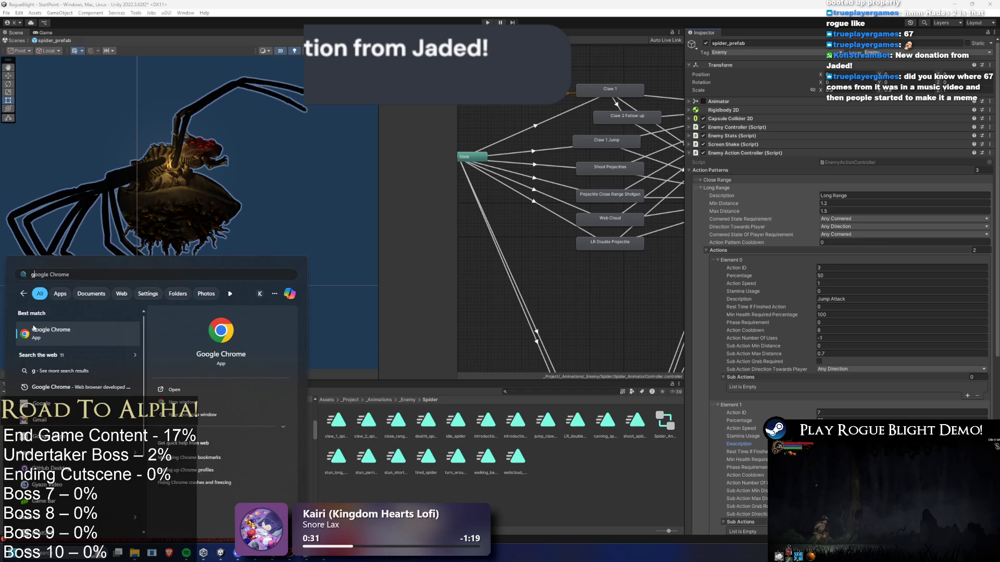
key("Escape")
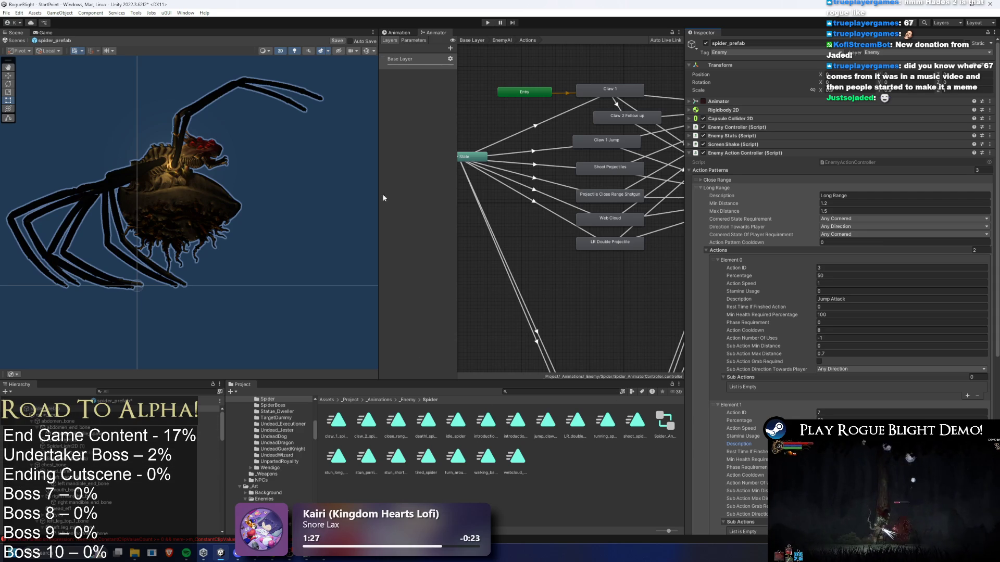
left_click_drag(589, 82, 559, 100)
Step: Compare the AnyState transitions to confirm LR Double Projectile uses ActionID 7
left_click(524, 233)
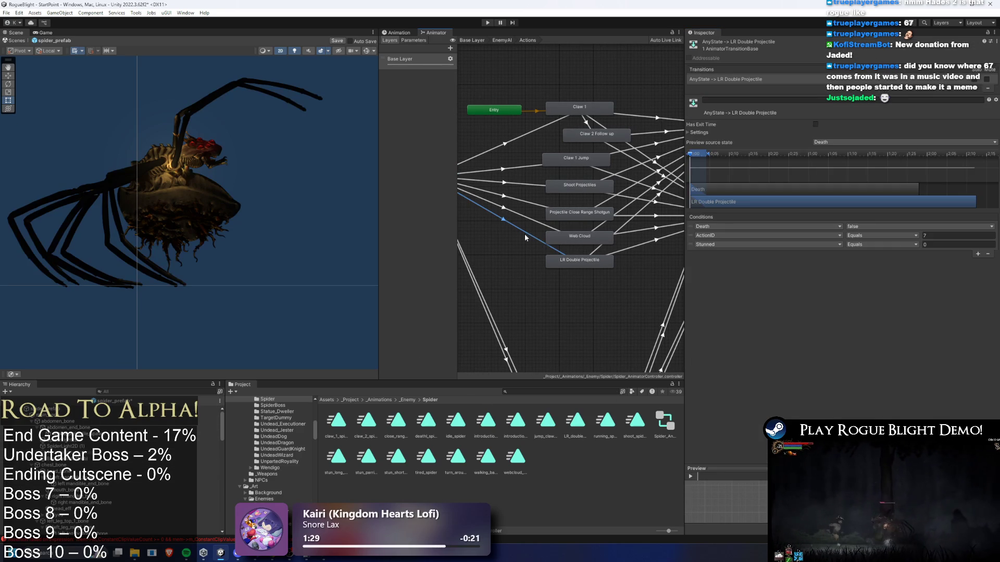
left_click(524, 230)
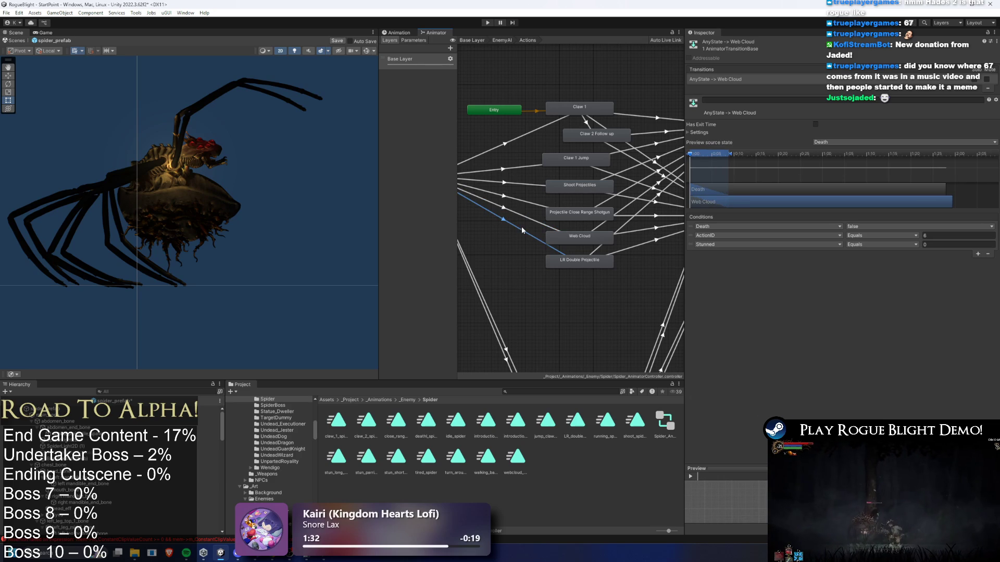
left_click(523, 230)
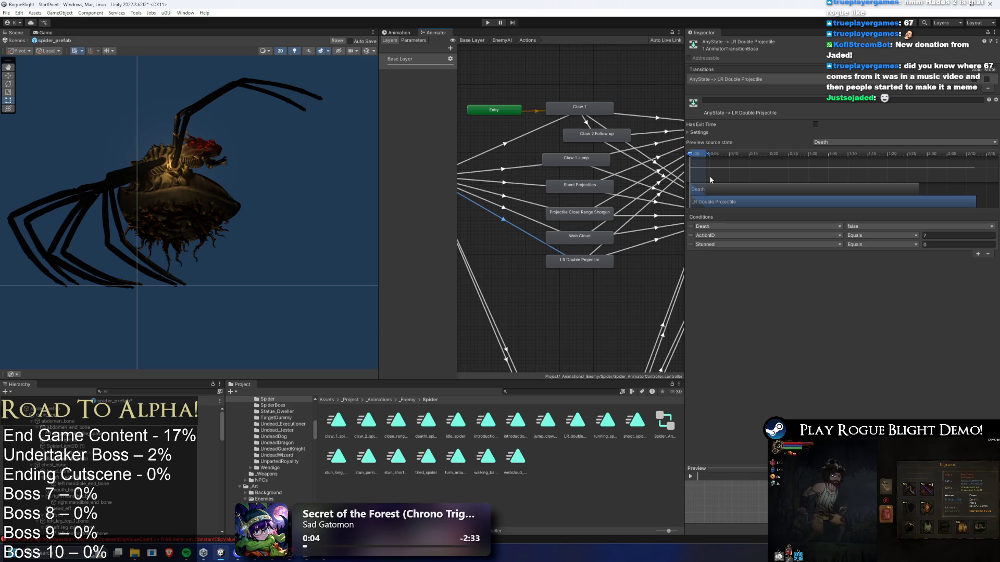
left_click(526, 201)
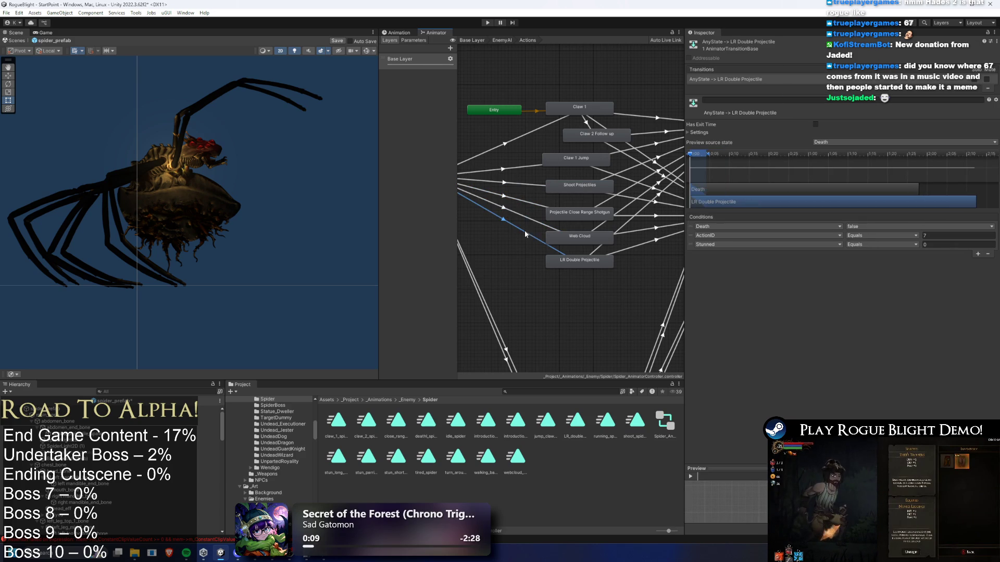
Step: Select the LR Double Projectile state and show its clip's keyframes in the Animation view
left_click(569, 253)
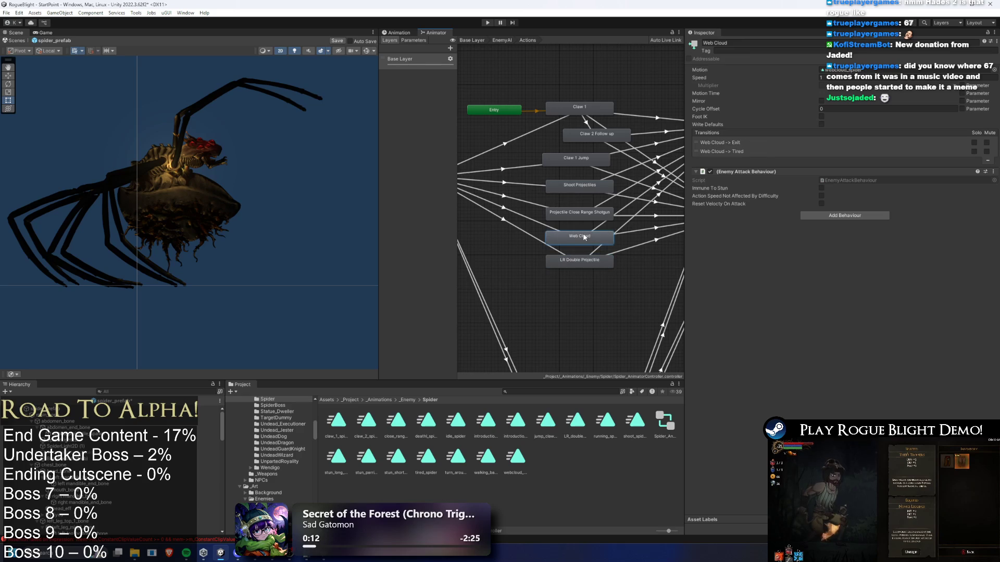
left_click(579, 260)
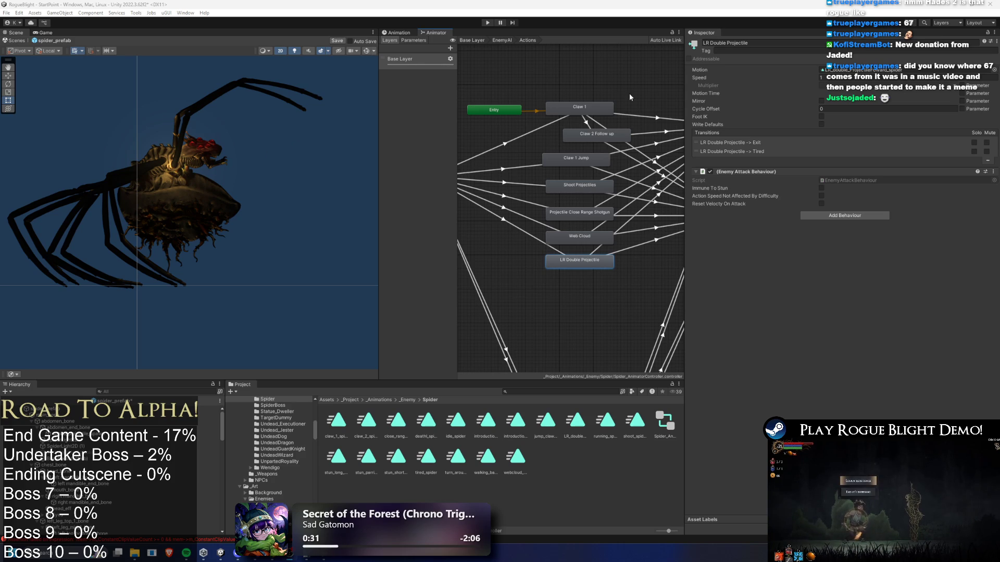
left_click(577, 250)
left_click(576, 249)
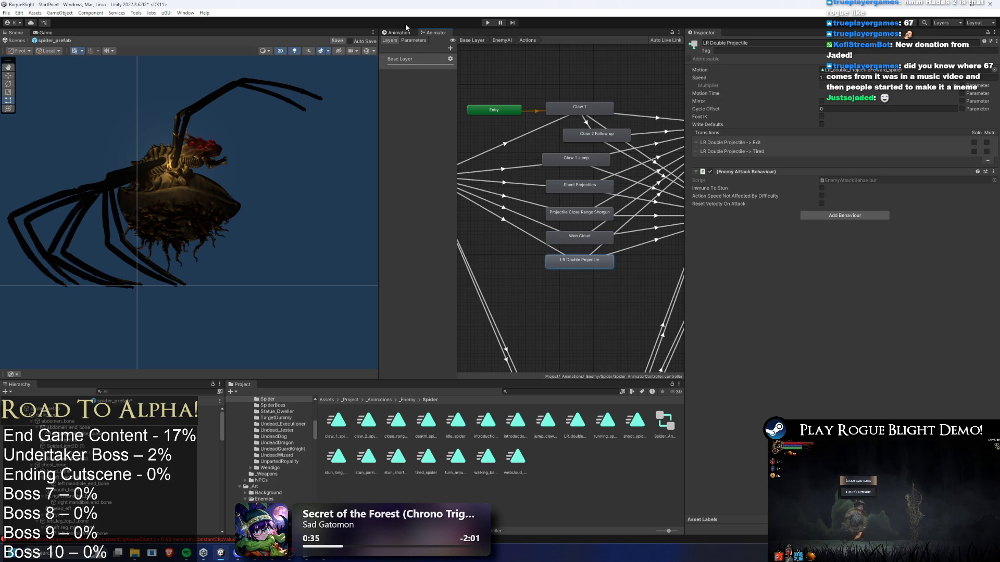
left_click(397, 32)
Step: Set the spider's jump action Sub Action Max Distance to 0 and enter Play mode
left_click(78, 409)
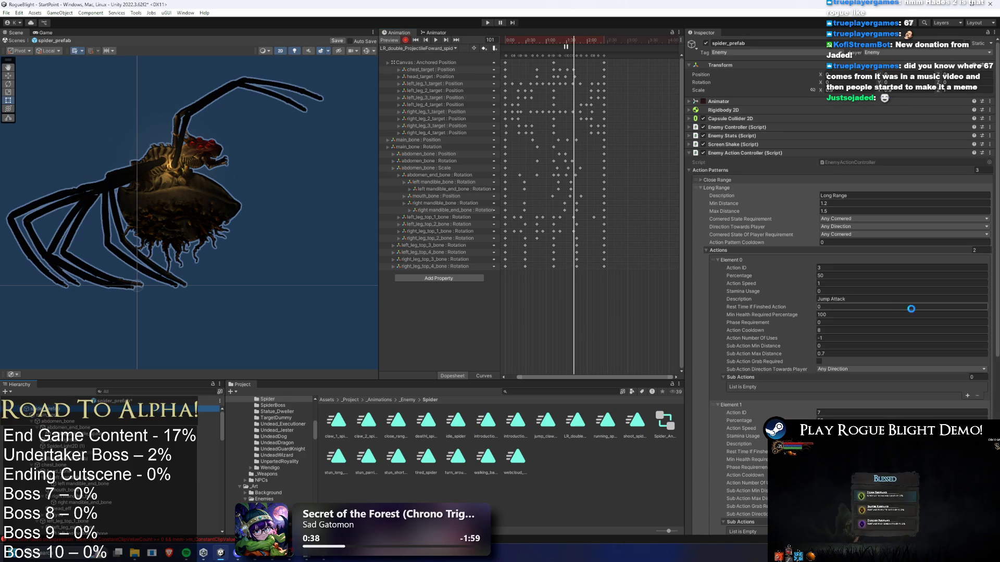
scroll(906, 312, "down", 3)
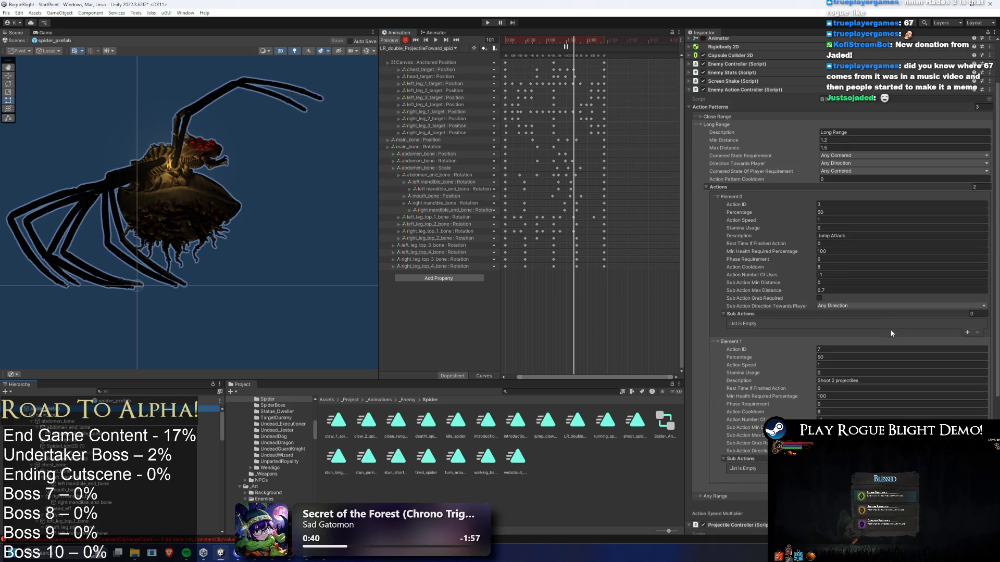
left_click(823, 289)
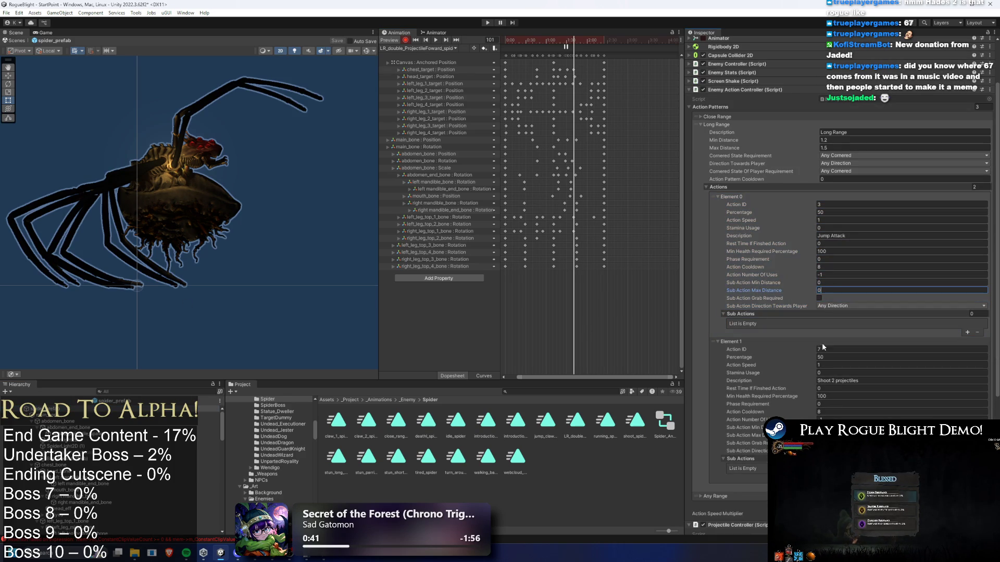
left_click(846, 435)
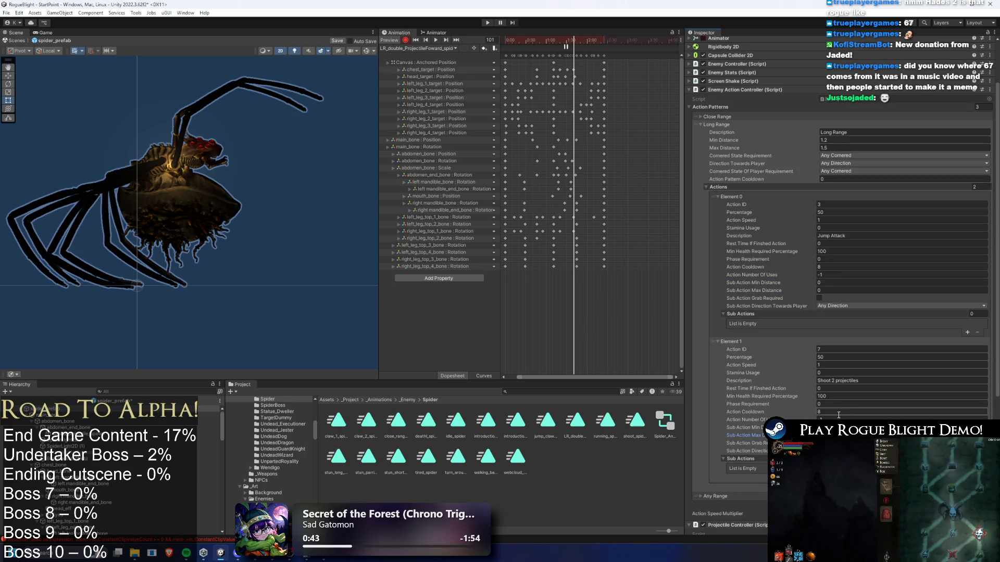
left_click(488, 23)
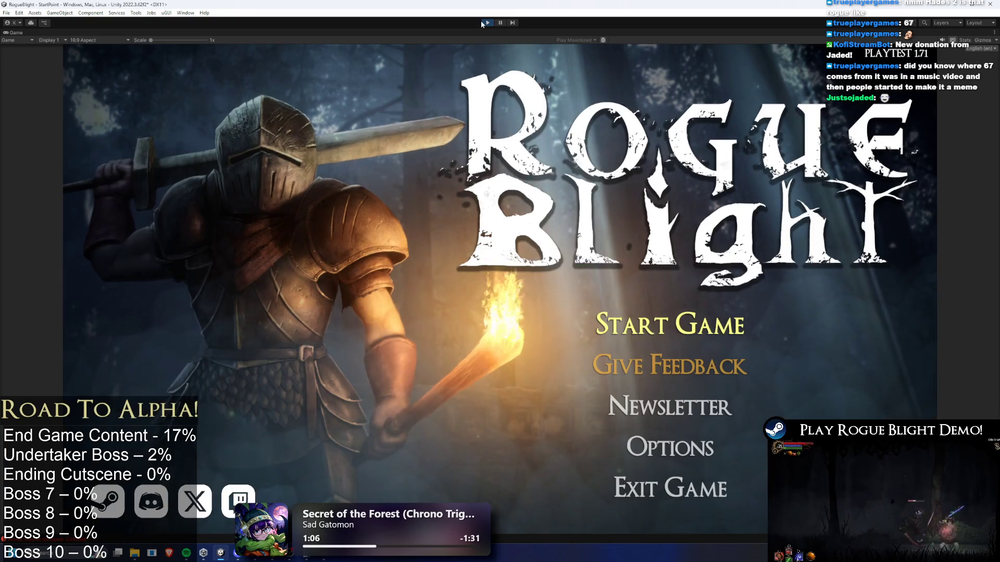
Step: Start the game and fight the spider in the forest, running and dodging its attacks
key("Return")
key("Return")
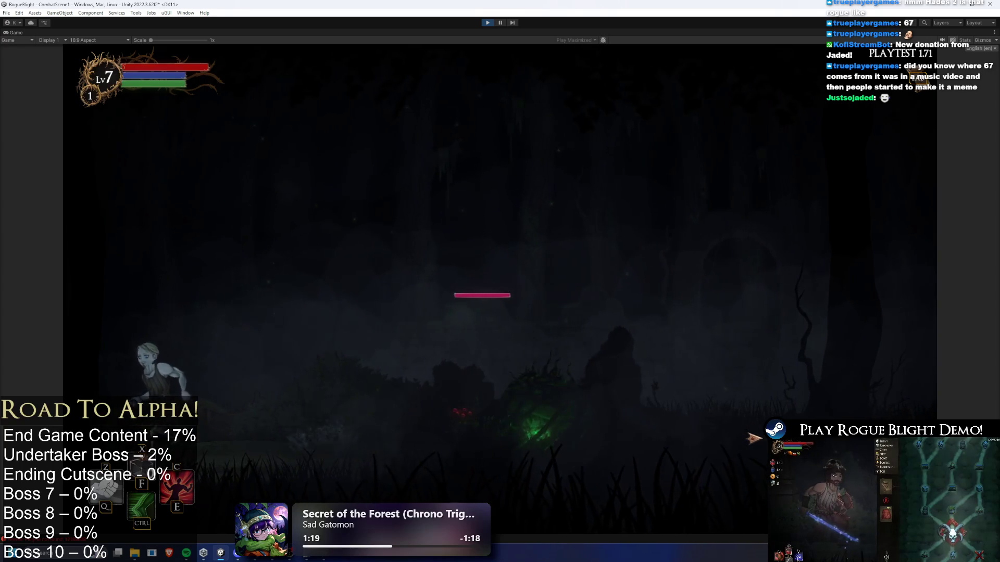
key("d")
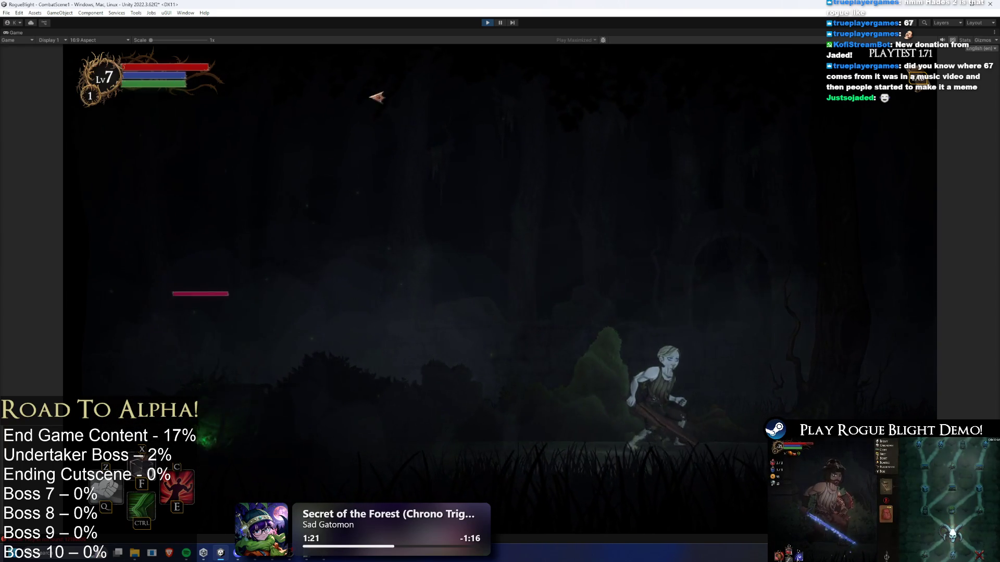
key("a")
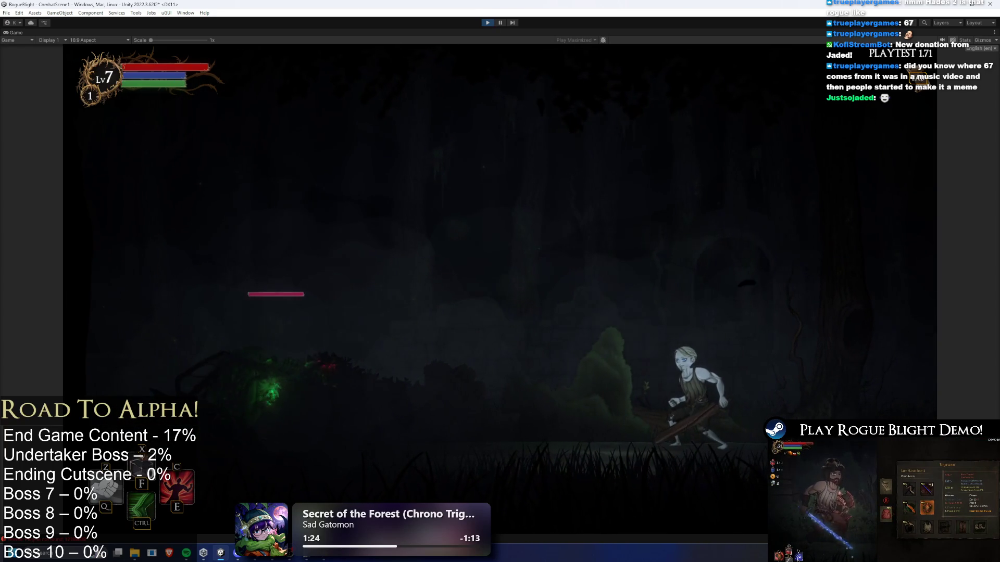
key("space")
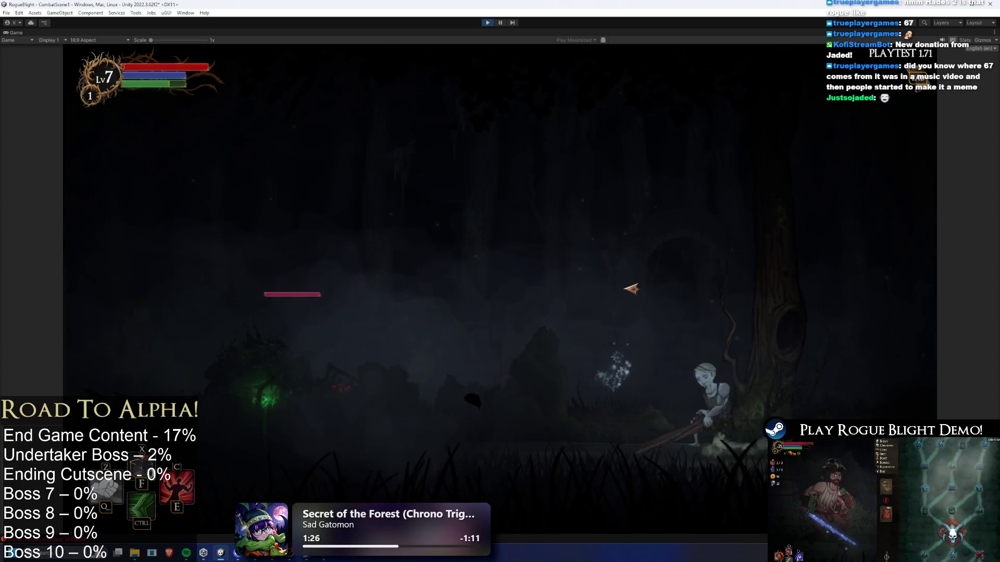
key("d")
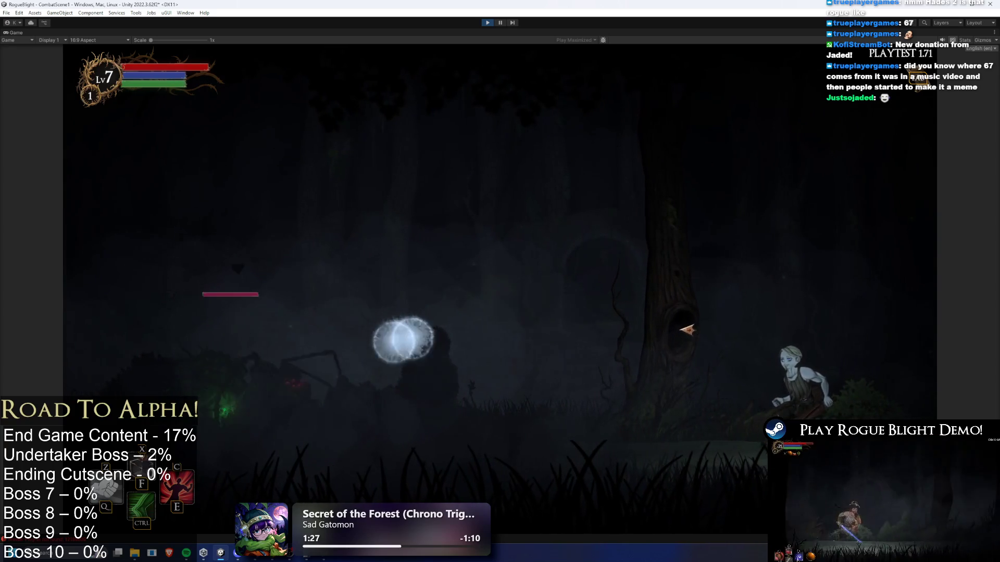
key("a")
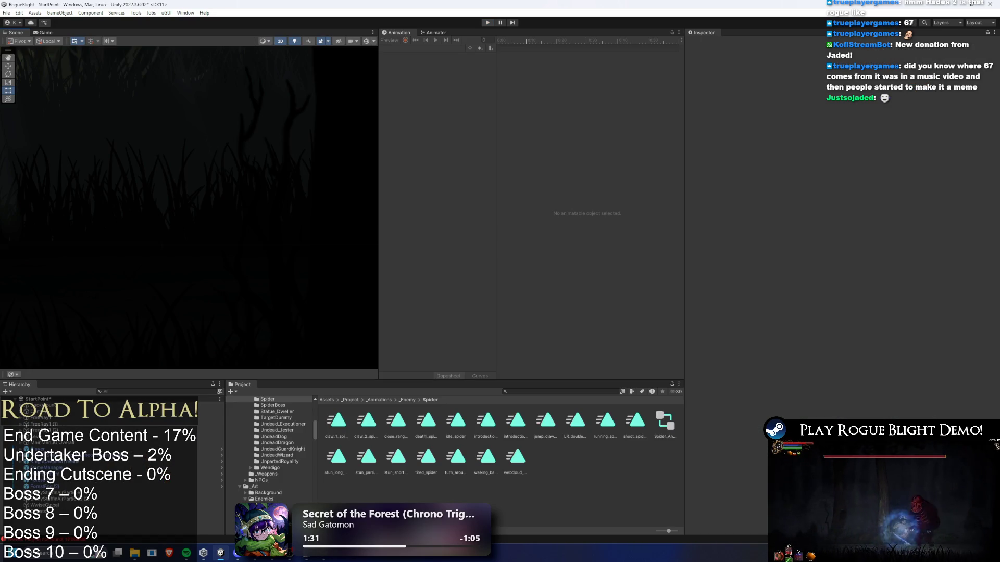
Step: Find 'spider prefab' and scroll its Inspector to the Shoot 2 projectiles action
left_click(540, 394)
type("spider prefab")
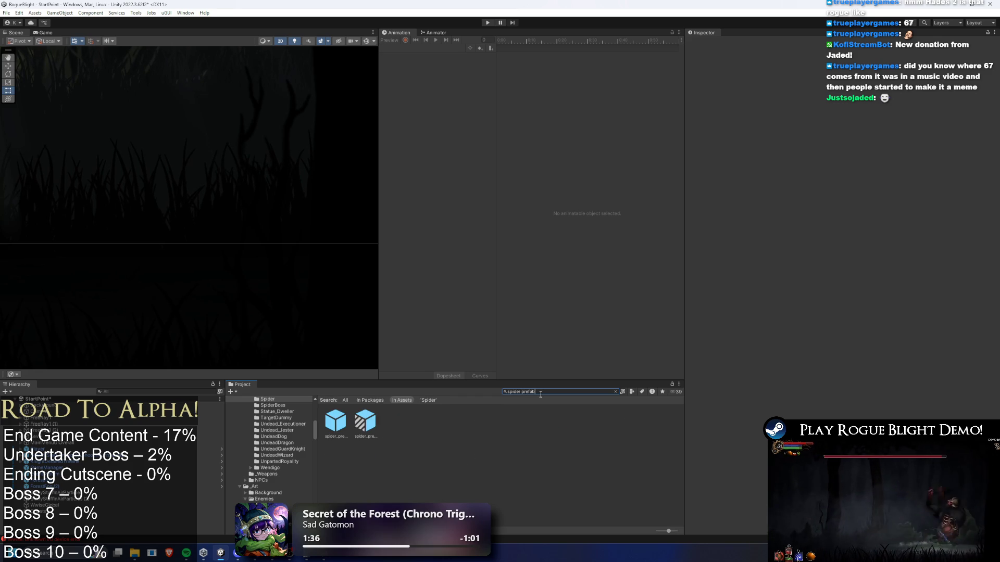
left_click(336, 421)
scroll(880, 278, "down", 10)
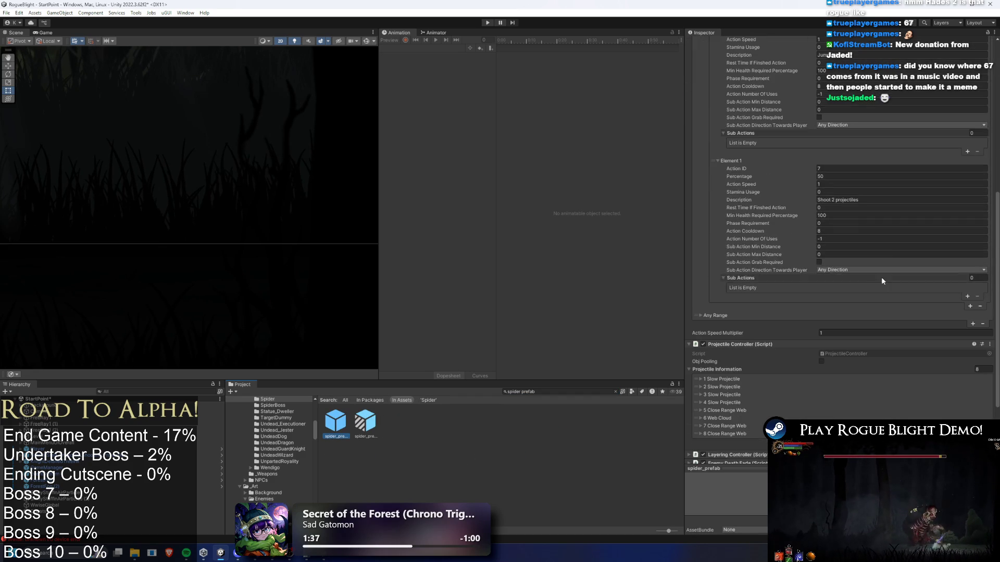
Step: Search the project for the Brood Nest assets using 'nest'
left_click(544, 391)
type("broodd")
key("BackSpace")
type("nest")
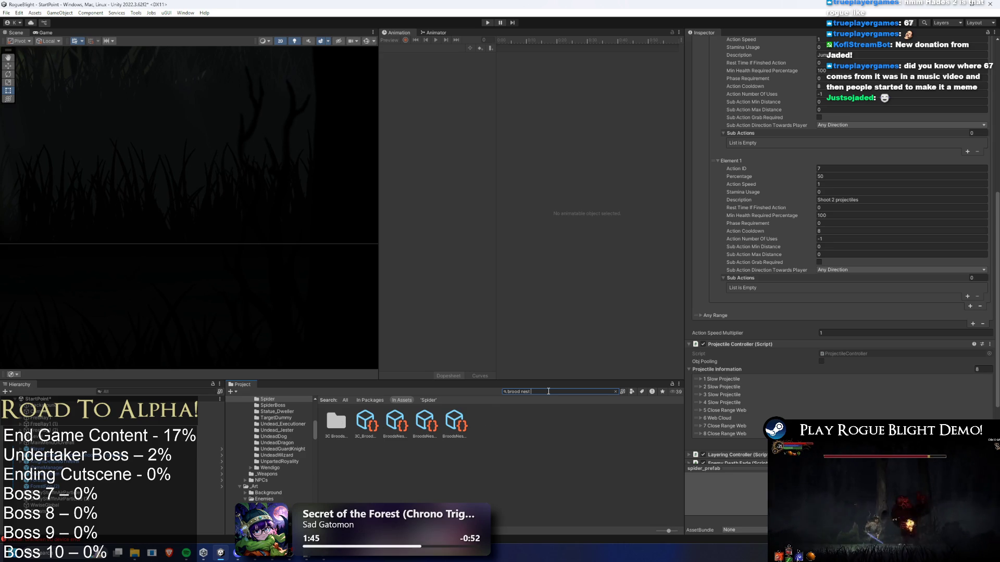
left_click(615, 391)
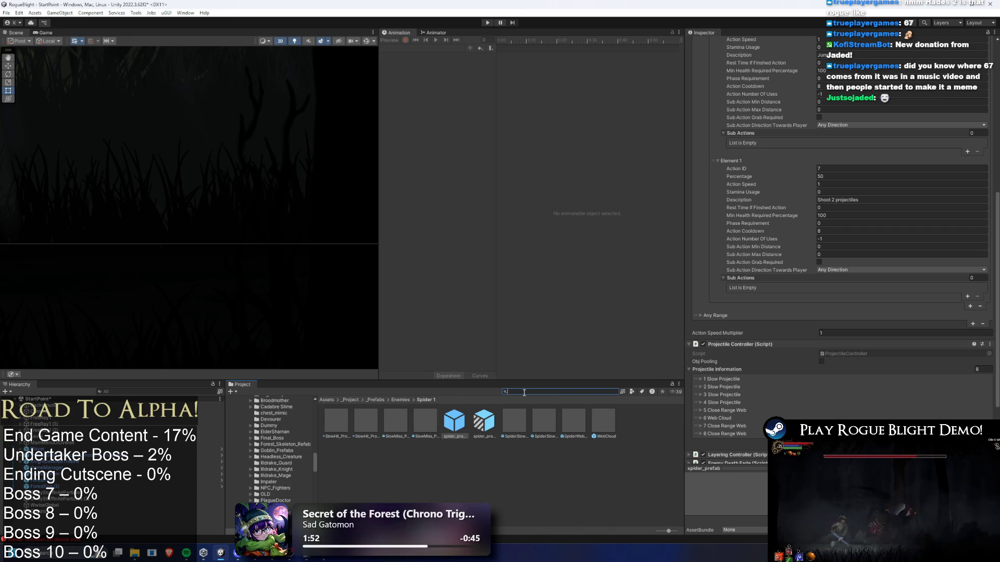
Step: Search 'map ne' and inspect the BroodsNest_Common_Map asset
type("map ne")
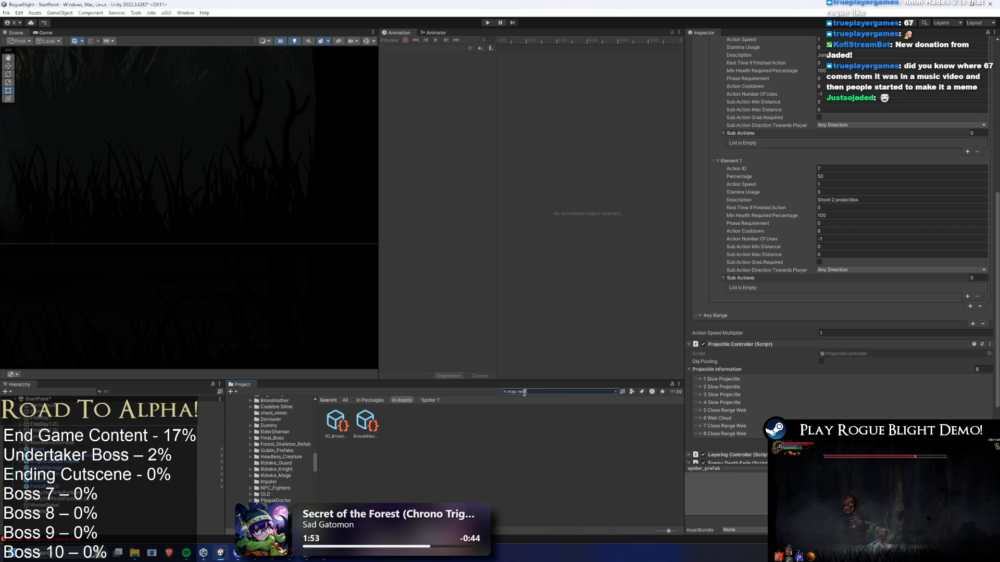
left_click(371, 426)
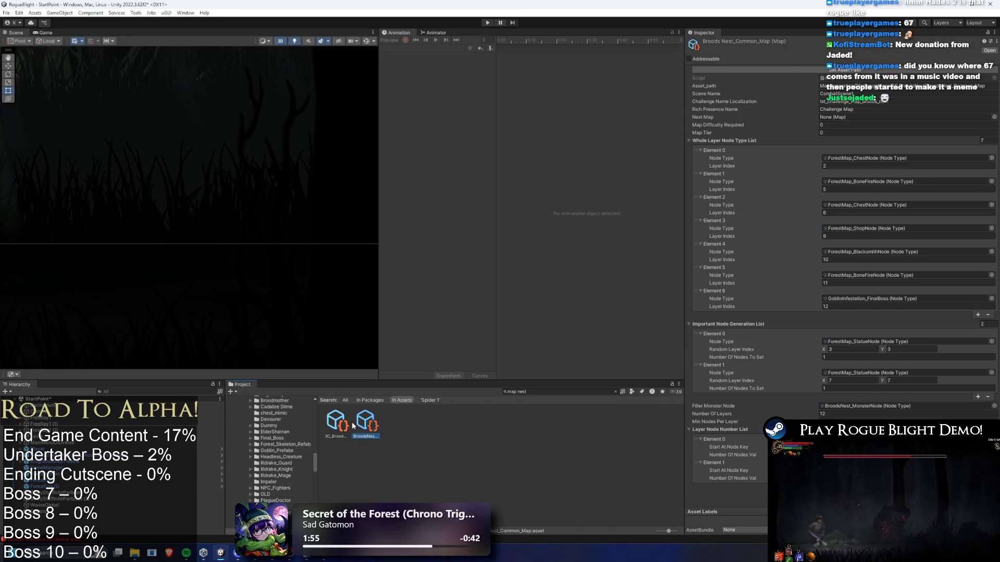
key("Left")
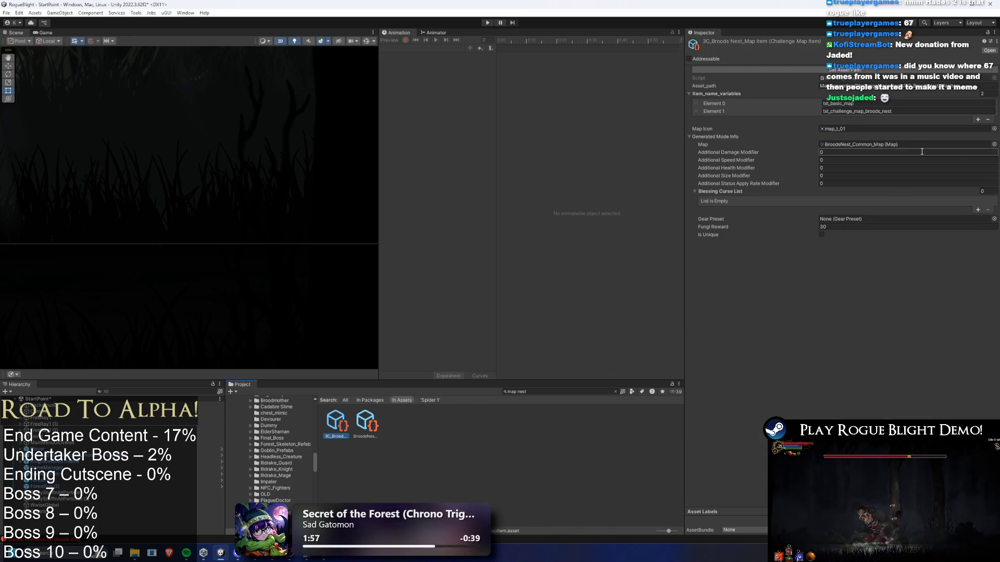
key("Right")
left_click(543, 394)
key("BackSpace")
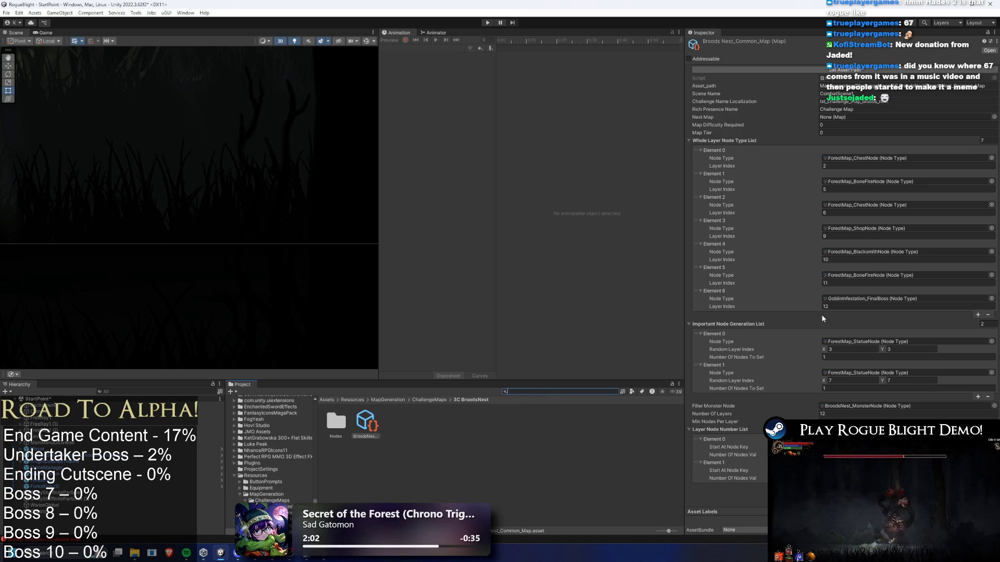
Step: In BroodsNest_MonsterNode, set Element 0's Monsters To Spawn to spider_prefab
left_click(882, 406)
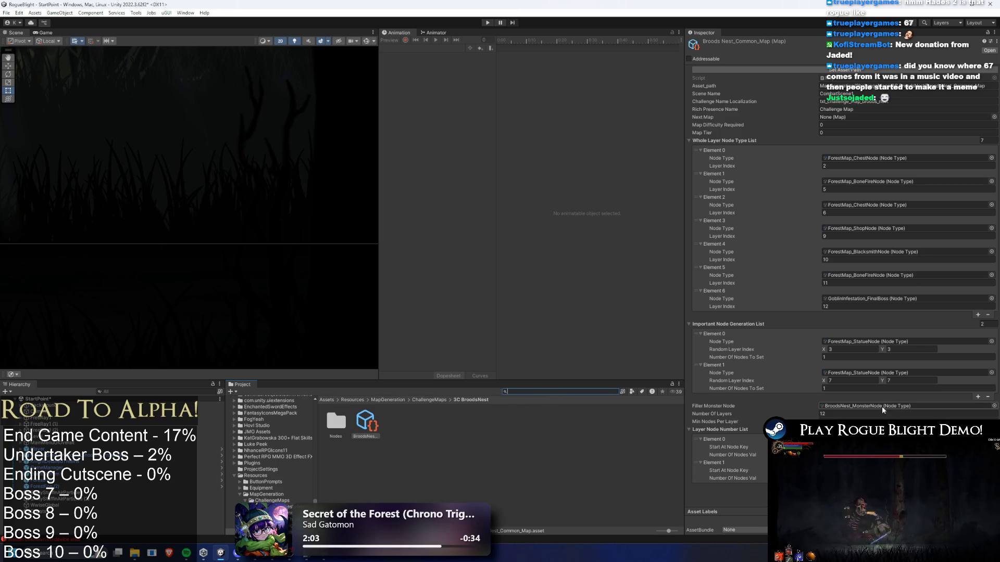
left_click(365, 422)
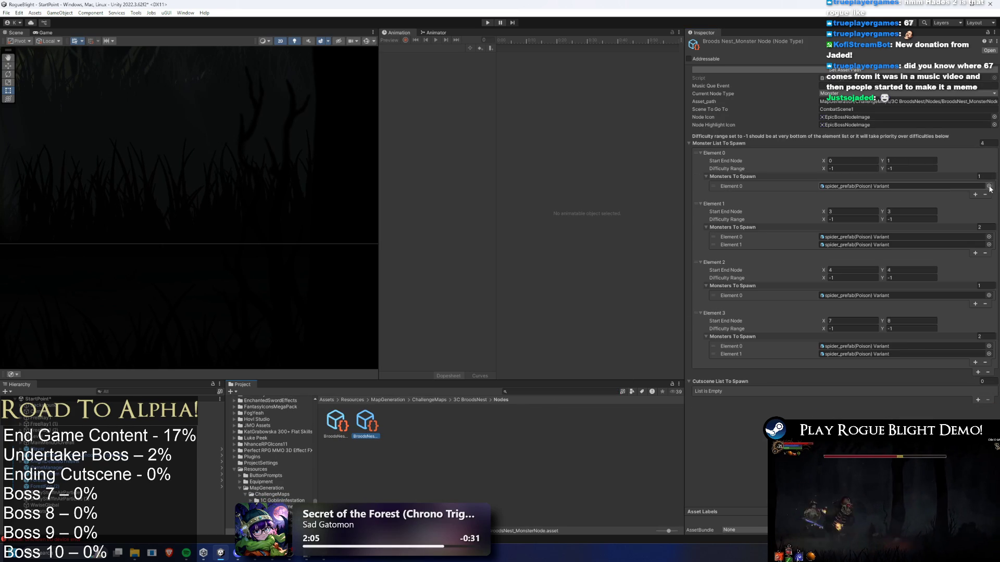
left_click(994, 188)
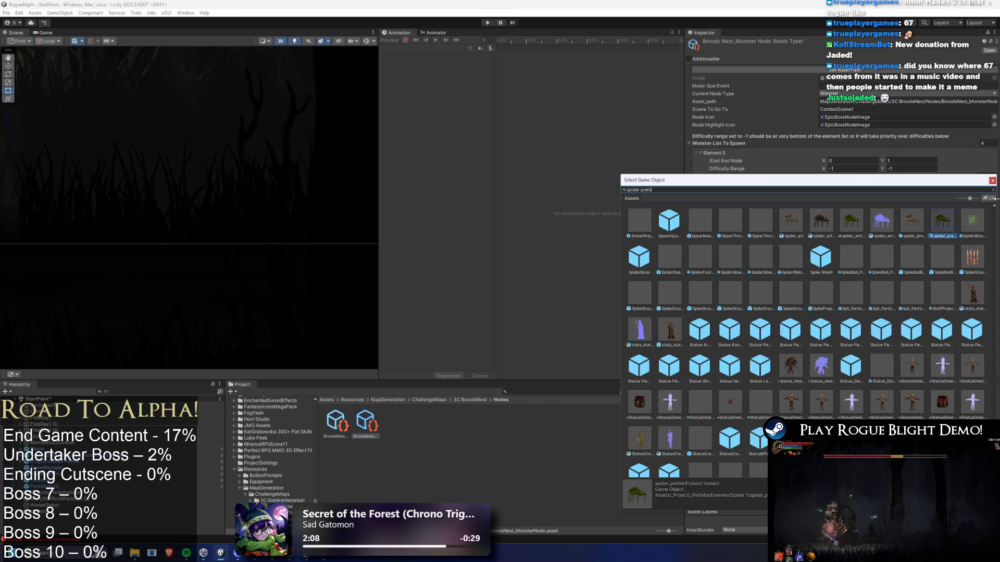
type("spider prefa")
double_click(671, 218)
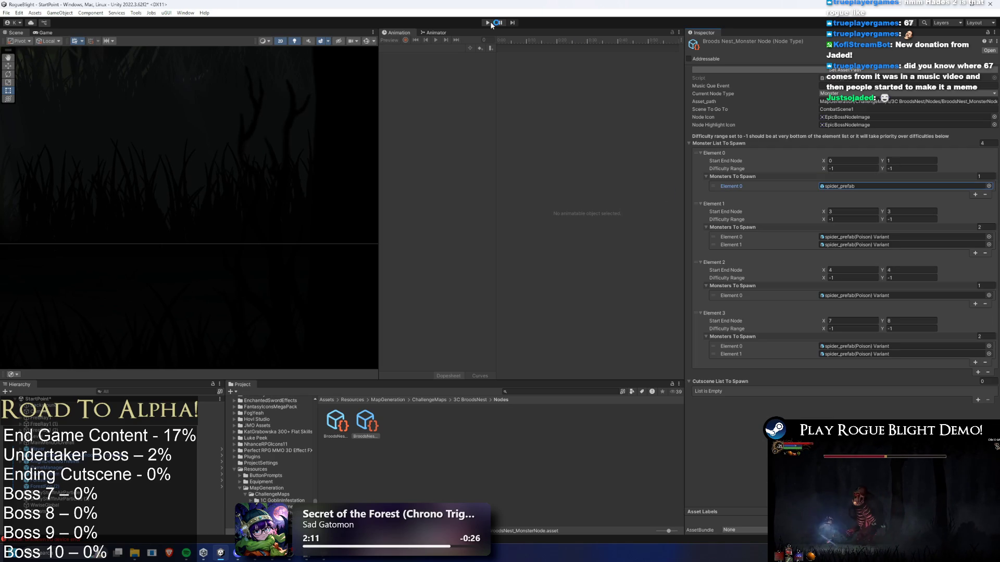
Step: Save the project, then start the game on the first save slot
key("ctrl+s")
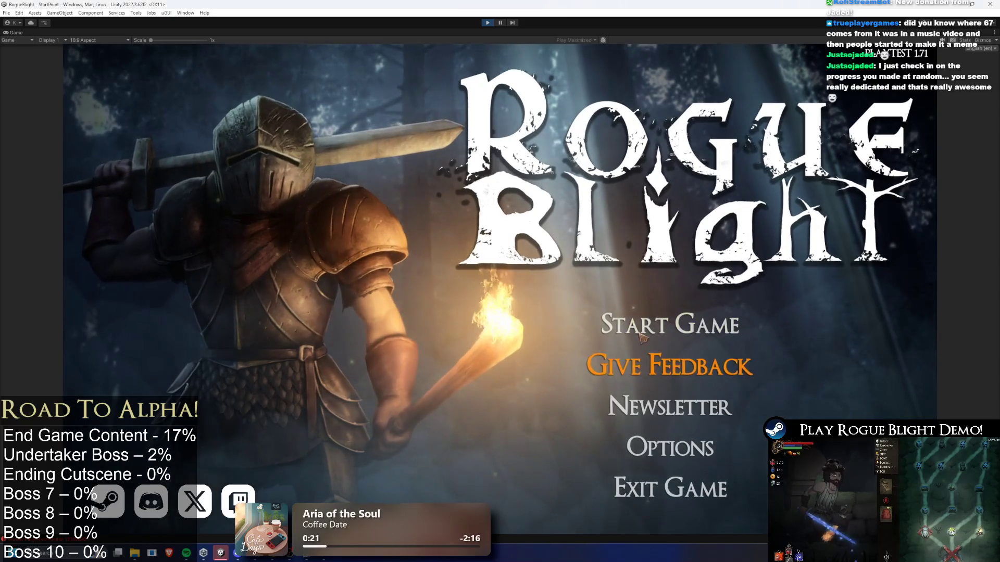
left_click(671, 317)
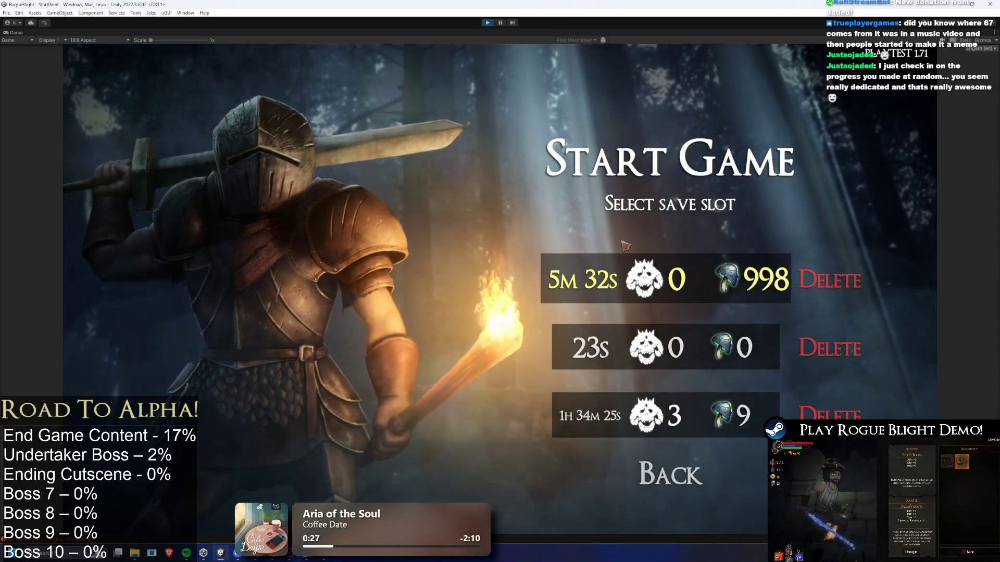
left_click(646, 265)
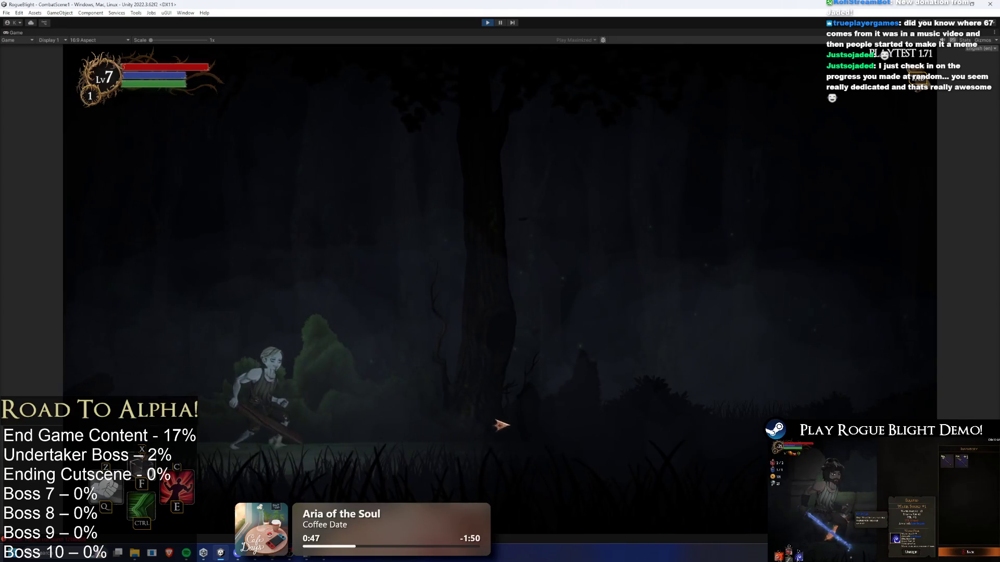
Step: Fight the spider, striking it and dodging its projectiles, then stop Play mode
key("d")
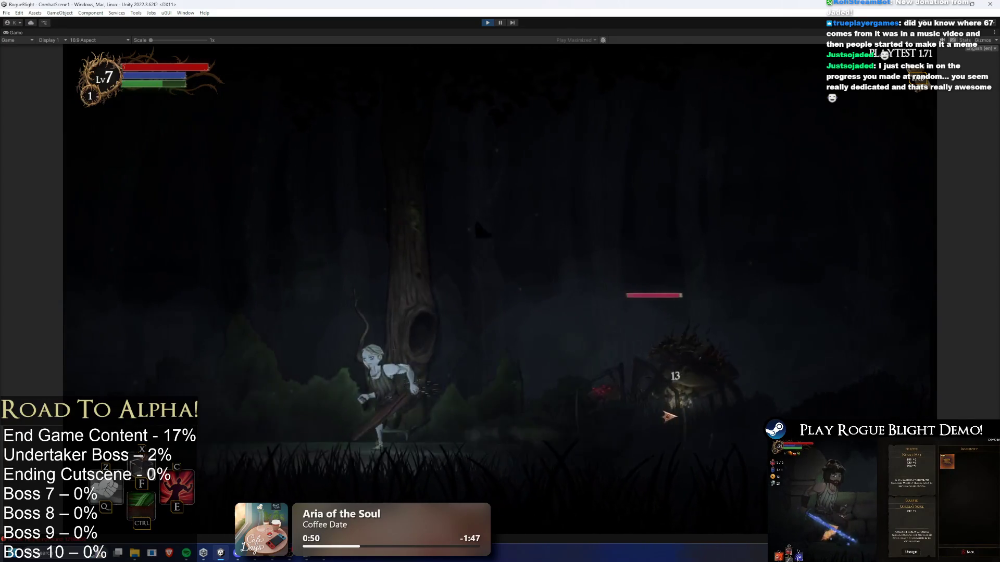
left_click(675, 422)
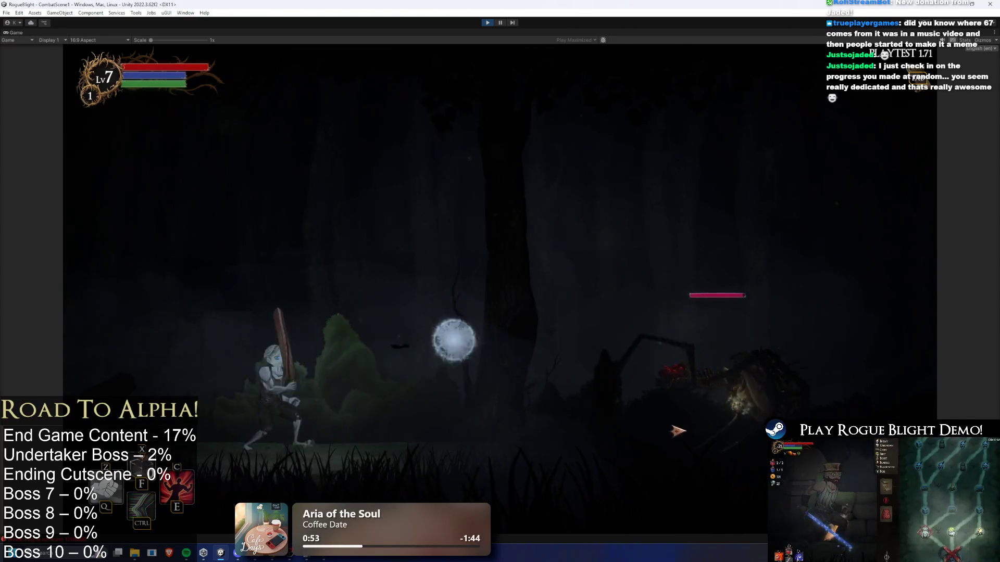
key("a")
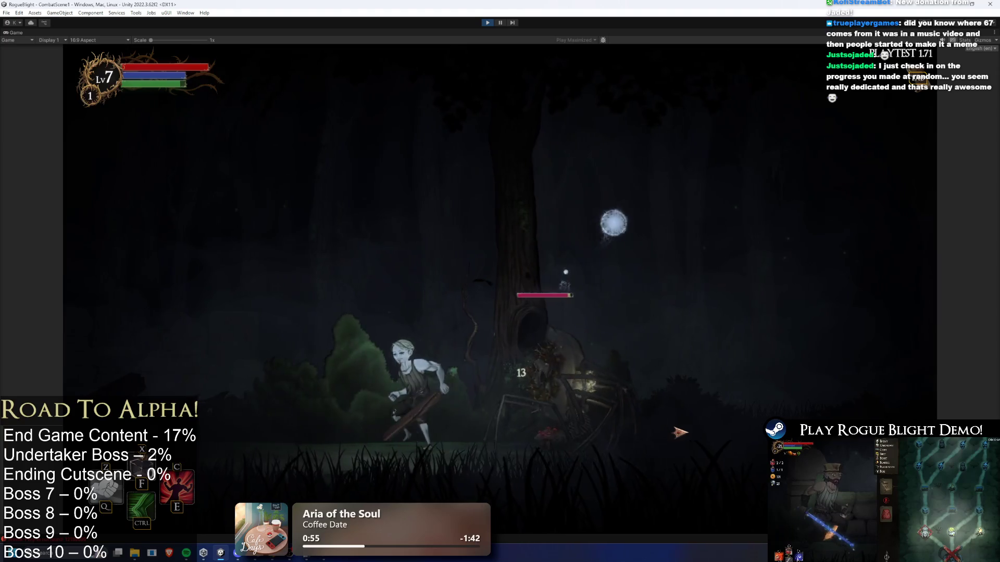
key("d")
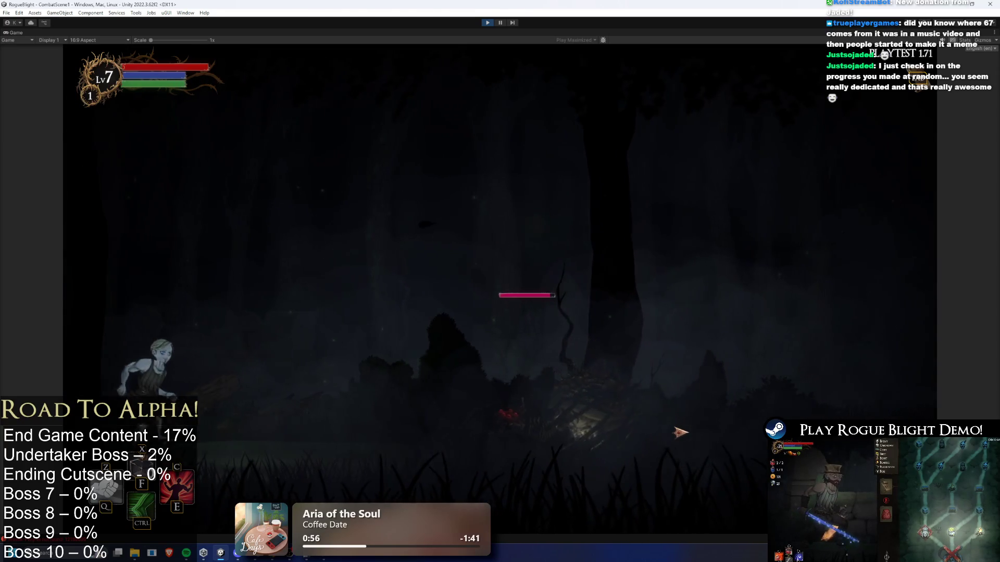
key("a")
left_click(249, 402)
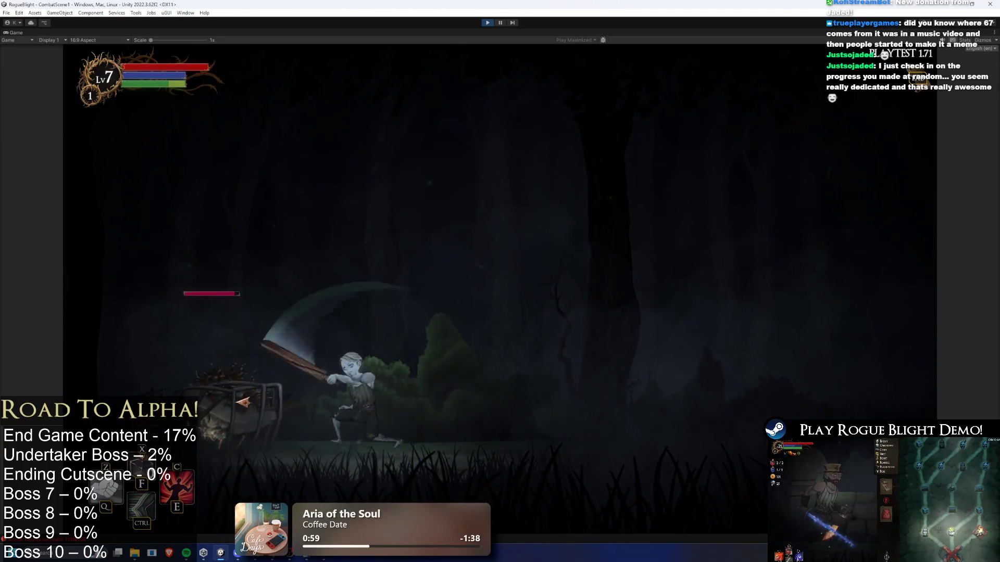
key("d")
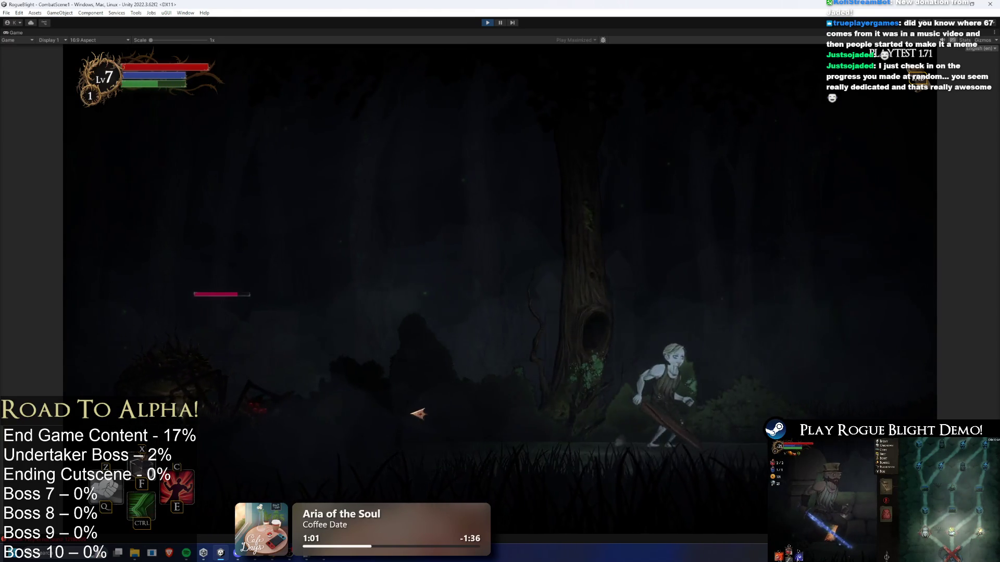
key("d")
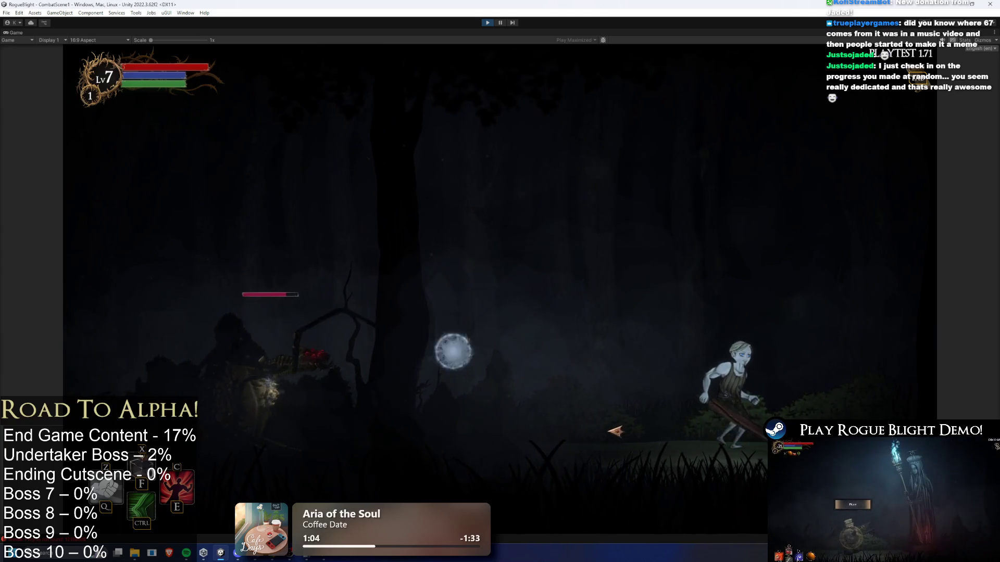
left_click(604, 435)
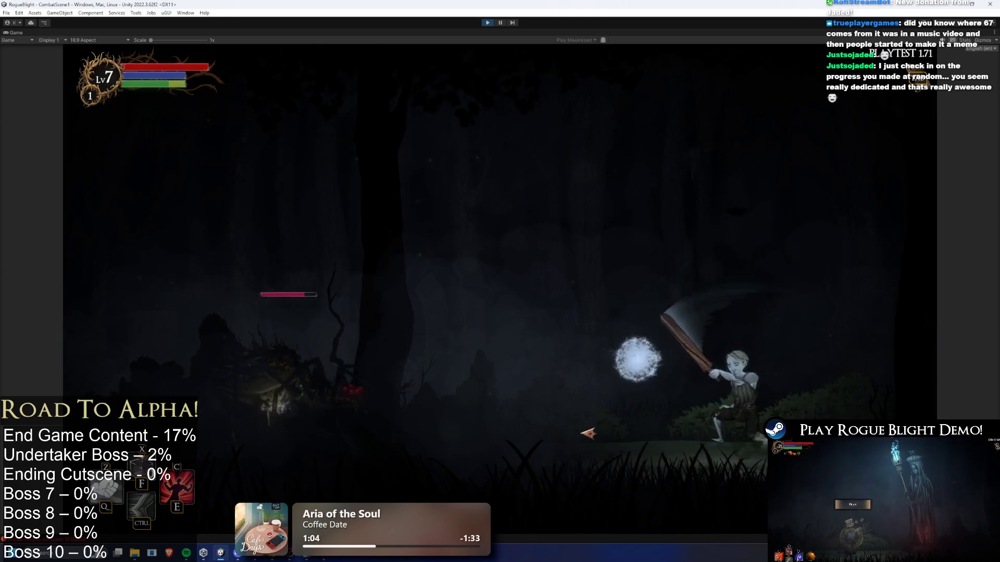
key("d")
key("a")
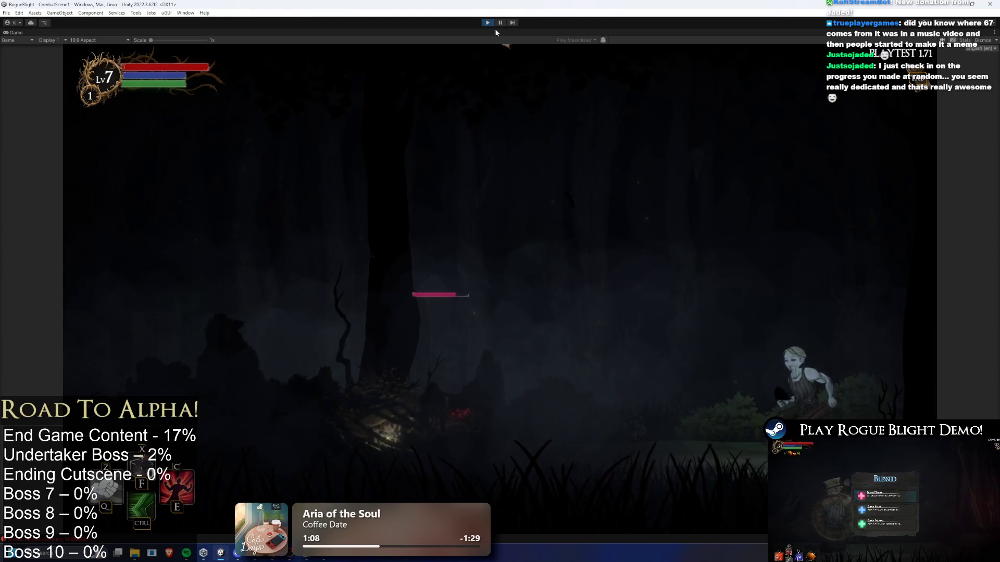
key("a")
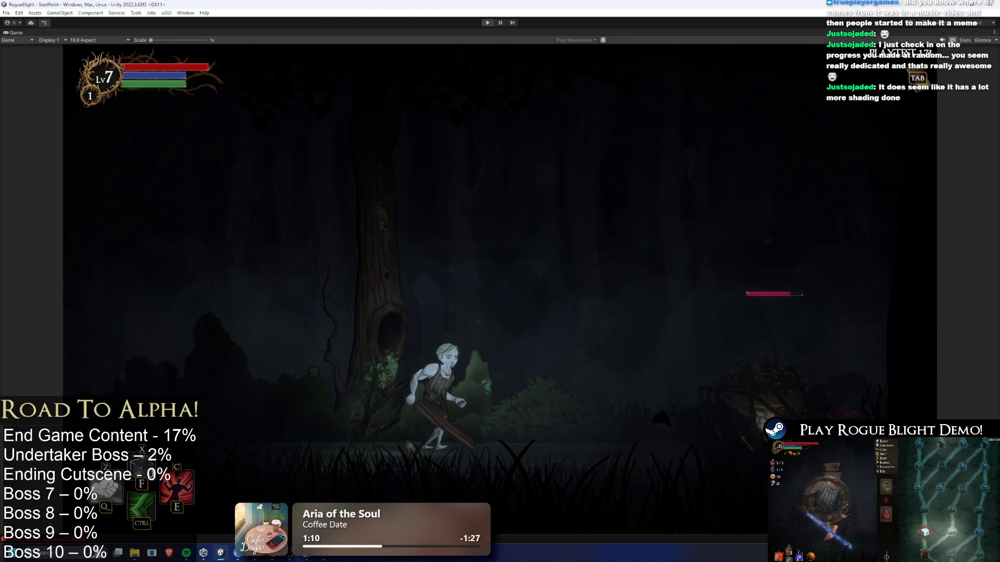
key("ctrl+p")
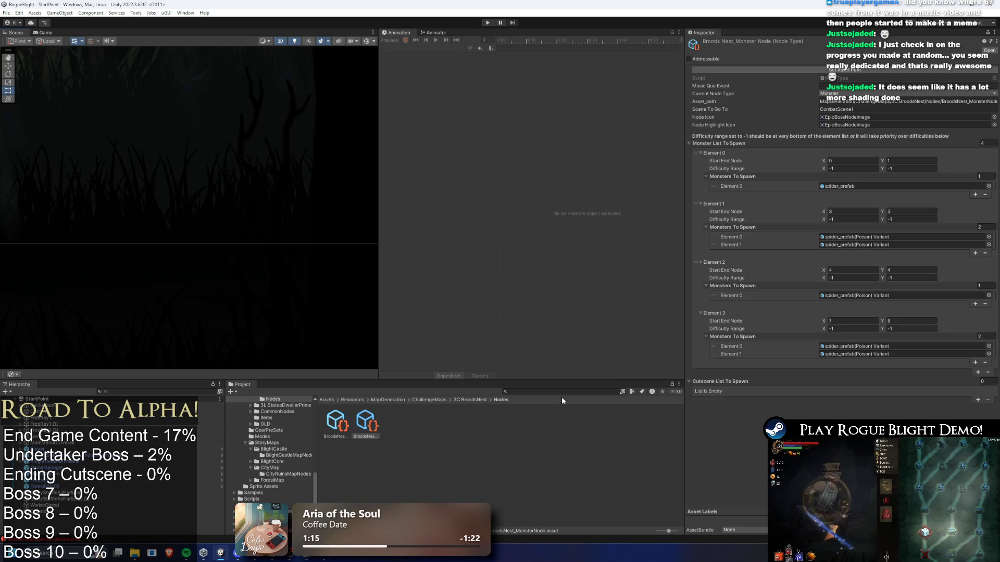
Step: Clear a 'brood' search and ping spider_prefab in the Spider 1 enemies folder
left_click(603, 392)
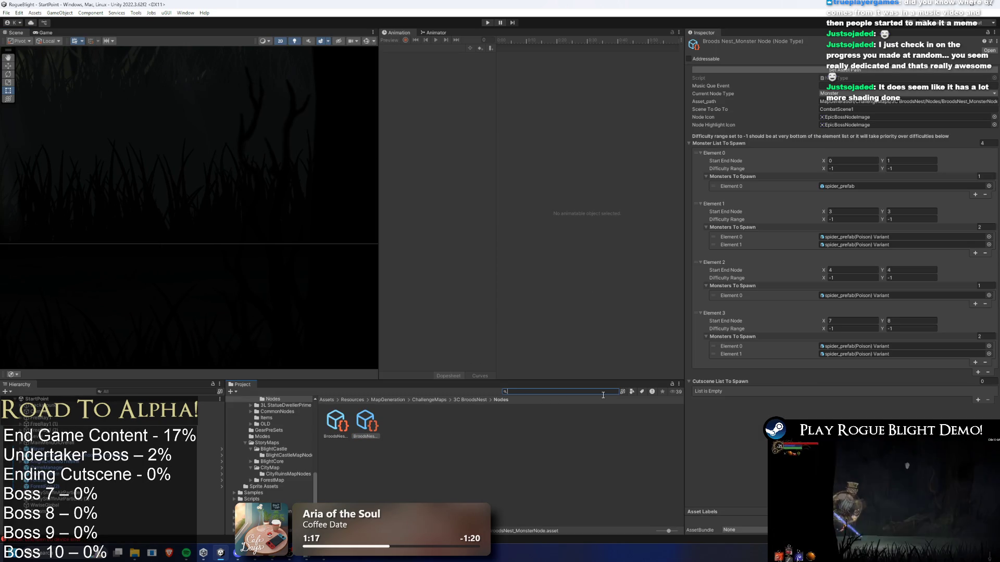
type("brood")
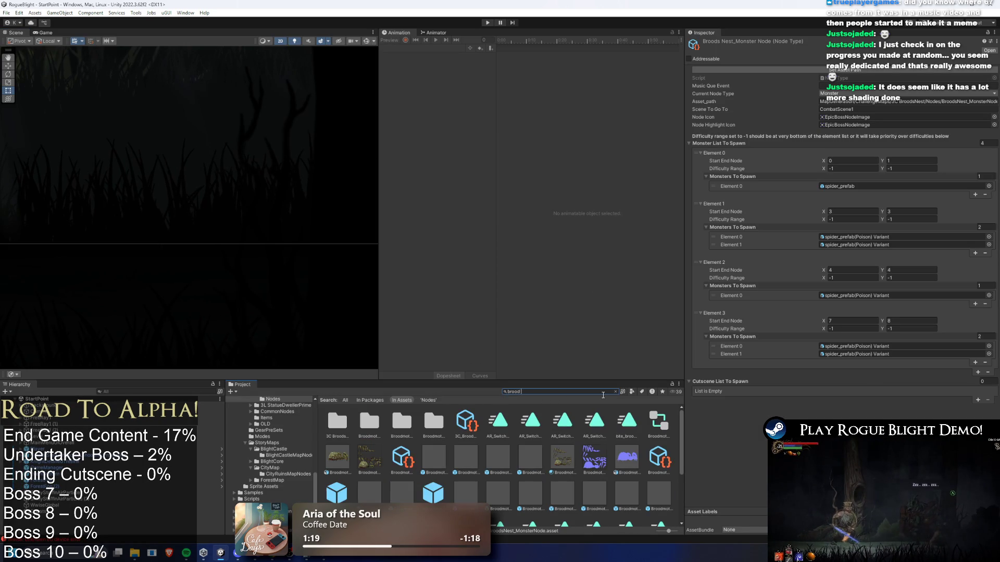
key("BackSpace")
key("BackSpace")
key("BackSpace")
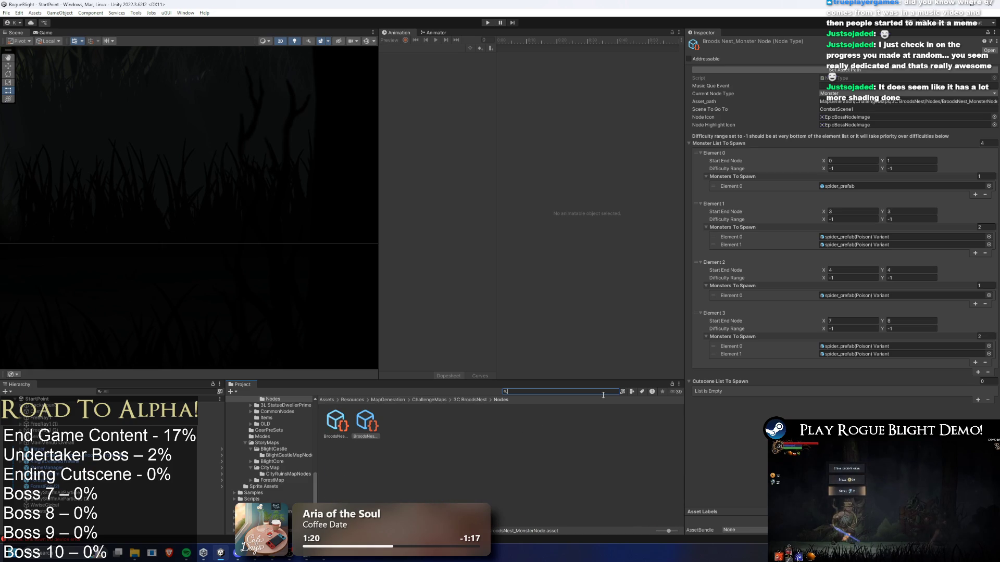
key("BackSpace")
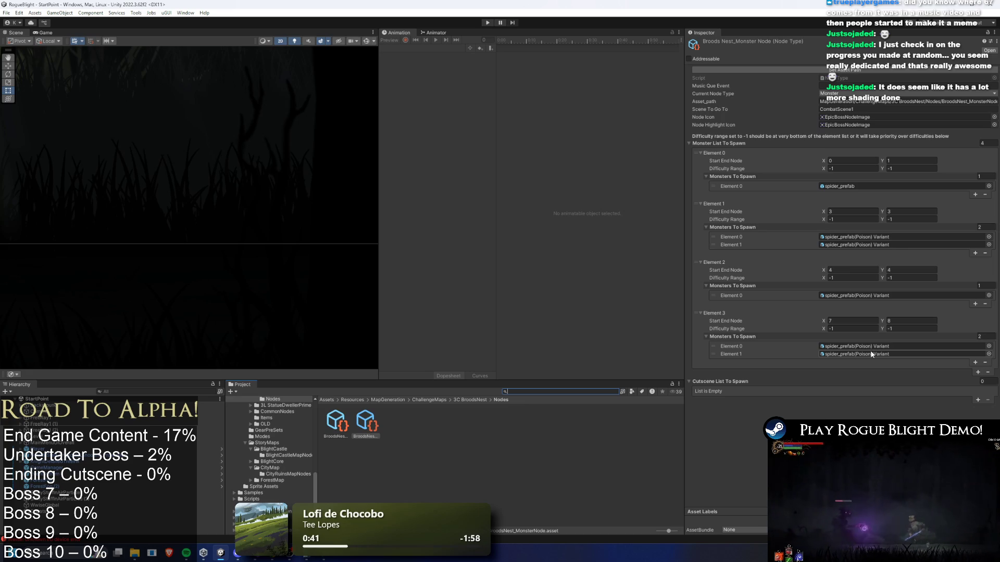
left_click(854, 186)
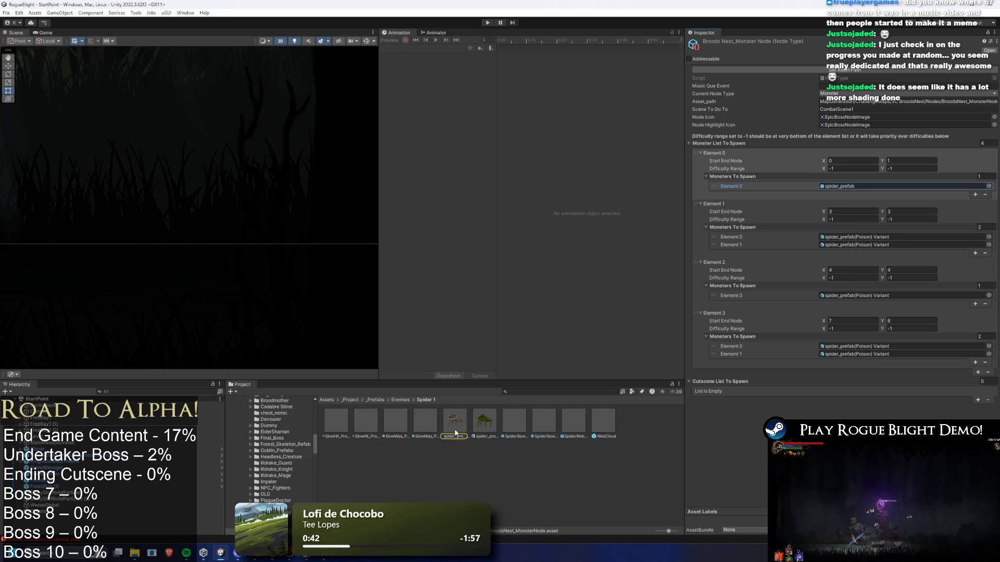
Step: Open spider_prefab in Prefab Mode and fold Enemy Action Controller to show its Projectile Controller list
left_click(459, 420)
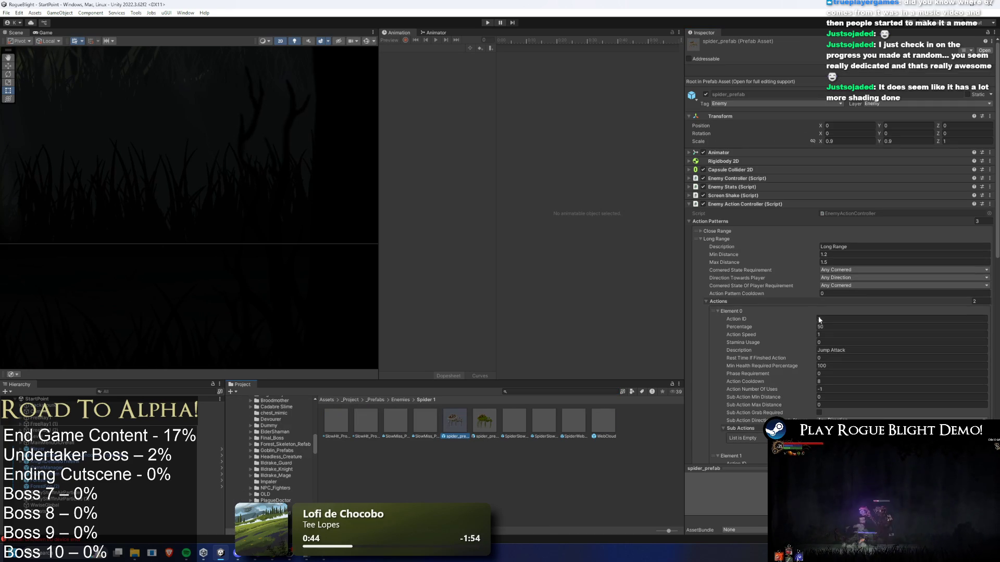
left_click(742, 241)
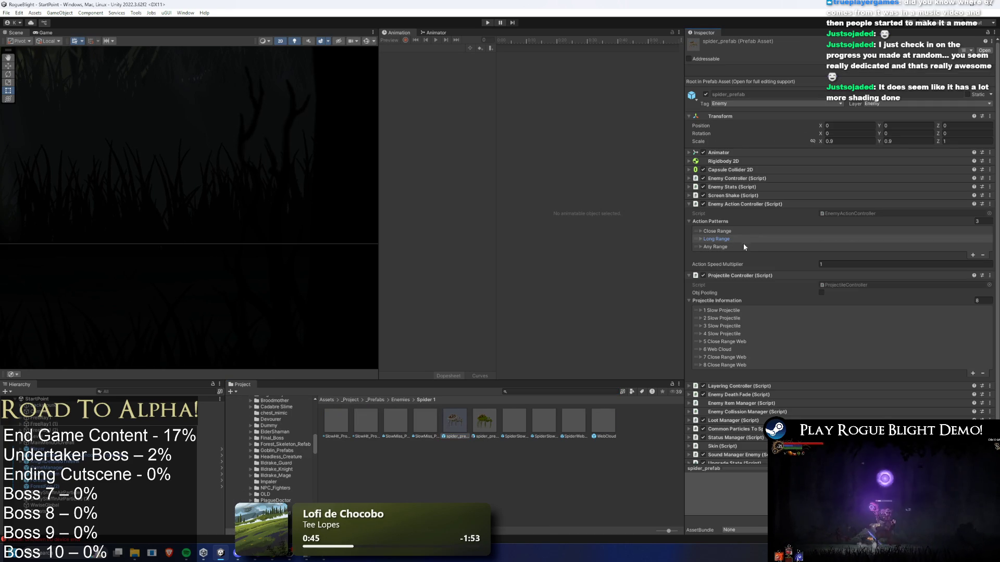
double_click(455, 425)
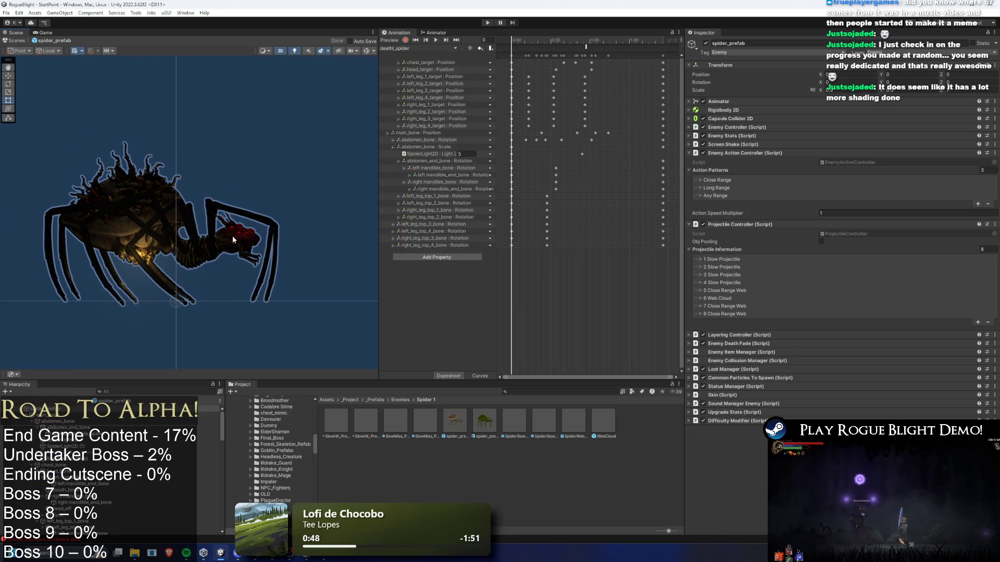
mouse_move(532, 40)
left_mouse_down()
mouse_move(542, 36)
mouse_move(512, 39)
mouse_move(546, 41)
left_mouse_up()
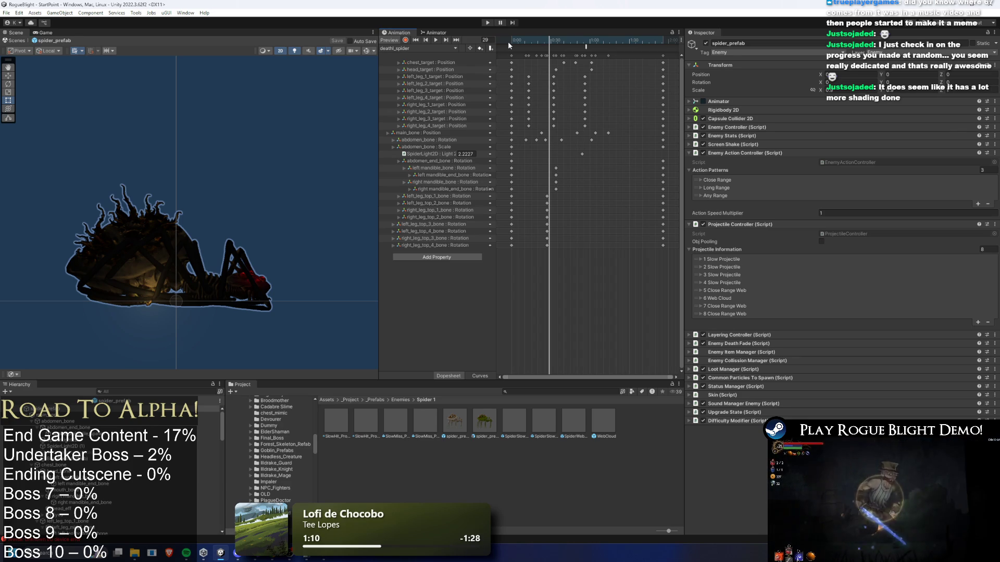
left_click(742, 154)
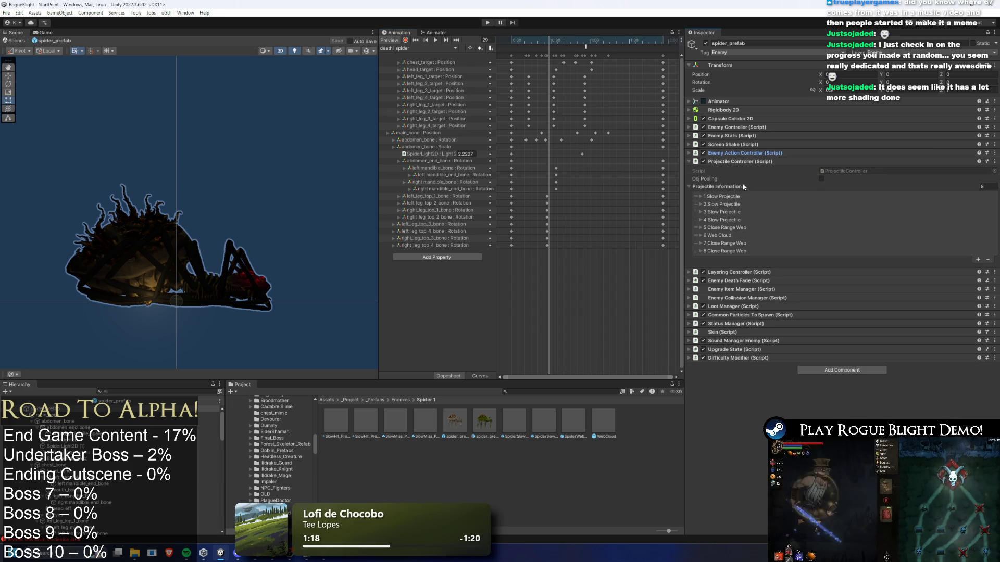
Step: Review Close Range Web's damage, spawn and movement settings, then enter Play mode
left_click(739, 243)
scroll(833, 351, "down", 10)
scroll(833, 352, "down", 3)
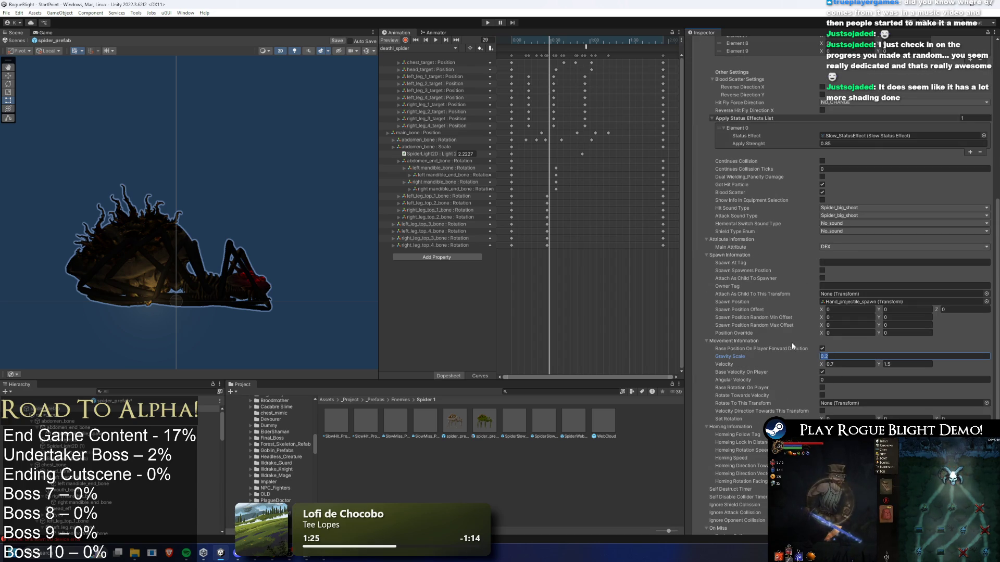
scroll(813, 343, "down", 8)
scroll(839, 383, "up", 11)
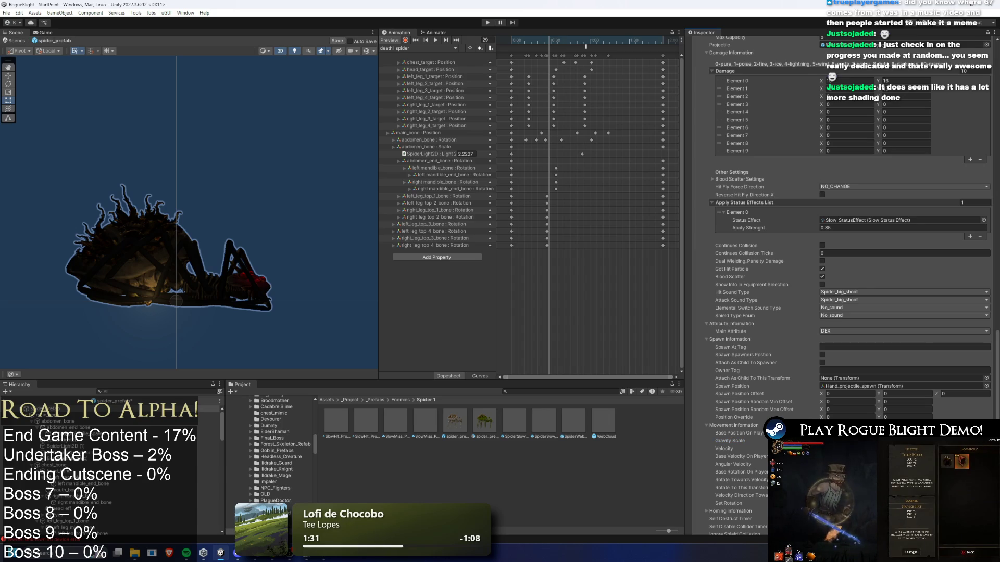
scroll(897, 417, "down", 13)
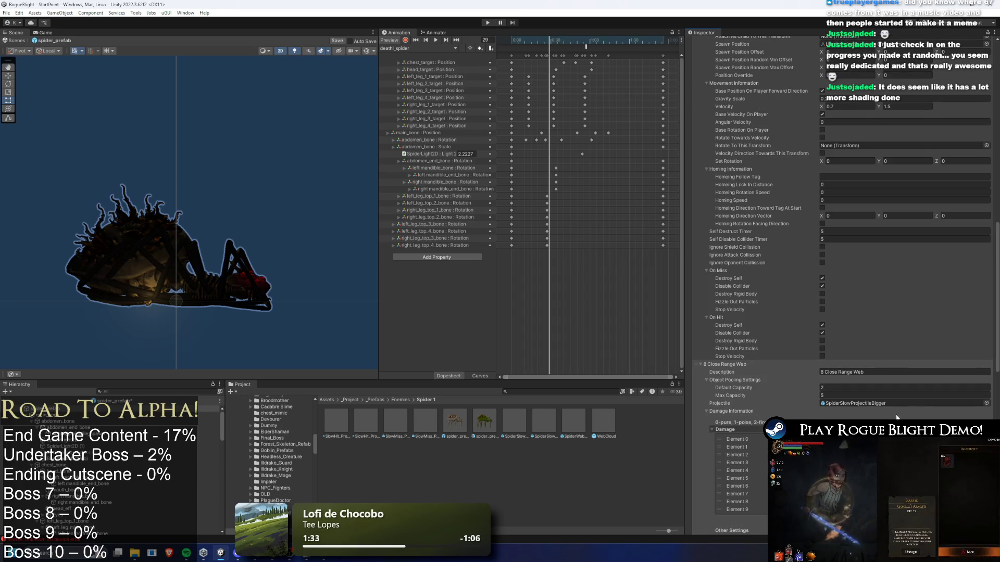
scroll(897, 417, "up", 12)
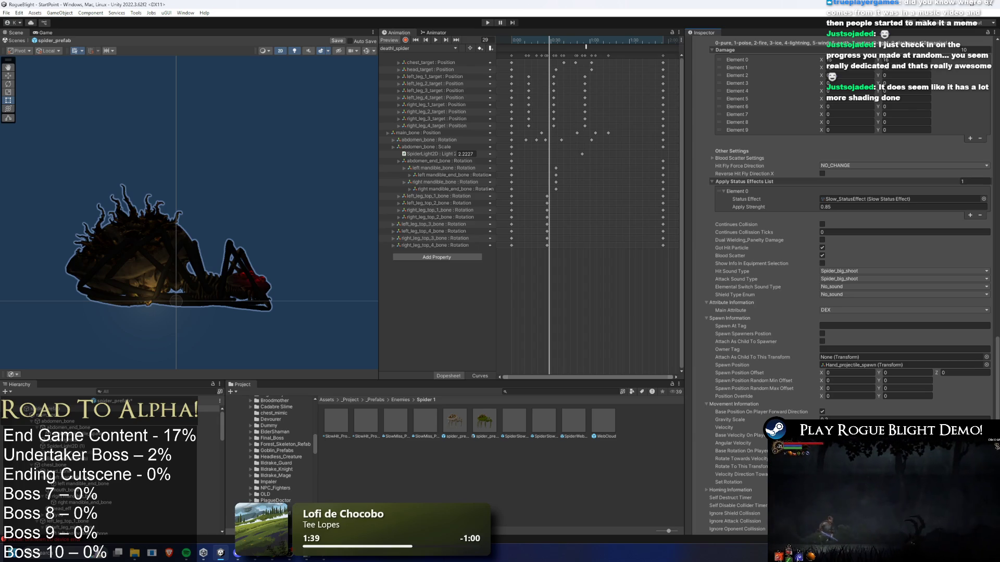
left_click(487, 23)
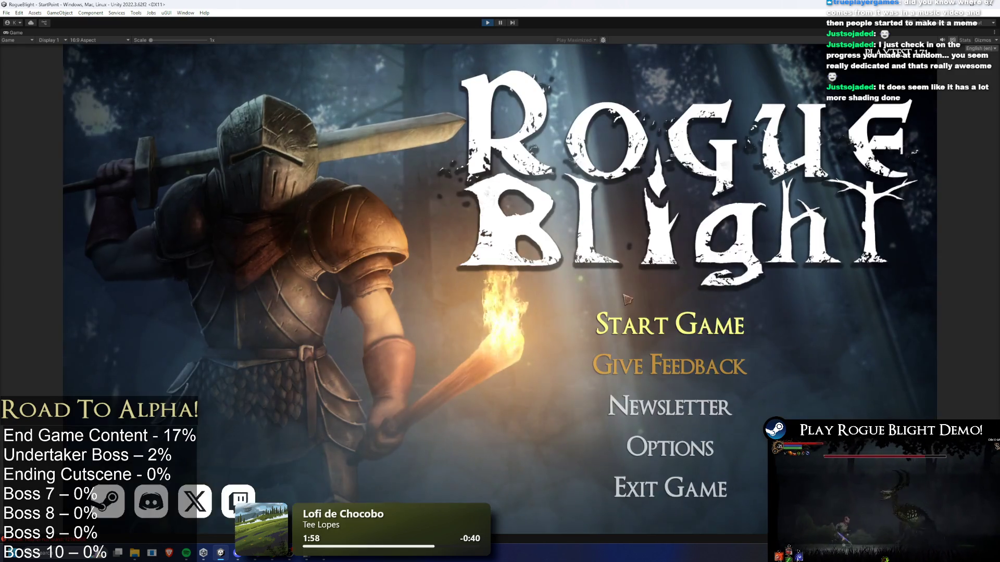
Step: Go to the save-slot screen and load a save into the Brood's Nest forest level
left_click(645, 324)
left_click(677, 346)
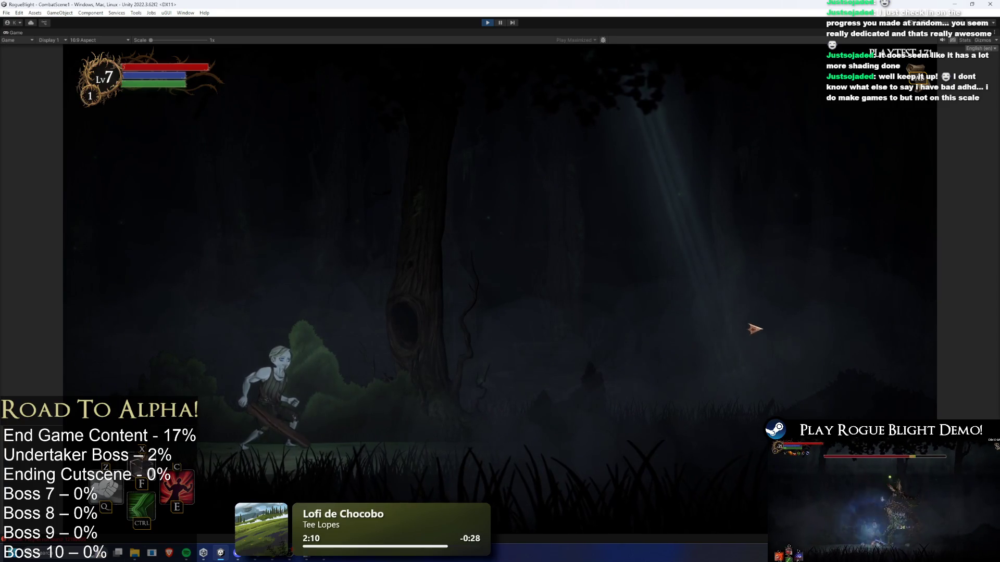
Step: Fight the spider with dashes, dodges and sword strikes, then trigger the 25% damage boost skill
key("shift")
left_click(734, 338)
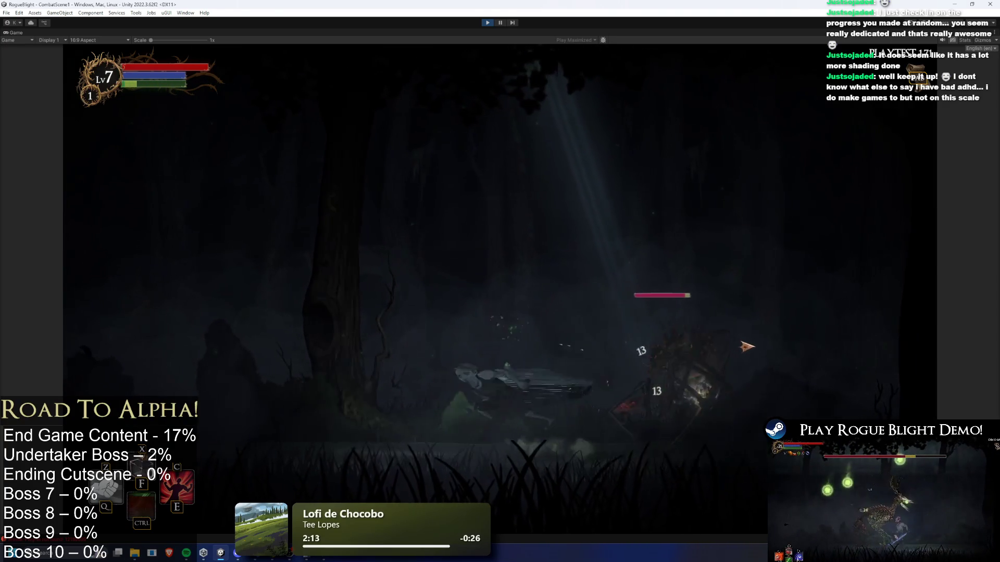
key("a")
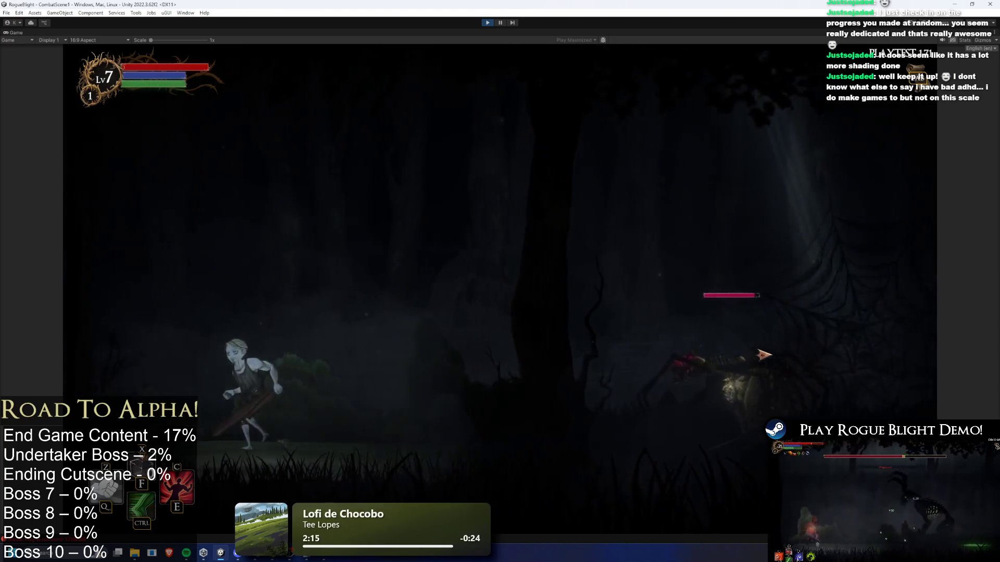
key("a")
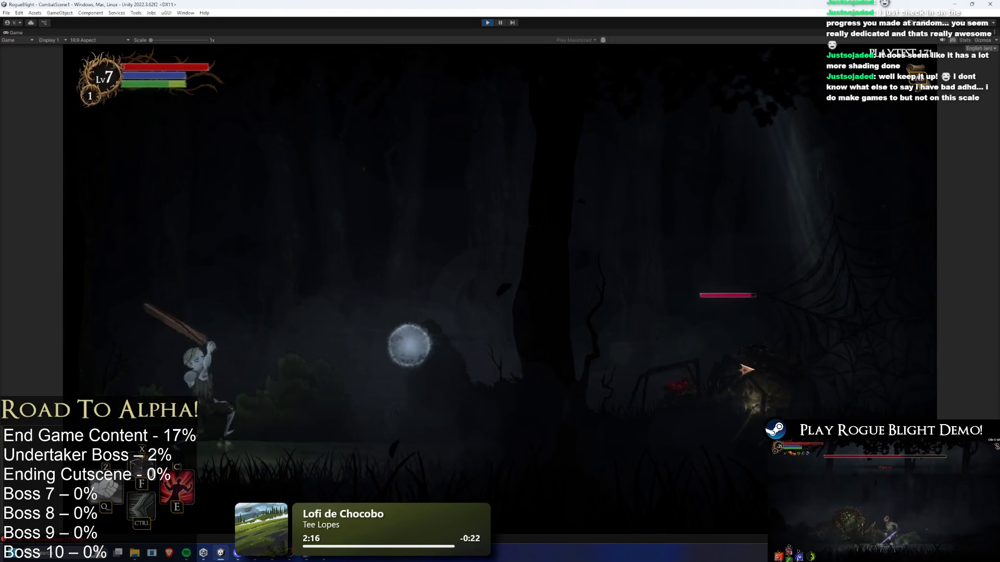
key("d")
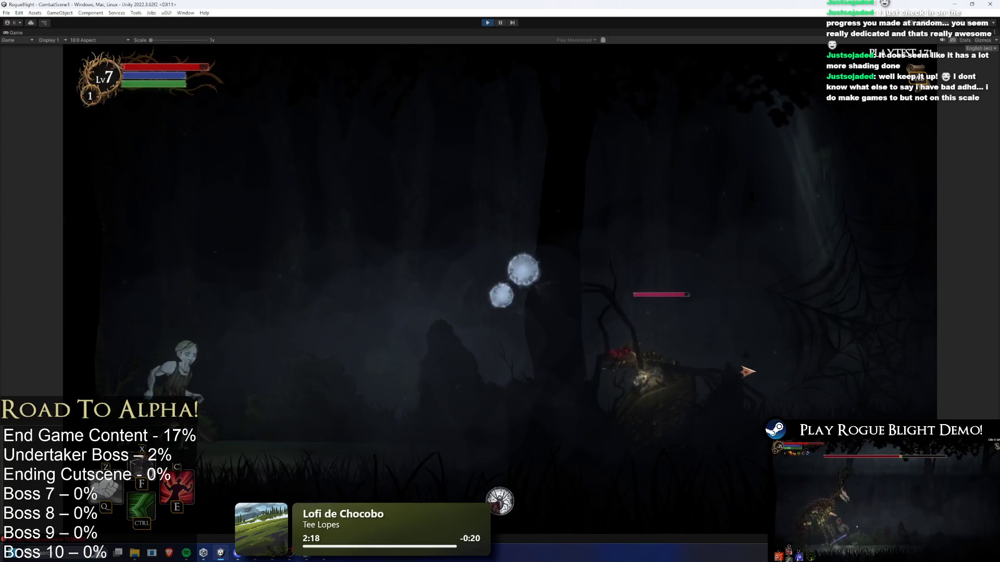
key("d")
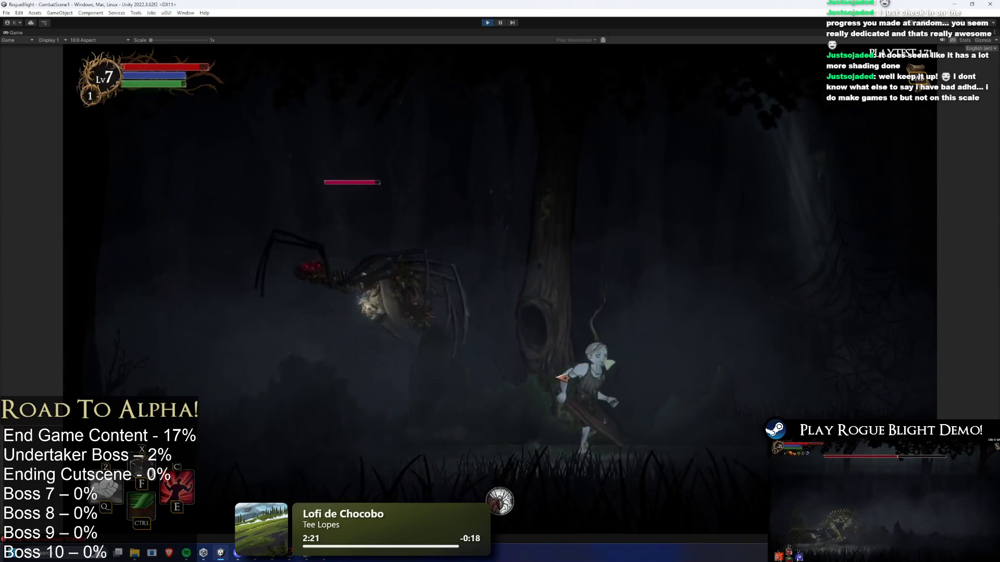
left_click(341, 403)
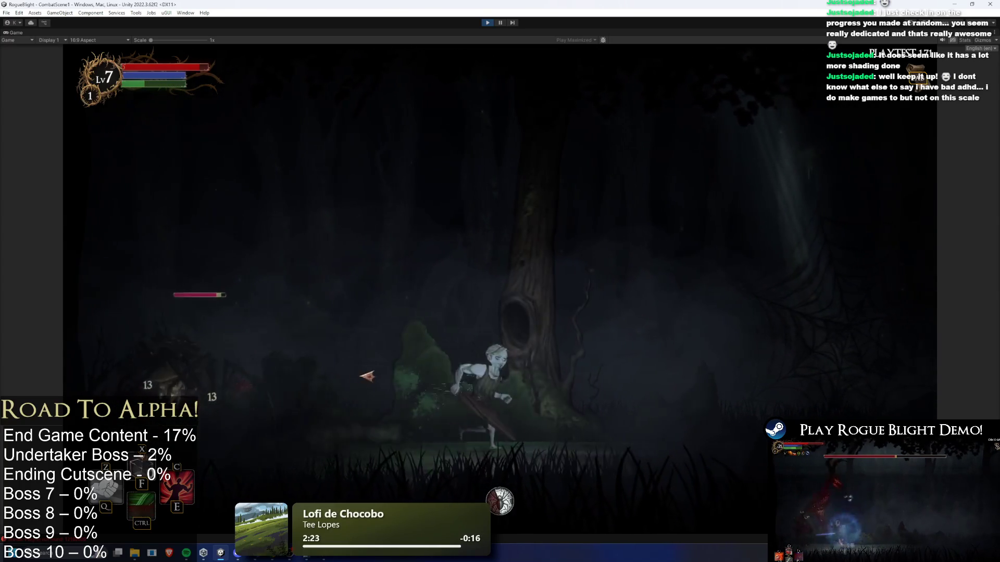
key("d")
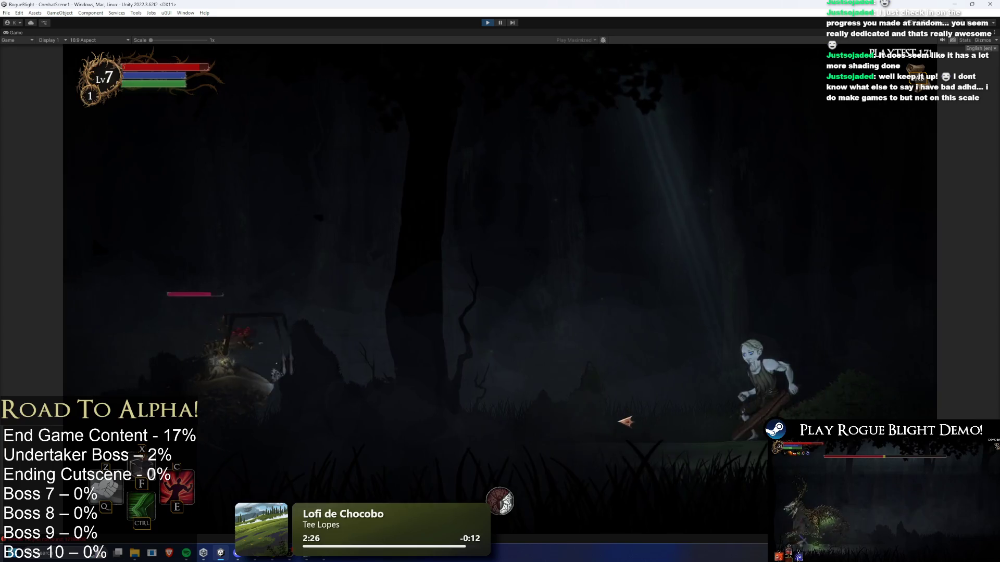
key("ctrl")
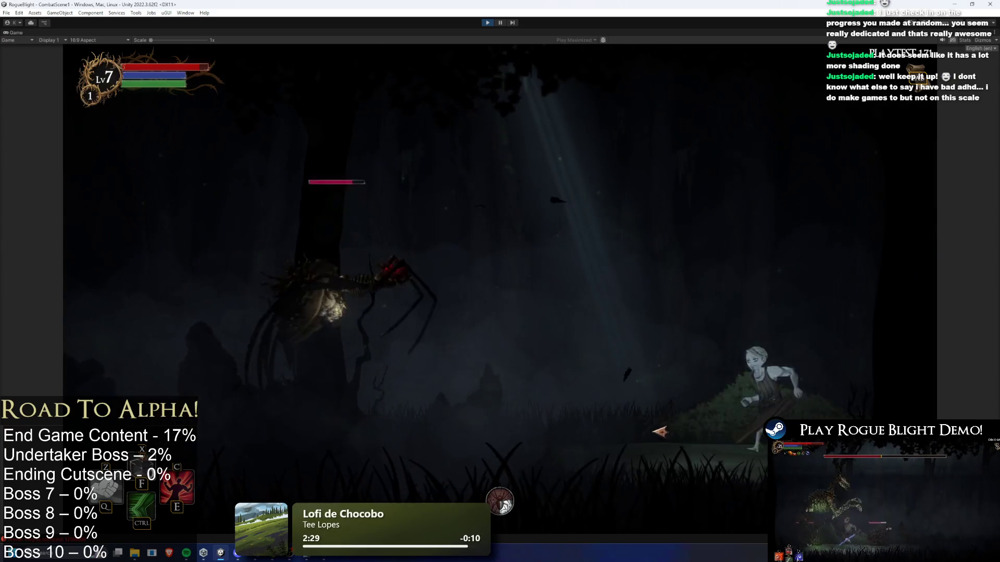
left_click(692, 441)
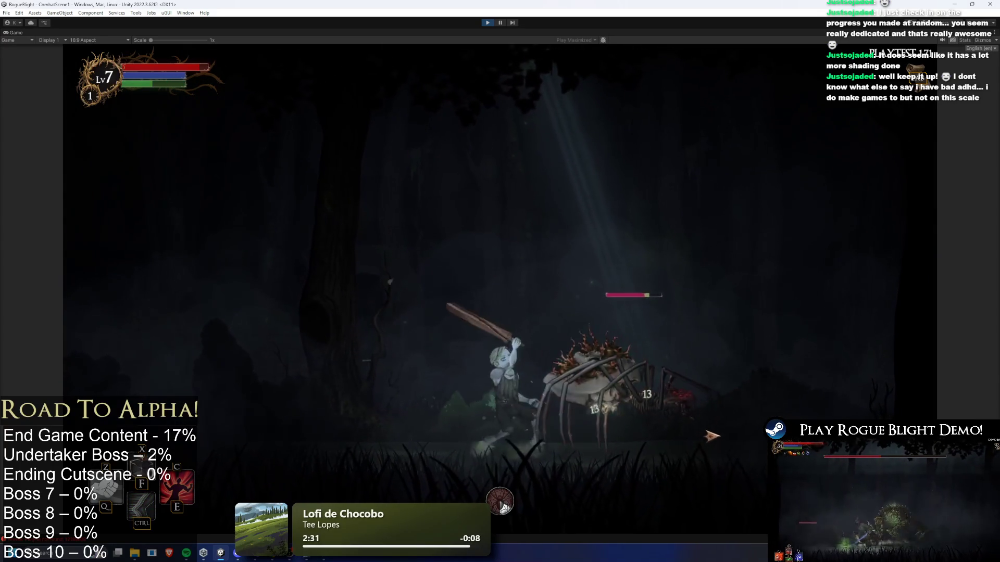
key("d")
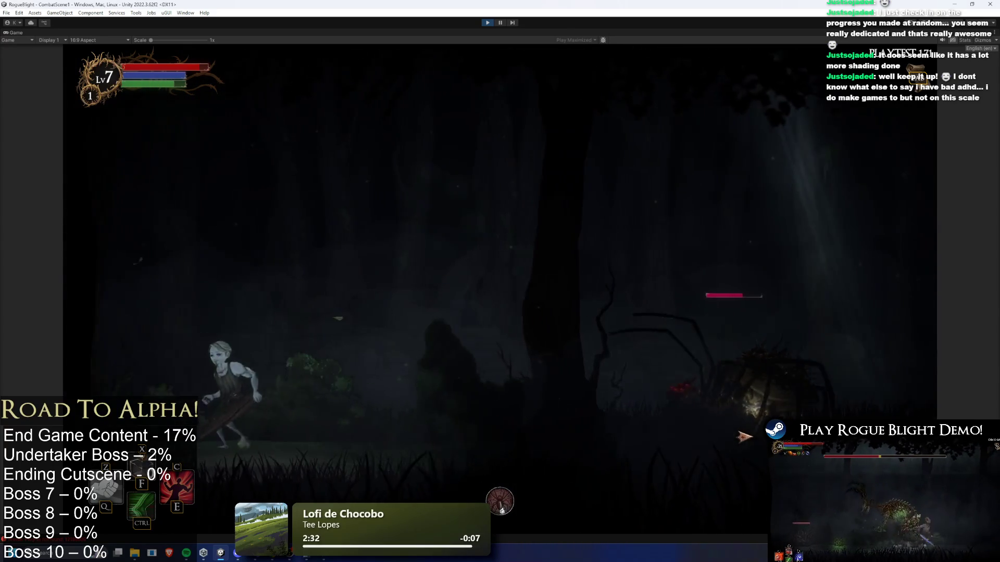
left_click(745, 436)
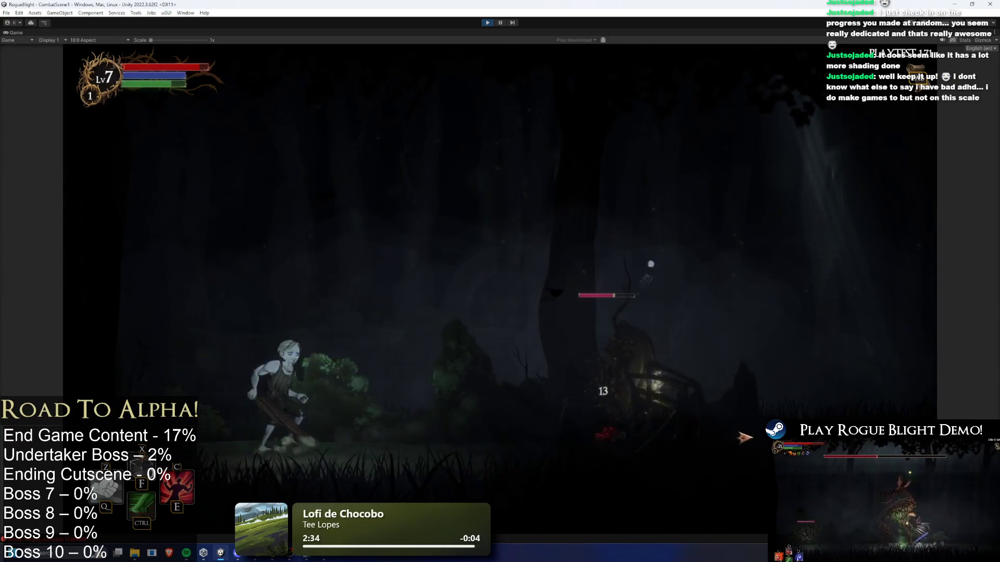
key("ctrl")
key("a")
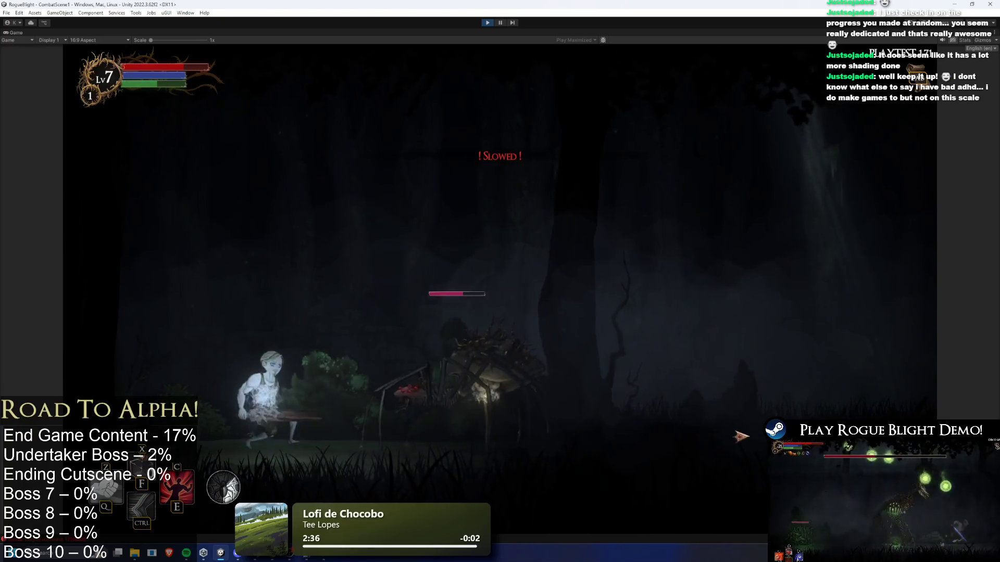
key("d")
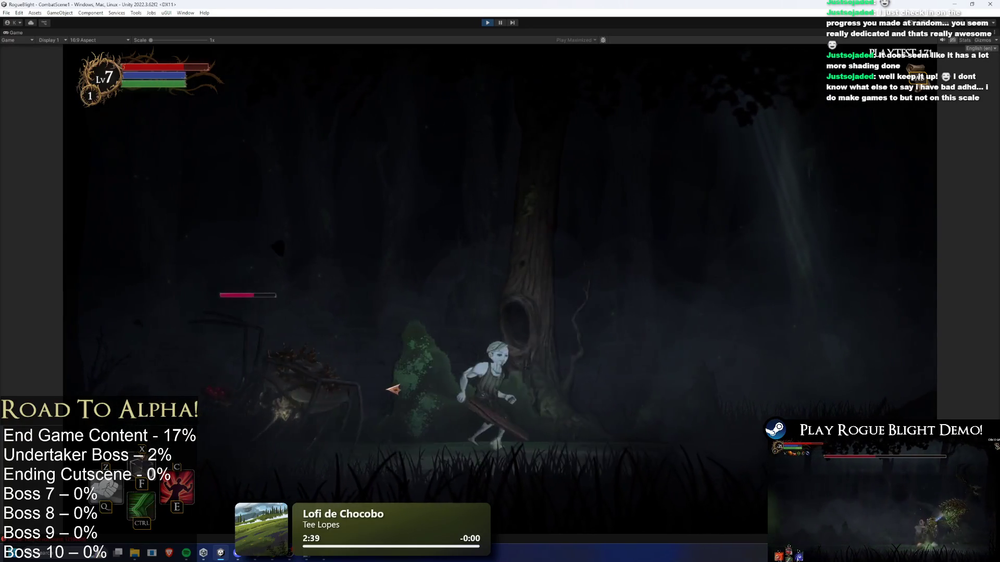
key("a")
left_click(417, 389)
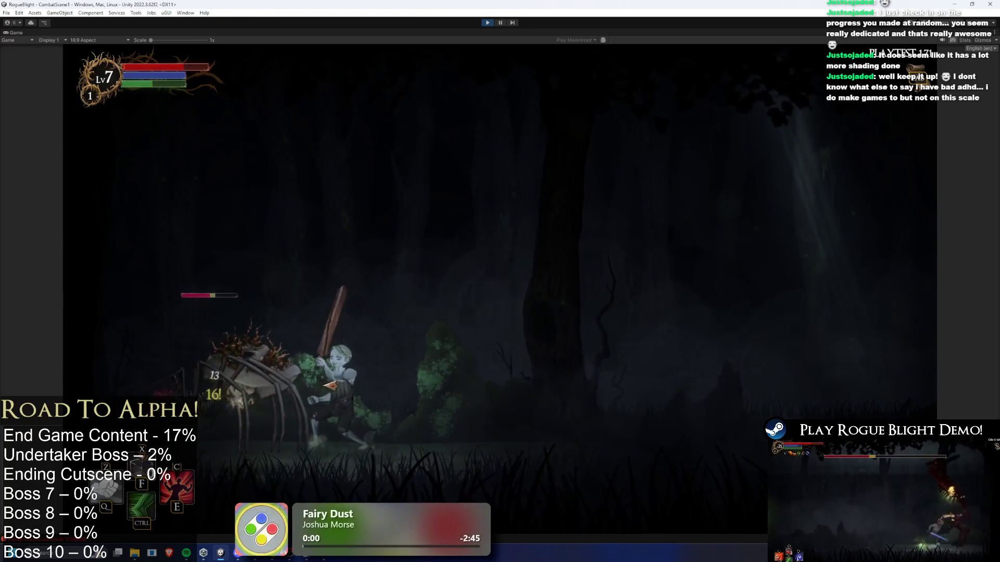
key("d")
key("e")
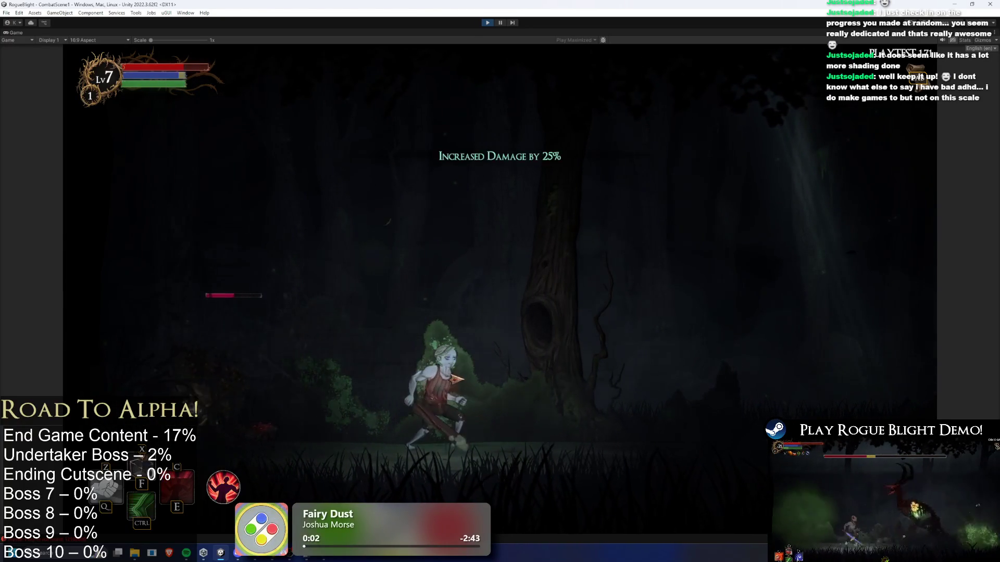
Step: Keep chasing and striking the spider, breaking free of its webs, then pause the game
key("d")
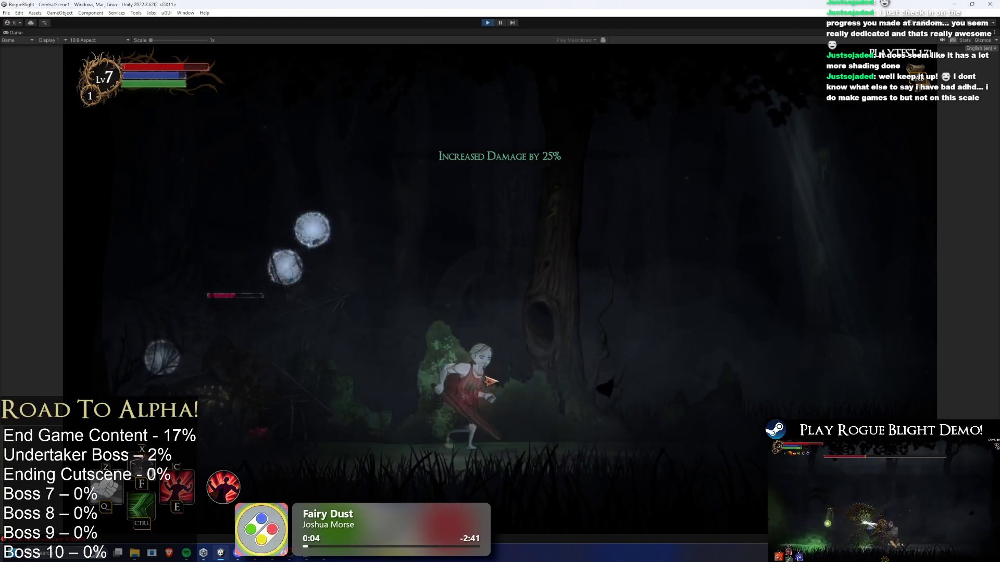
key("d")
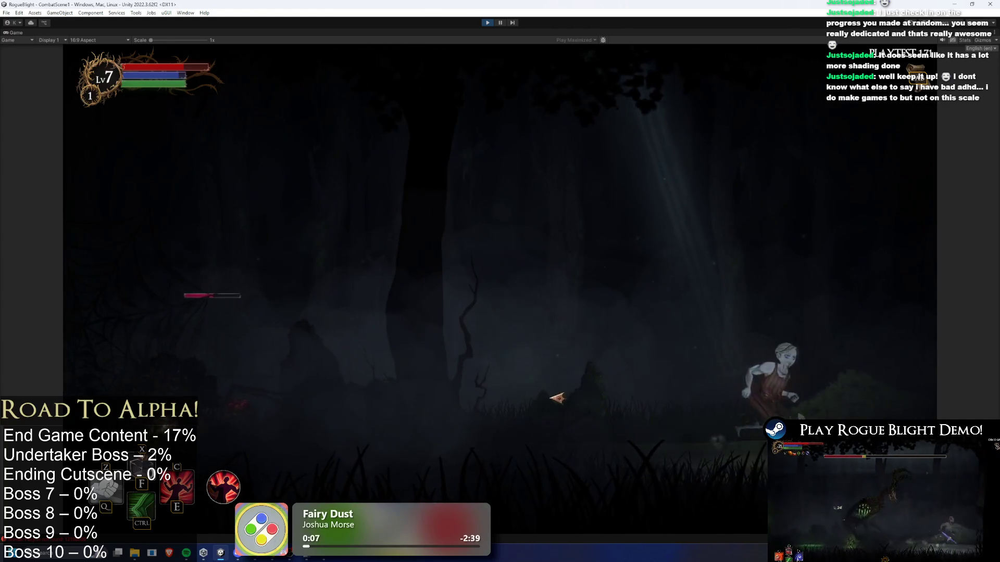
key("a")
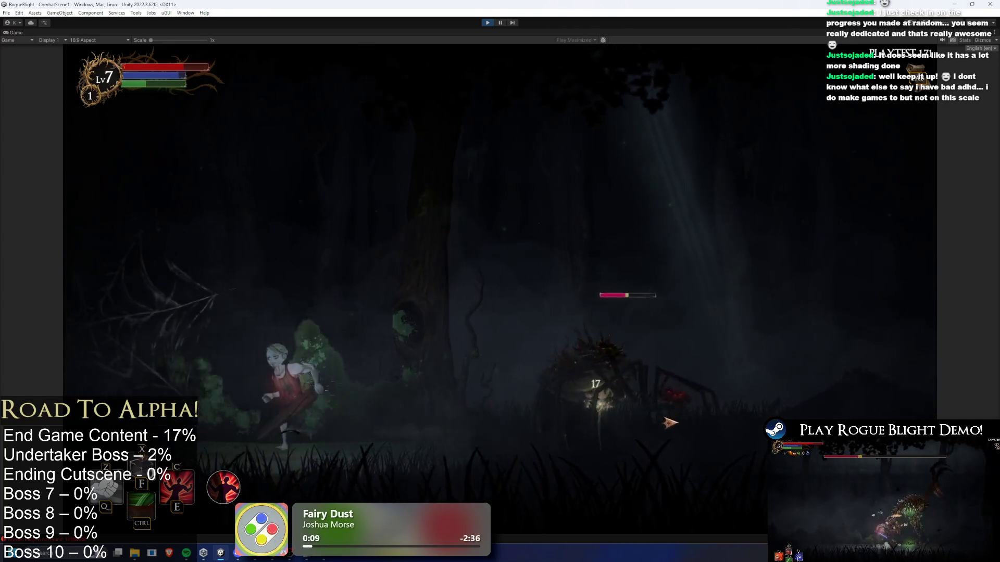
key("a")
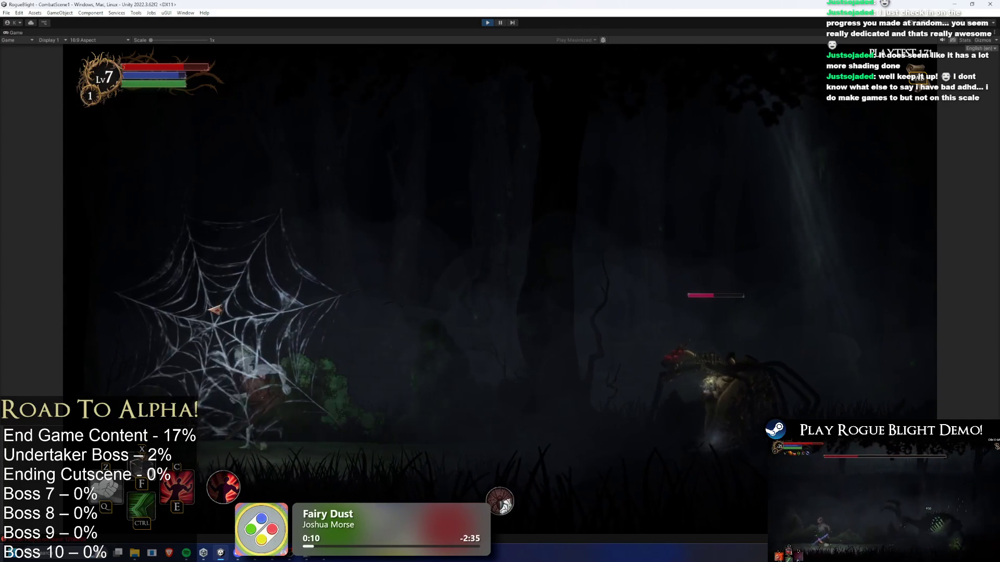
key("d")
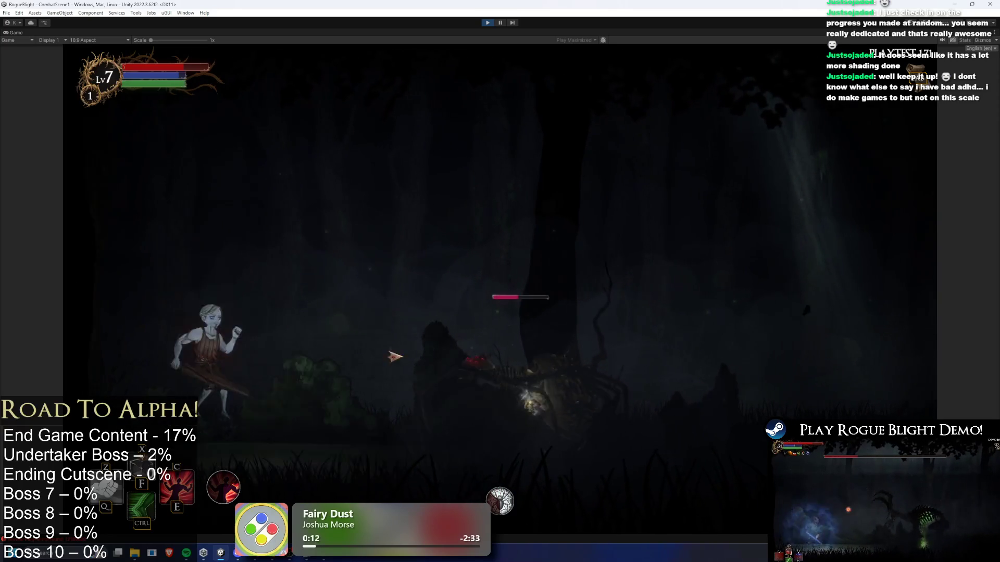
key("d")
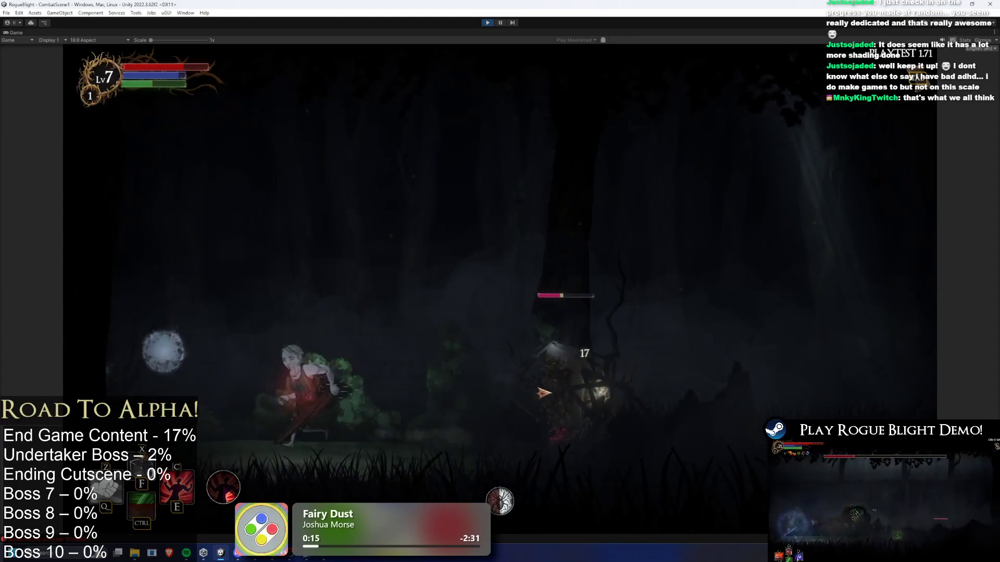
key("a")
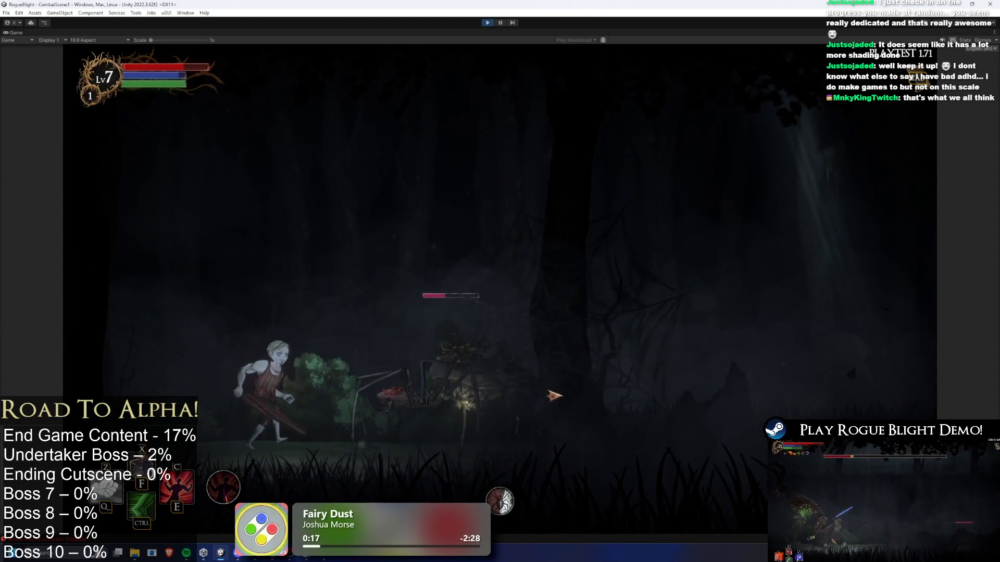
key("d")
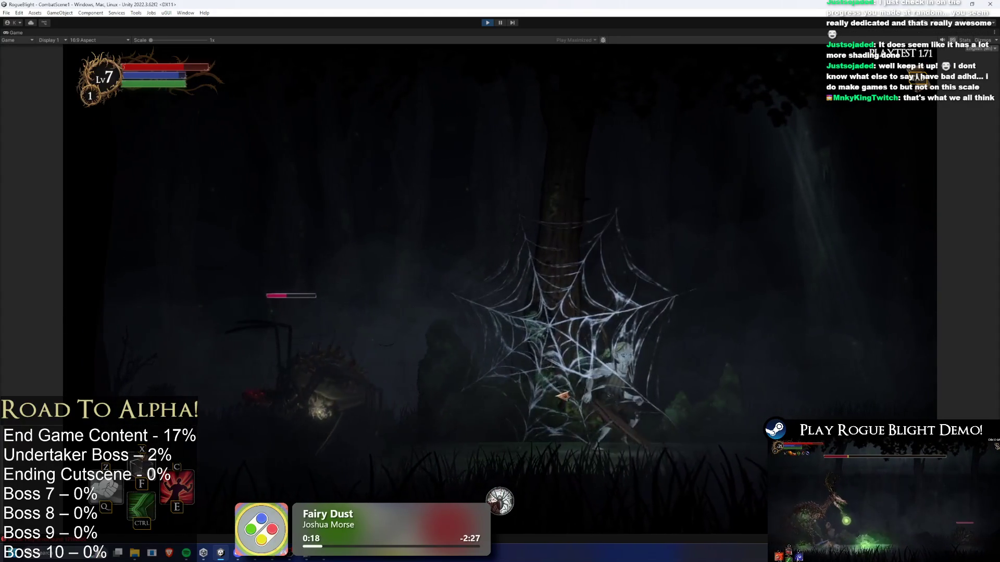
key("d")
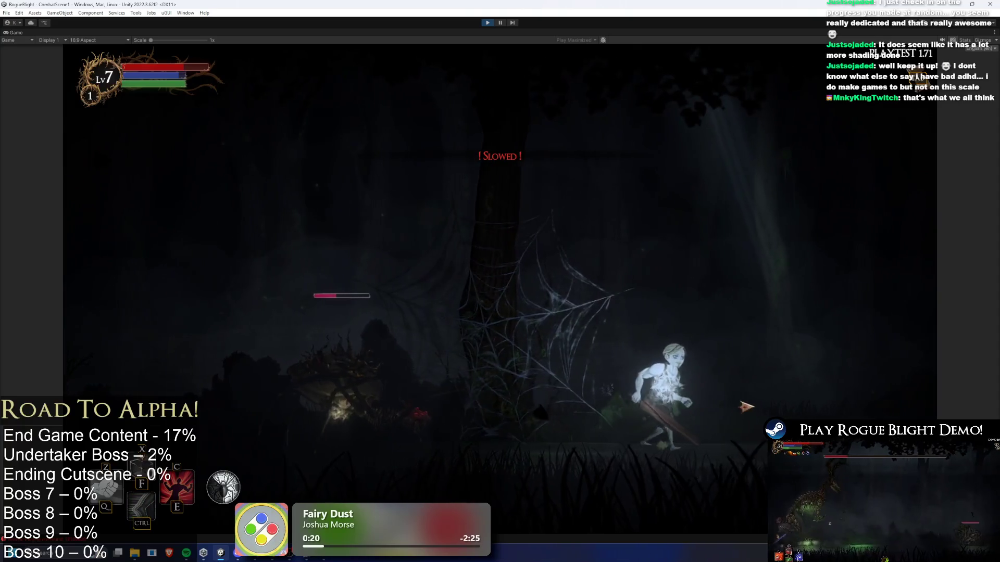
key("d")
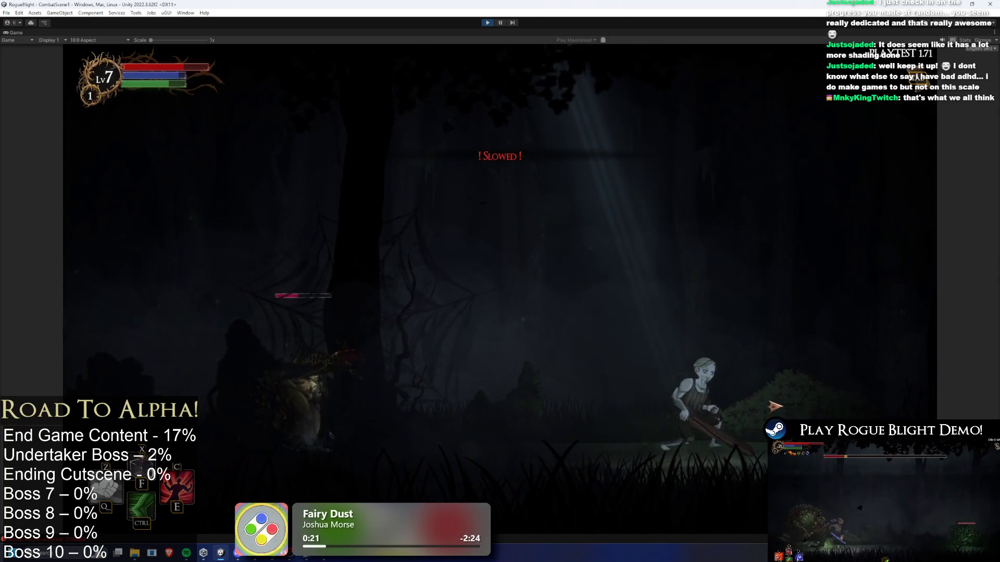
key("a")
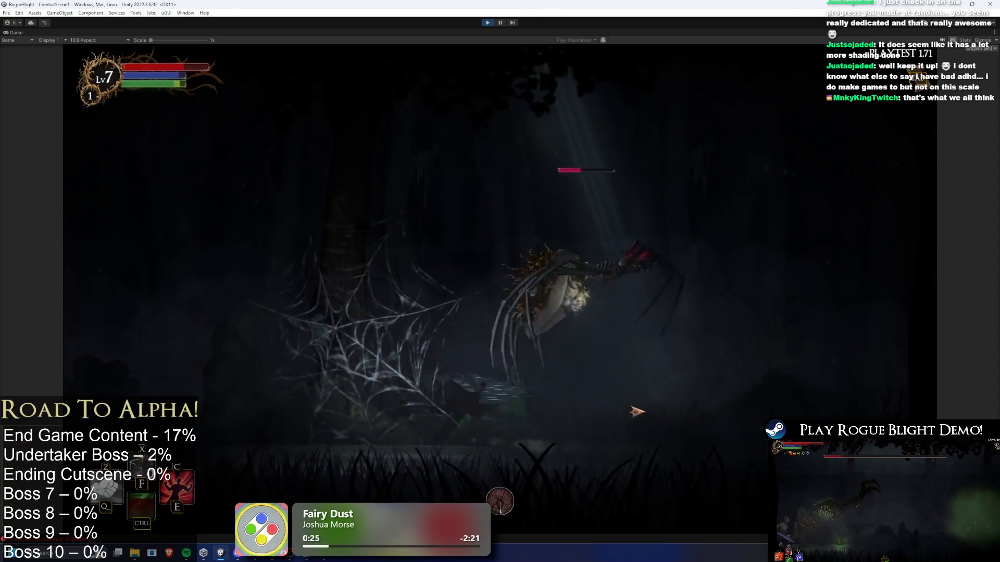
left_click(502, 507)
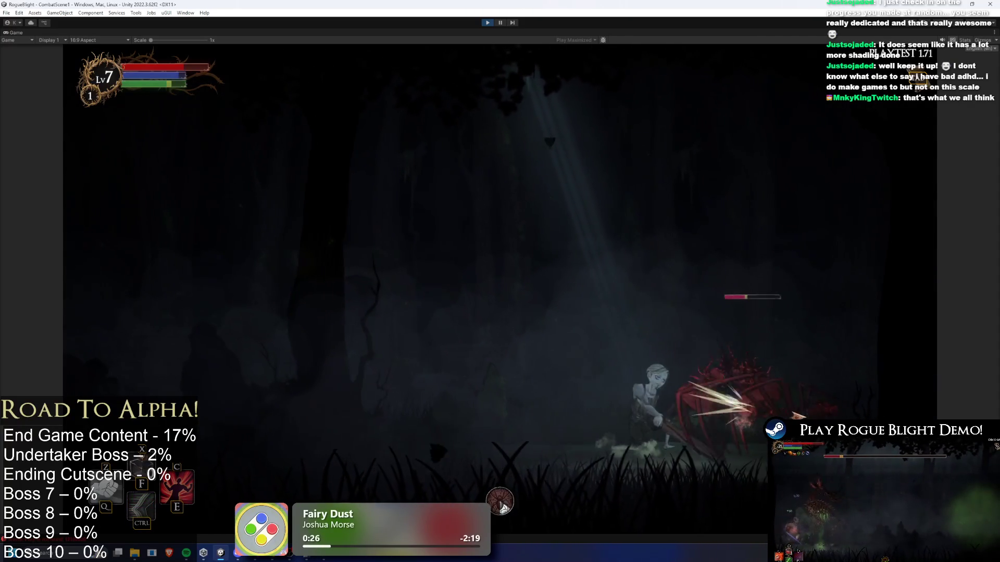
key("a")
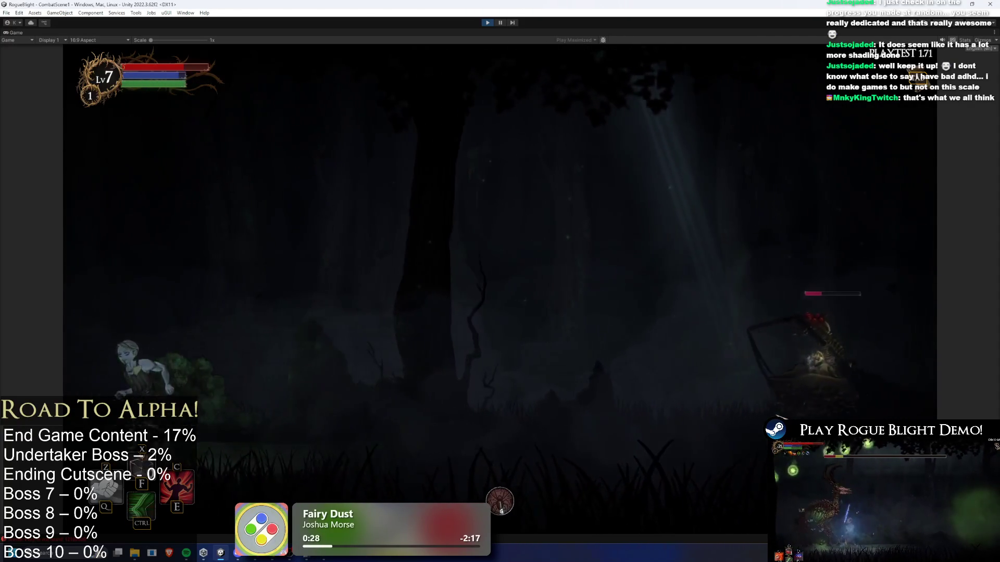
key("a")
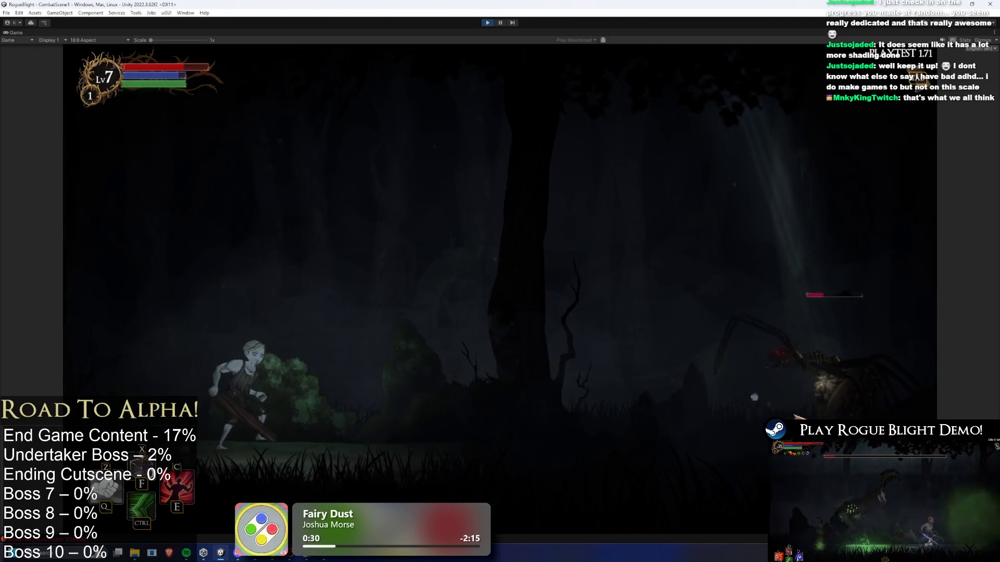
key("d")
key("d")
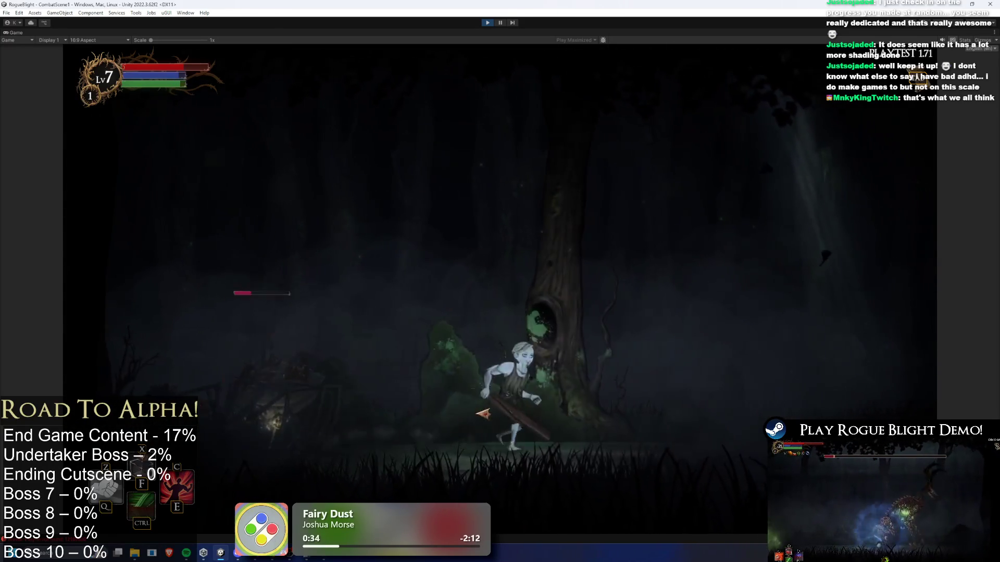
key("a")
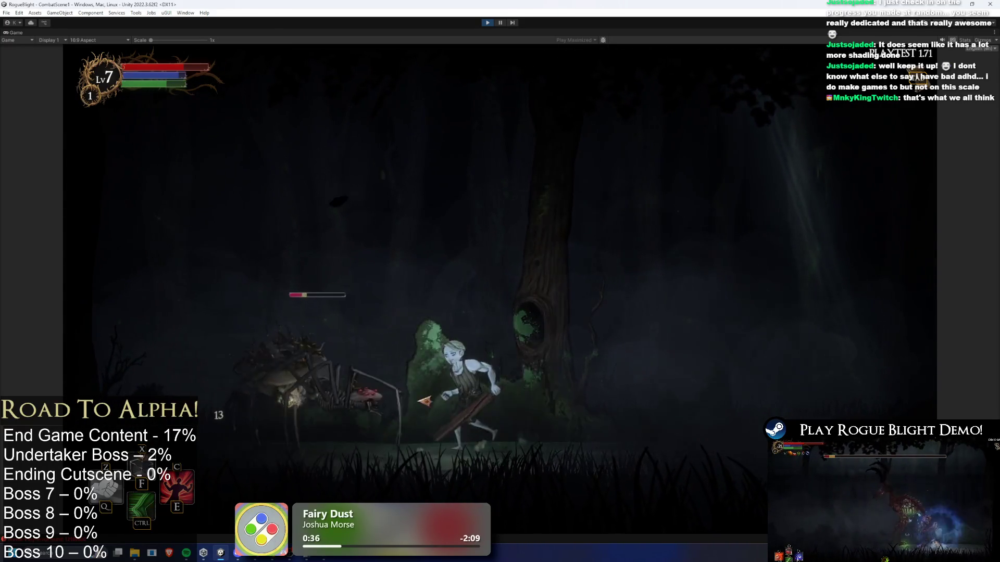
key("d")
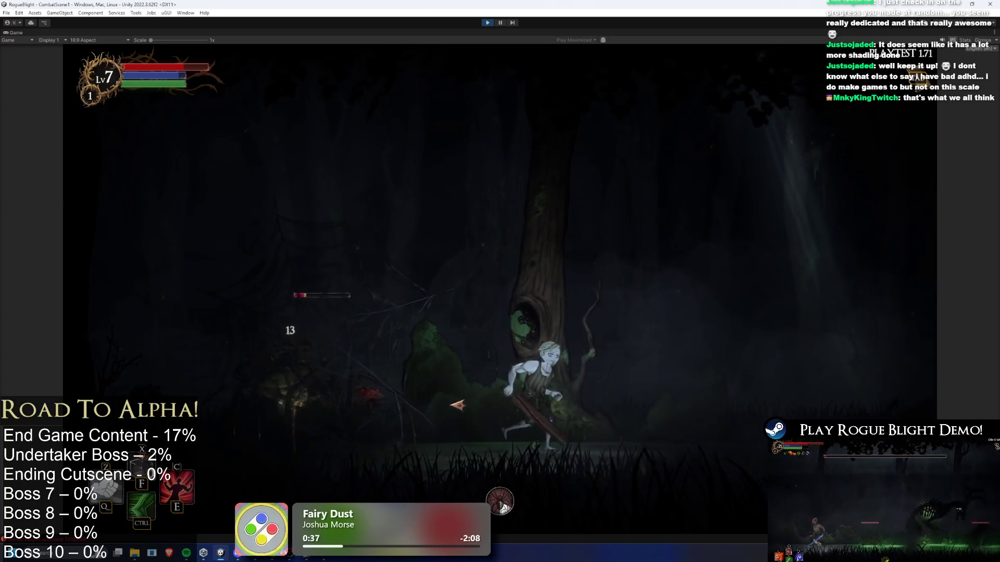
key("d")
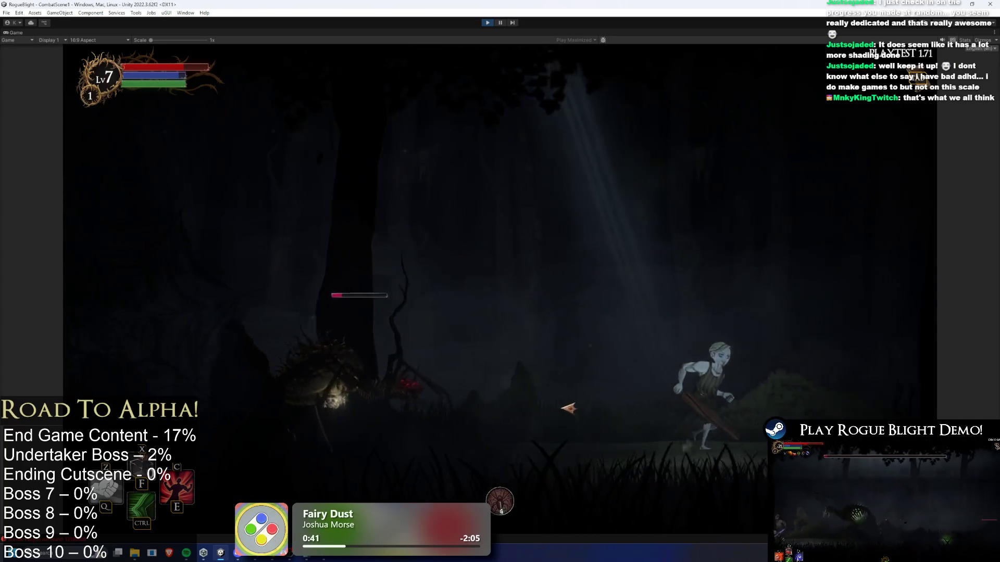
key("Escape")
Step: Check the Audio volume settings in the pause Options menu, then resume the game
left_click(500, 254)
left_click(503, 218)
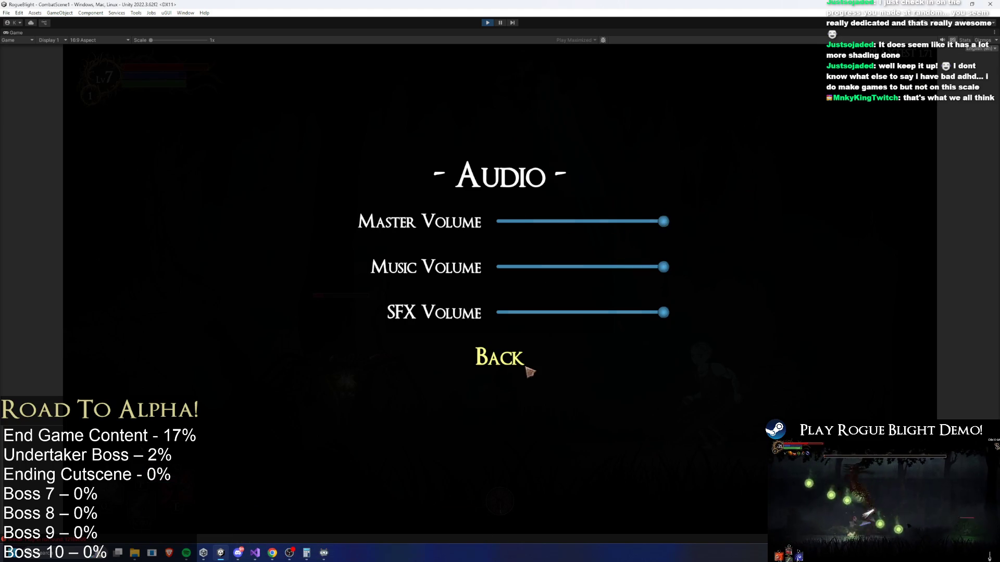
left_click(523, 363)
key("Escape")
Step: Keep fighting the spider across the forest, then stop Play mode
key("a")
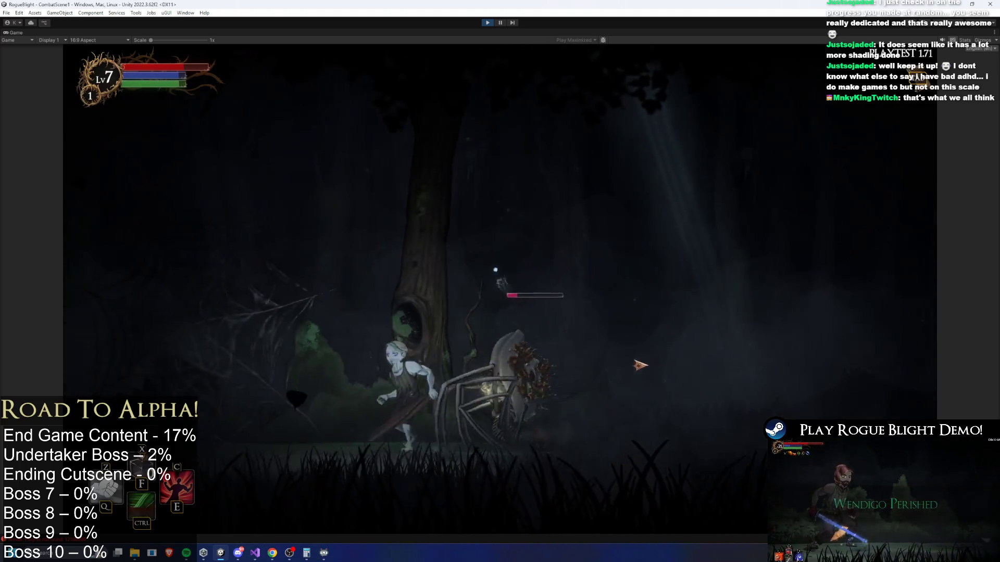
key("d")
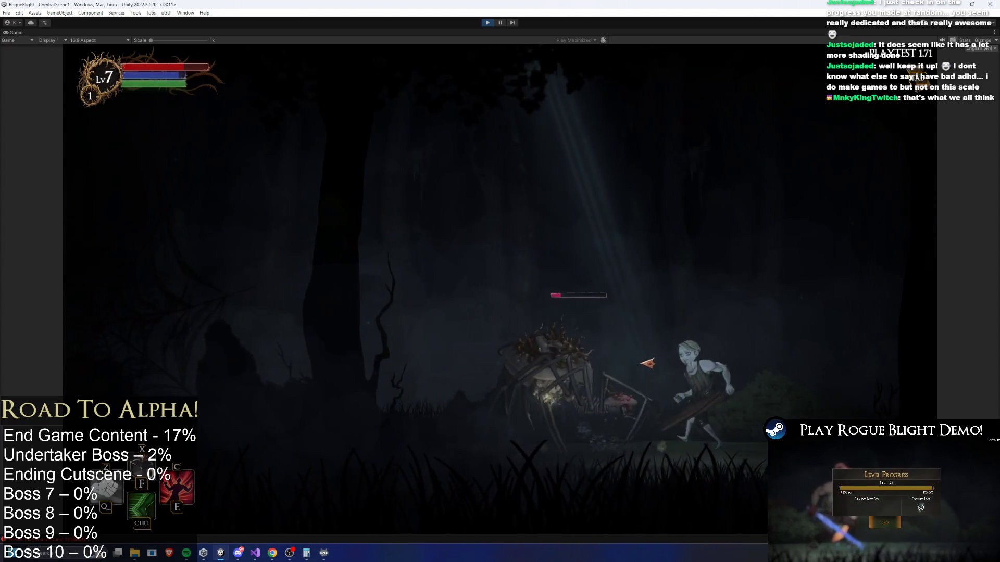
key("a")
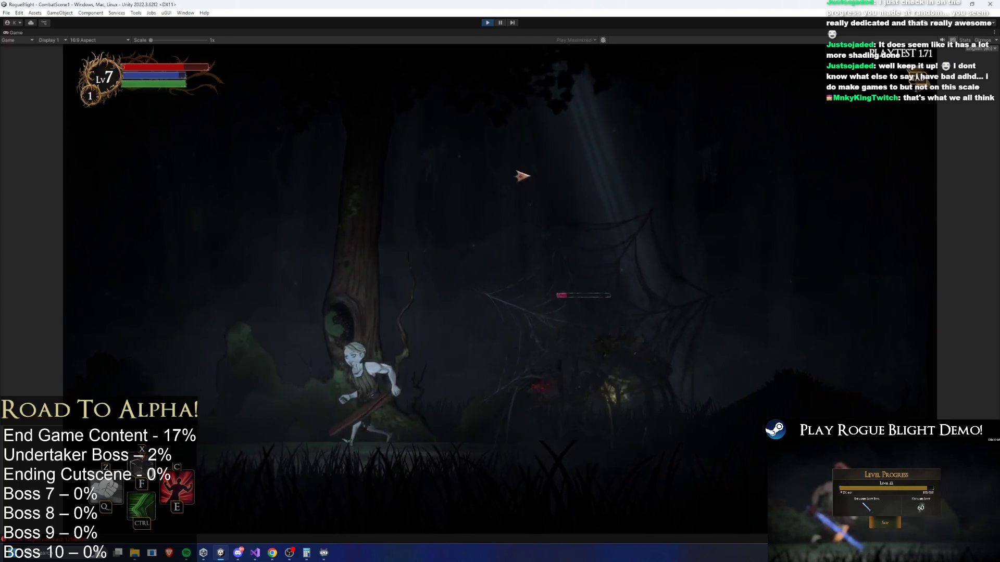
key("a")
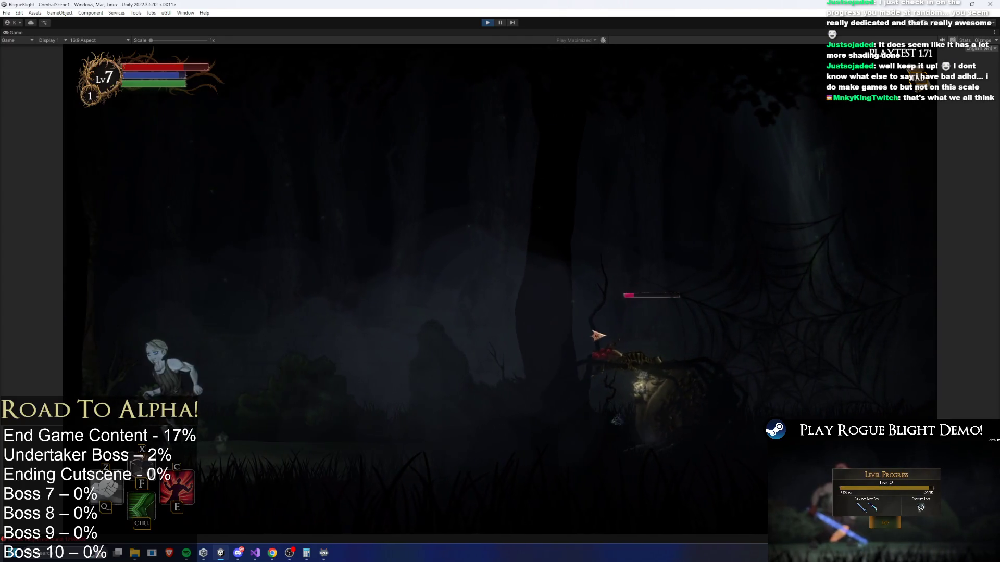
key("d")
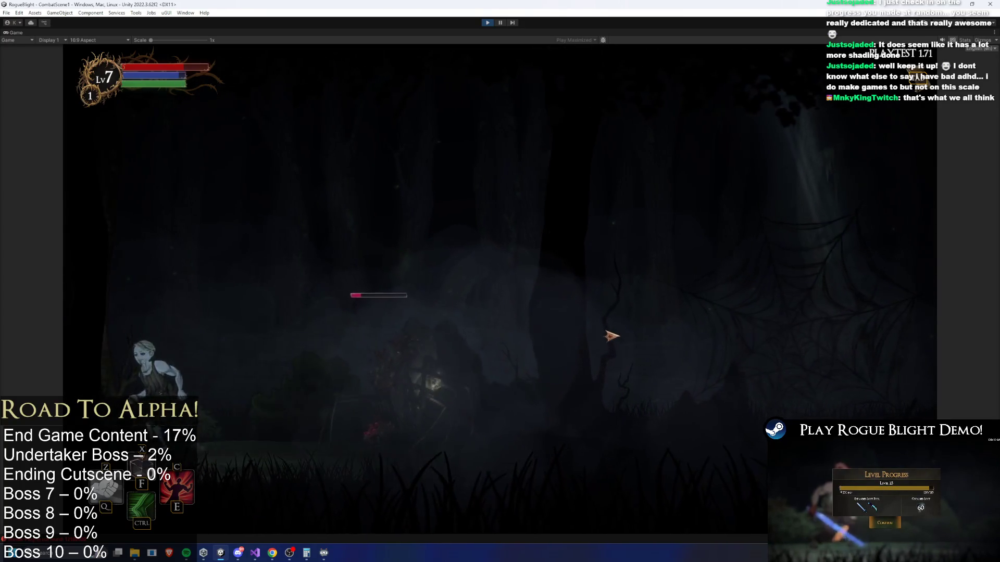
key("d")
key("d")
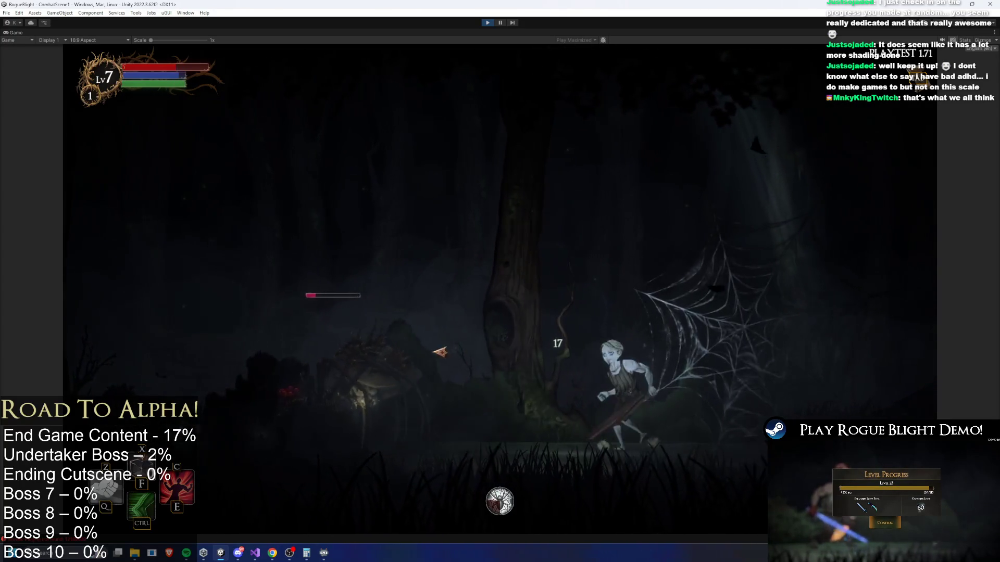
key("d")
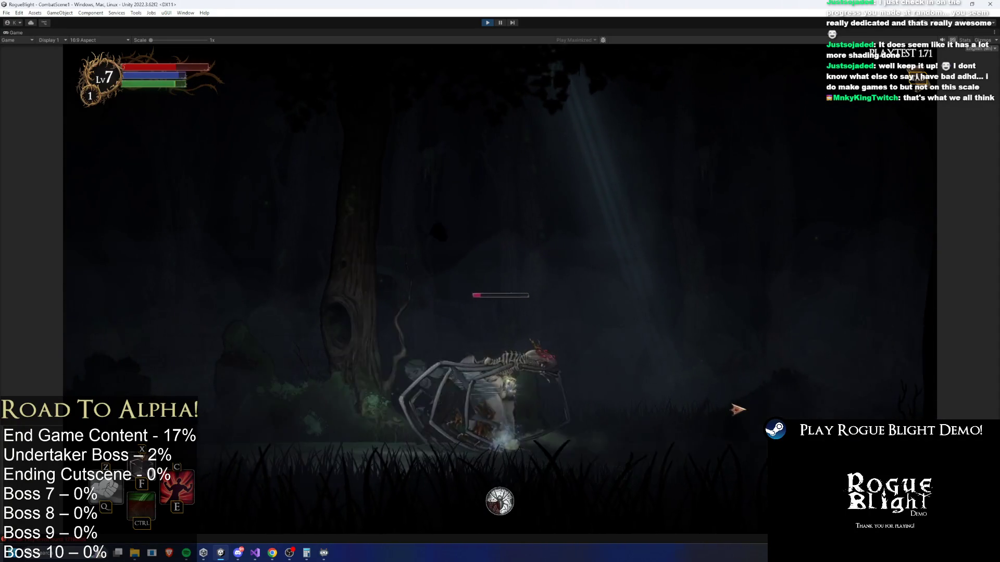
left_click(740, 410)
key("a")
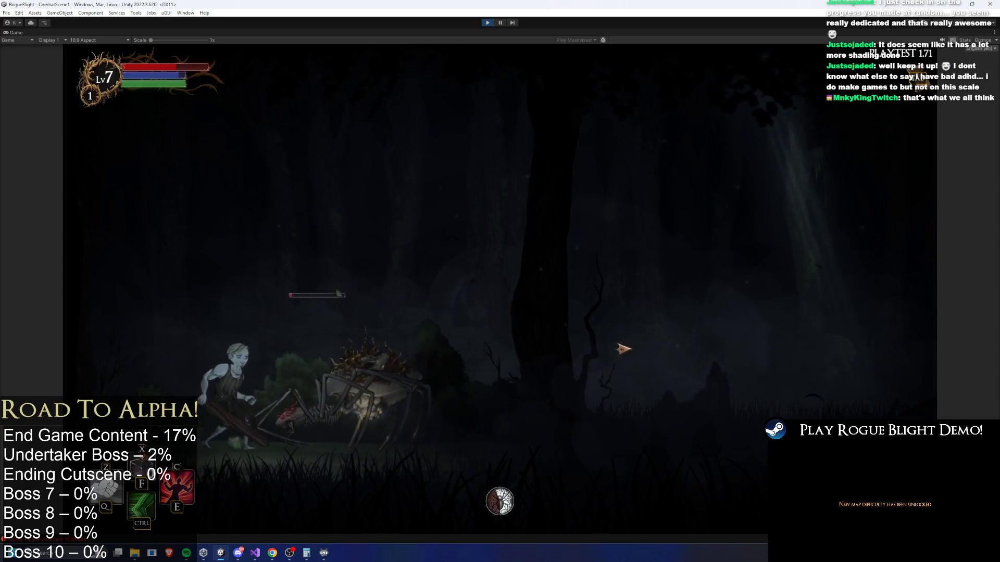
key("d")
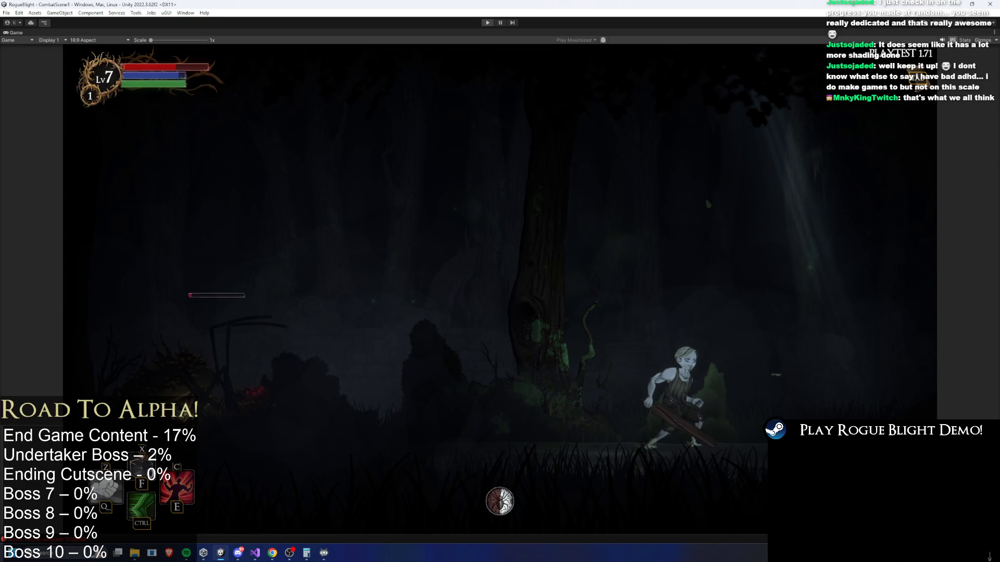
key("ctrl+p")
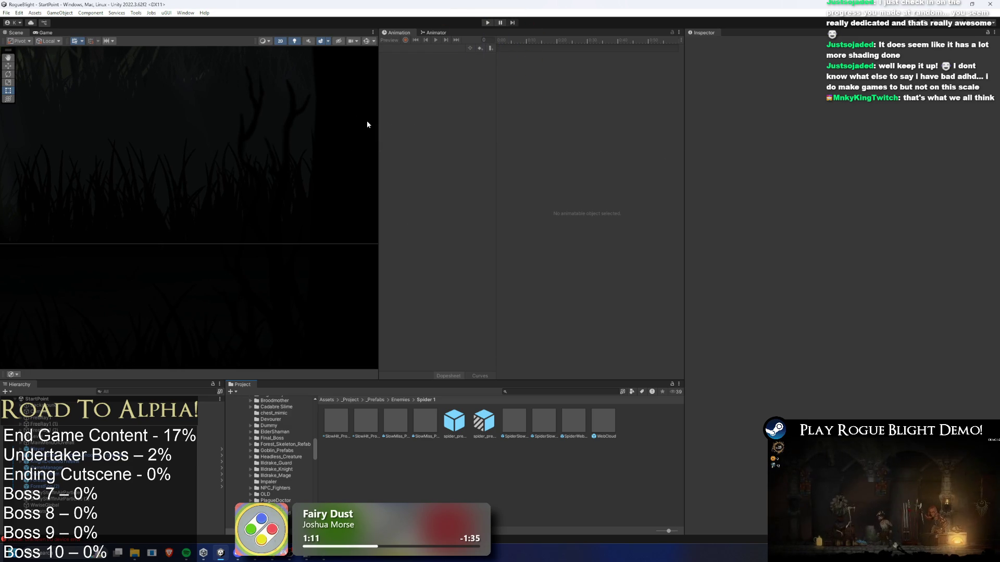
Step: Re-enter Play mode from the StartPoint scene and bring up the TODO.txt notes
left_click(488, 22)
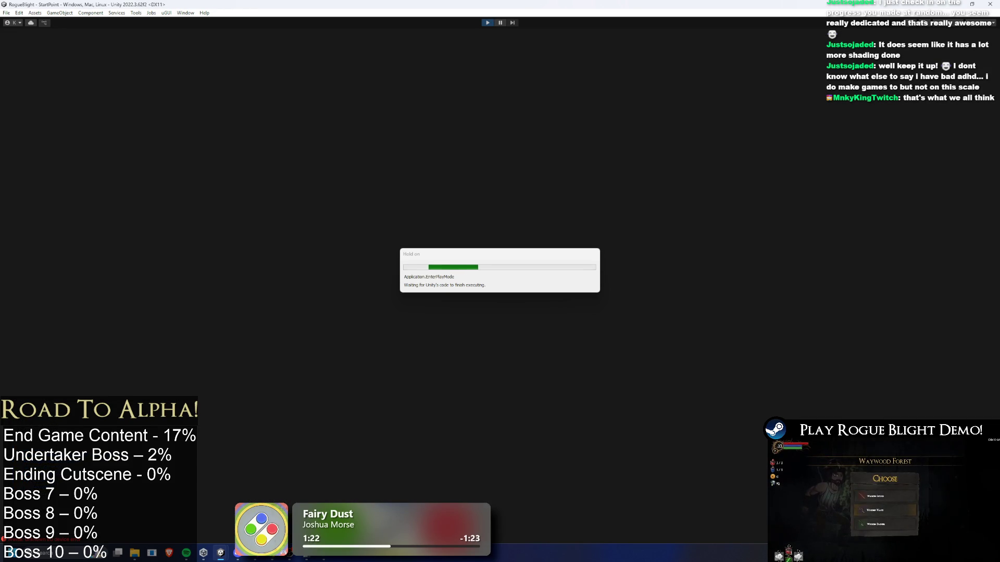
left_click(256, 555)
Step: Below the Forest of the Giants line, add 'Enemy Change: Spider basic enemy has been tweaked and has 2 new moves.'
scroll(423, 174, "up", 15)
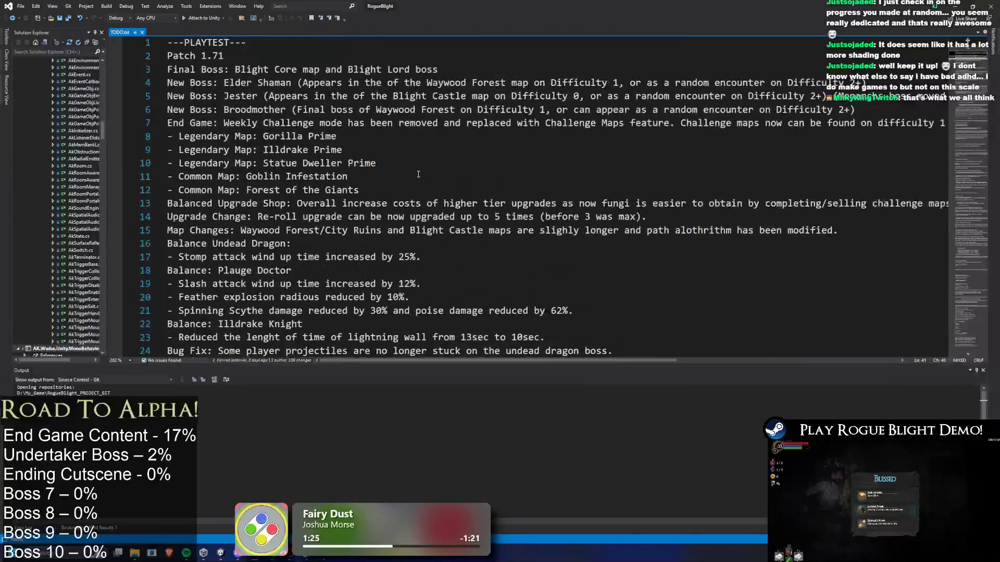
scroll(336, 180, "down", 7, "ctrl")
scroll(312, 188, "down", 5)
scroll(293, 198, "up", 5)
scroll(293, 198, "up", 5, "ctrl")
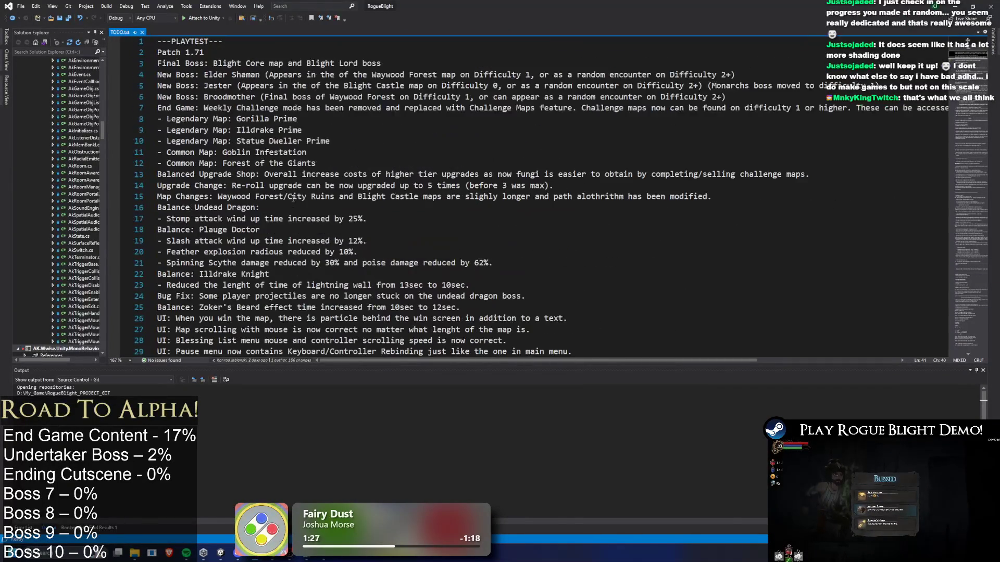
left_click(345, 161)
key("Return")
type("Enemy Change: S")
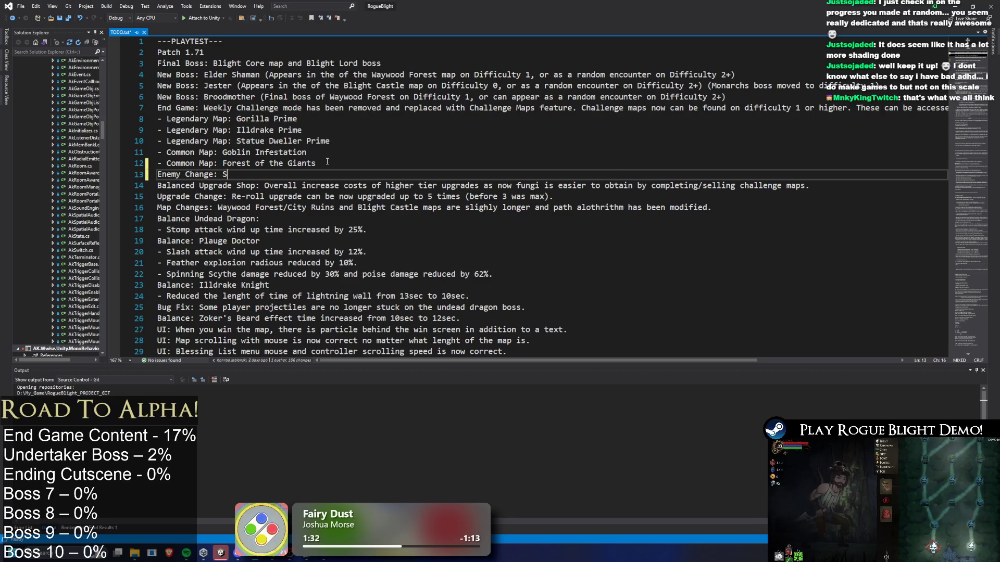
key("BackSpace")
type("Web")
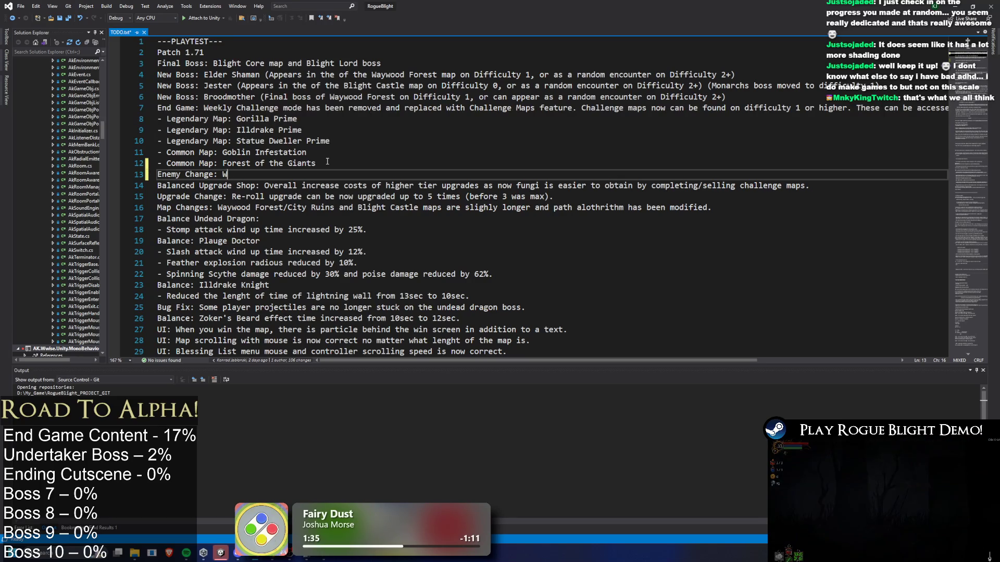
type(" Spo")
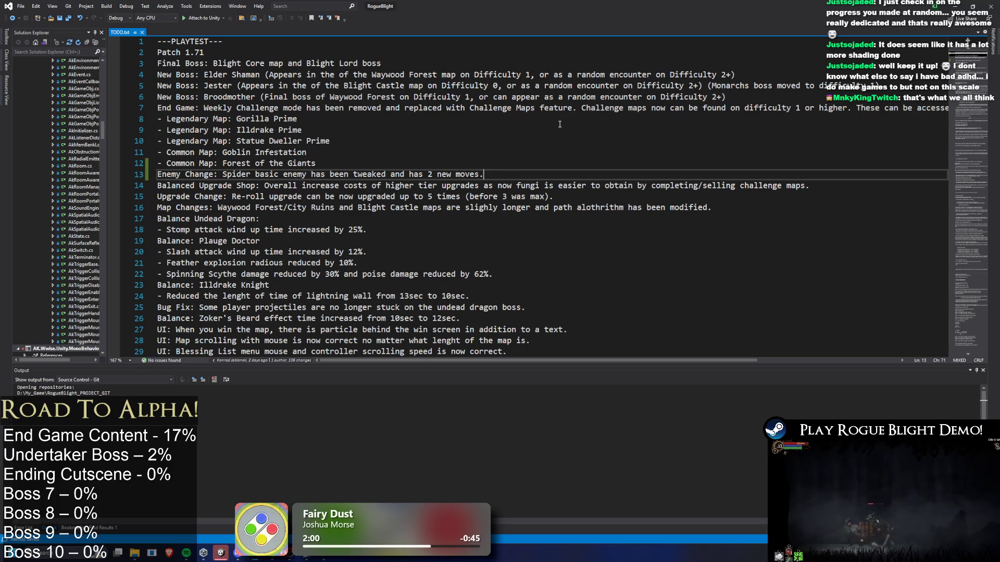
scroll(446, 138, "down", 4)
scroll(453, 172, "up", 2)
scroll(463, 203, "down", 1)
scroll(462, 203, "down", 2, "ctrl")
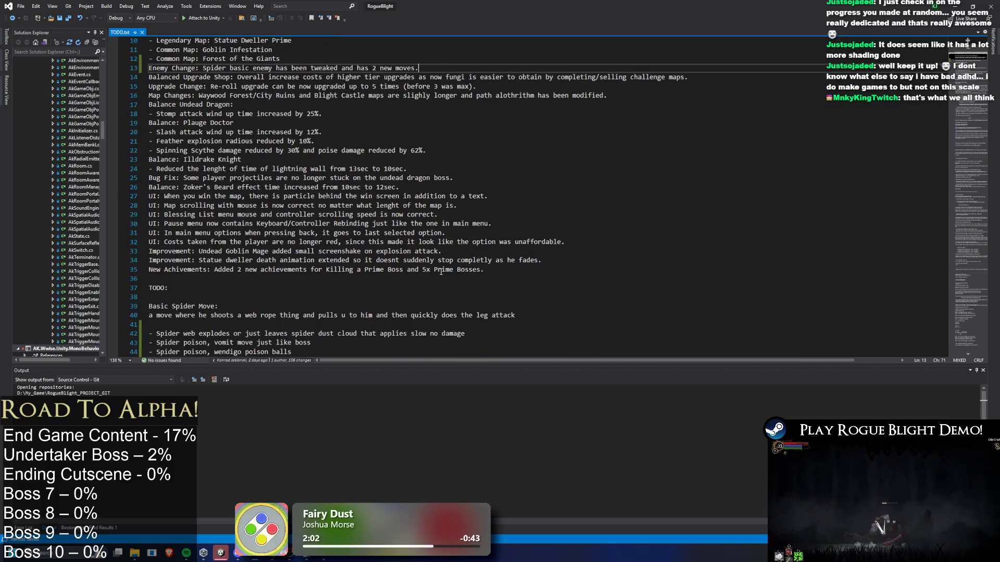
mouse_move(484, 270)
left_mouse_down()
mouse_move(472, 204)
mouse_move(312, 78)
mouse_move(149, 59)
mouse_move(334, 59)
left_mouse_up()
scroll(472, 229, "up", 2)
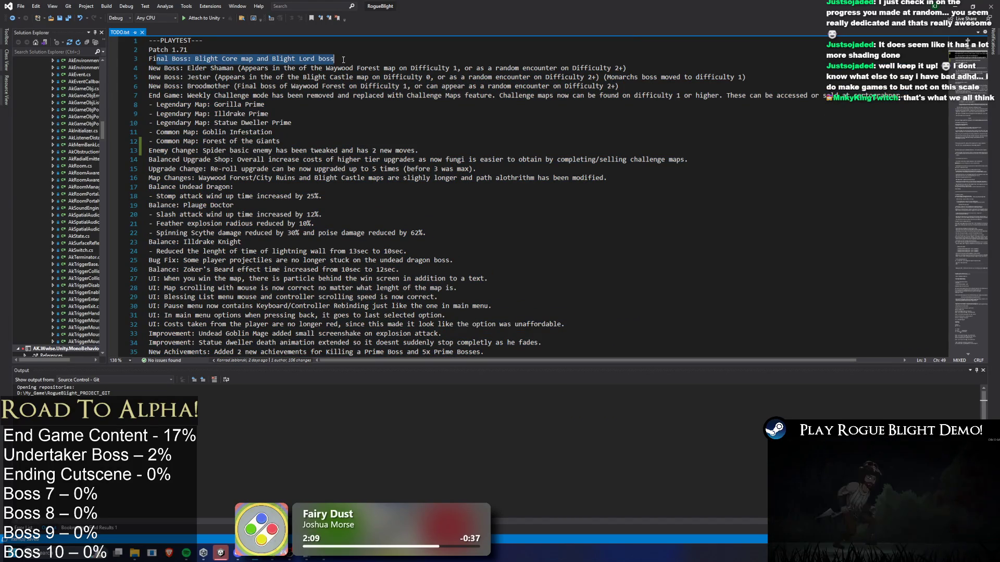
left_click_drag(150, 69, 718, 83)
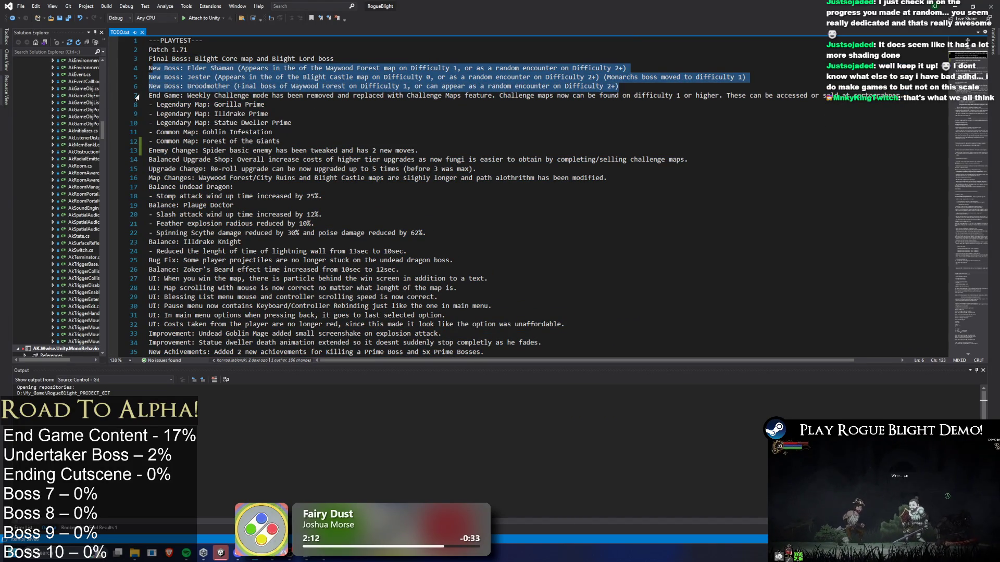
left_click_drag(149, 96, 433, 139)
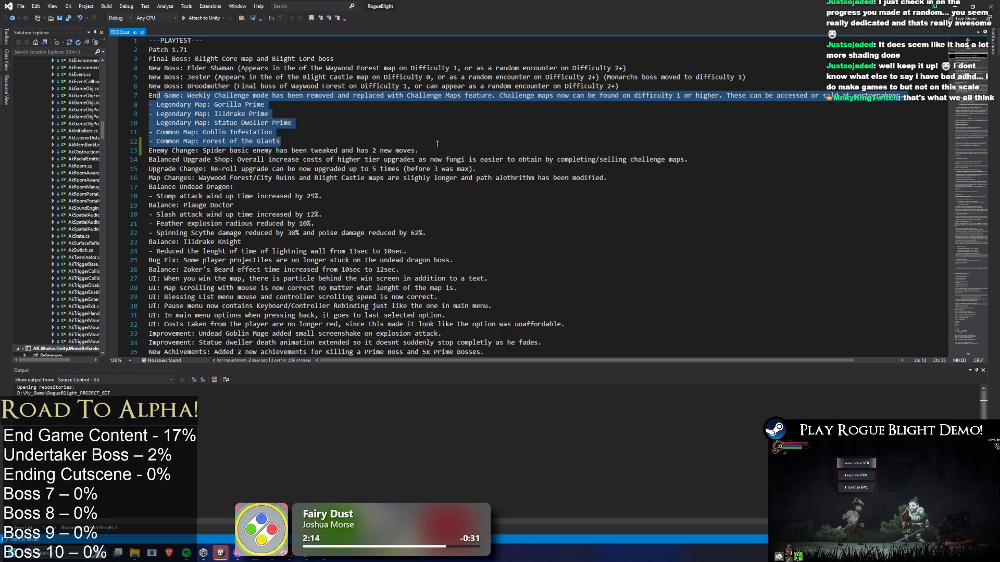
scroll(430, 146, "down", 1)
mouse_move(150, 122)
left_mouse_down()
mouse_move(365, 188)
mouse_move(574, 329)
left_mouse_up()
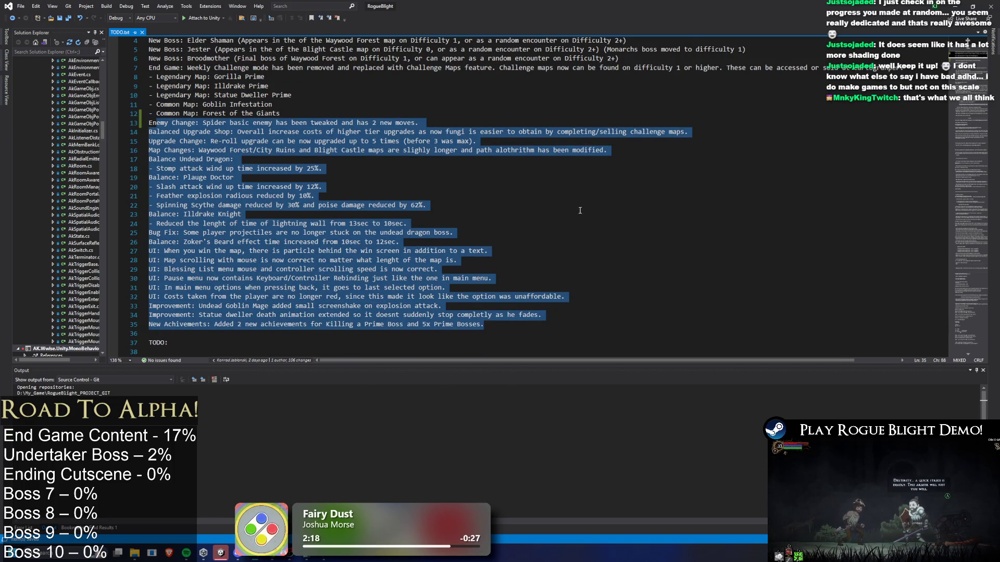
left_click(419, 154)
scroll(419, 155, "down", 4)
scroll(351, 163, "up", 3)
scroll(352, 163, "down", 5)
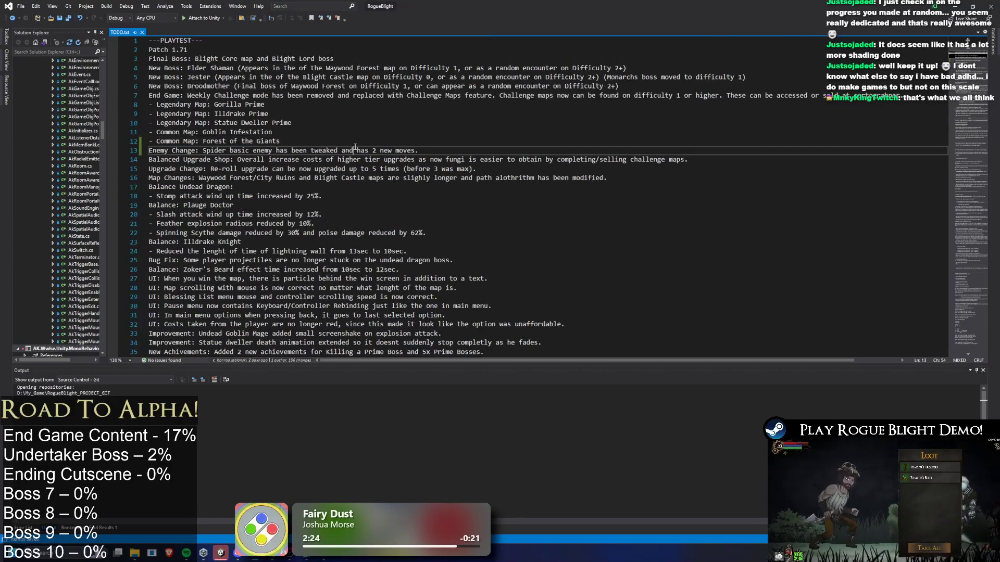
Step: Remove the blank lines under TODO and the web rope move line
left_click(200, 185)
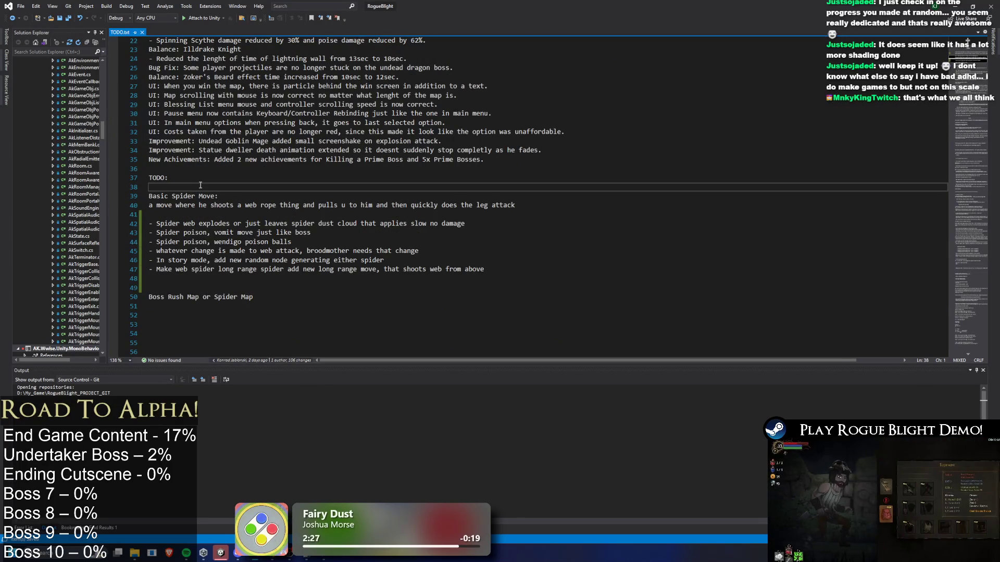
key("BackSpace")
key("Down")
key("Down")
key("Down")
key("BackSpace")
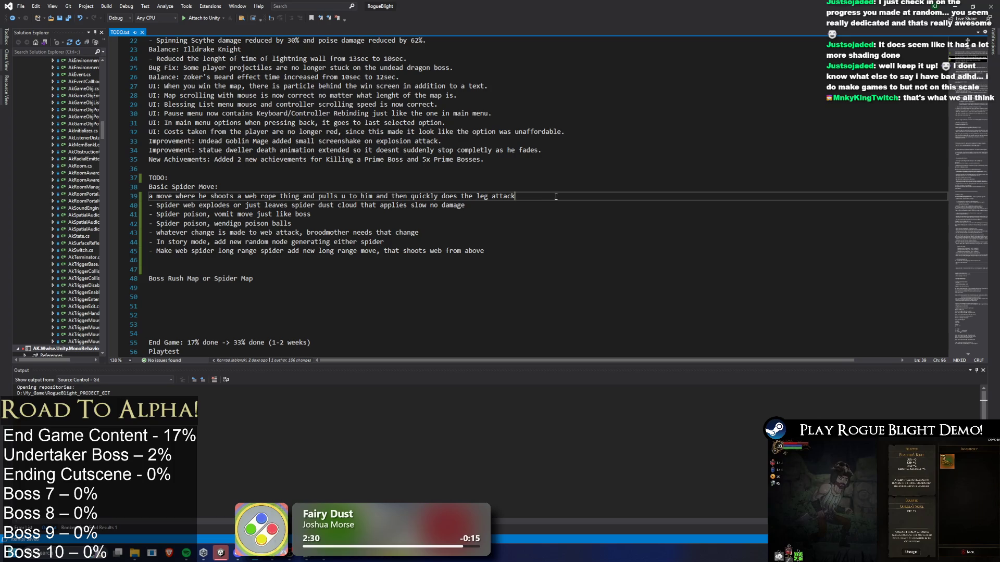
key("shift+Home")
key("BackSpace")
key("BackSpace")
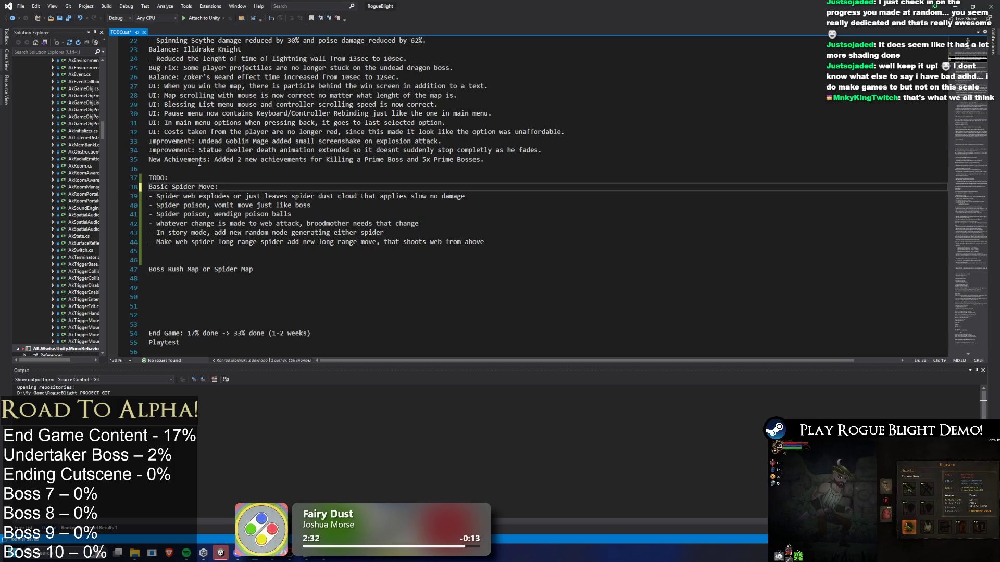
Step: Delete the 'spider web explodes' TODO item and save TODO.txt
left_click(509, 196)
key("shift+Home")
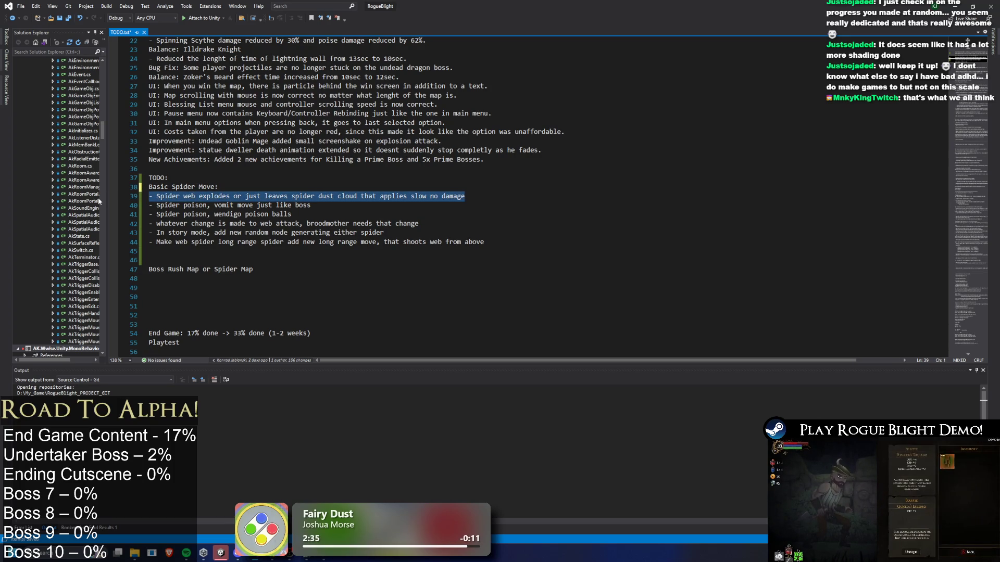
key("BackSpace")
key("BackSpace")
key("Up")
key("Up")
key("ctrl+s")
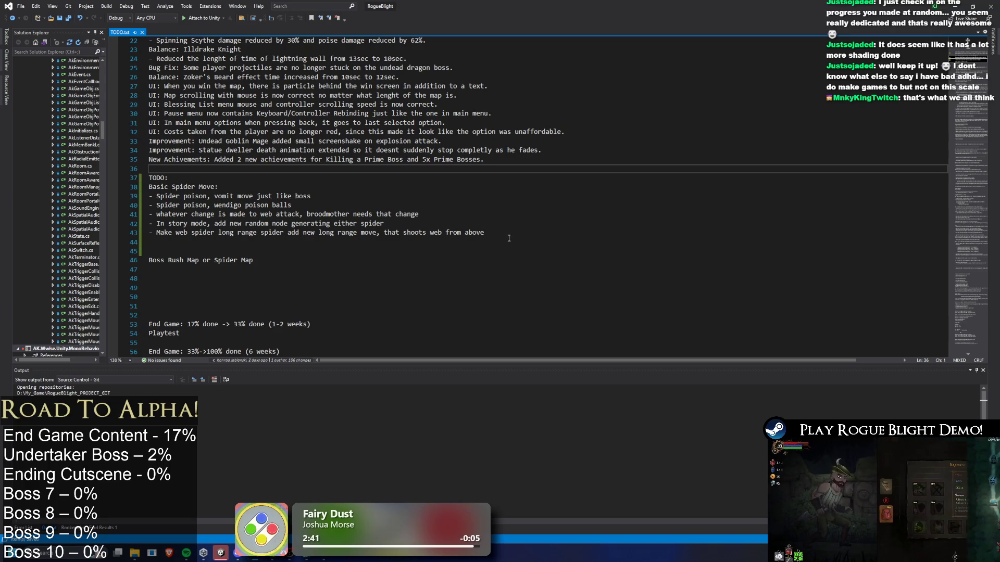
Step: Look over the remaining spider TODO items, then return to Unity
mouse_move(532, 235)
left_mouse_down()
mouse_move(484, 214)
mouse_move(474, 177)
mouse_move(472, 187)
left_mouse_up()
left_click(469, 200)
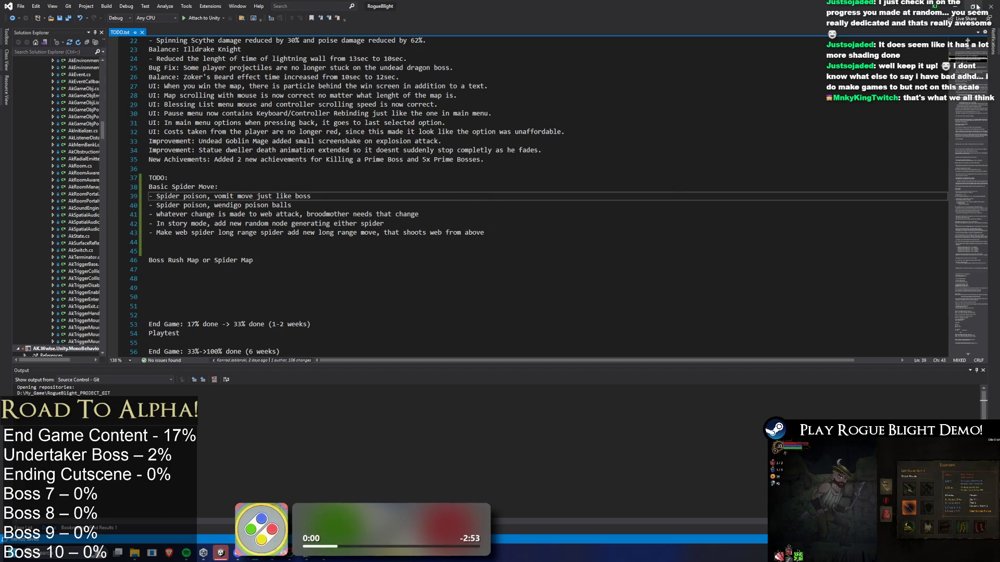
key("alt+Tab")
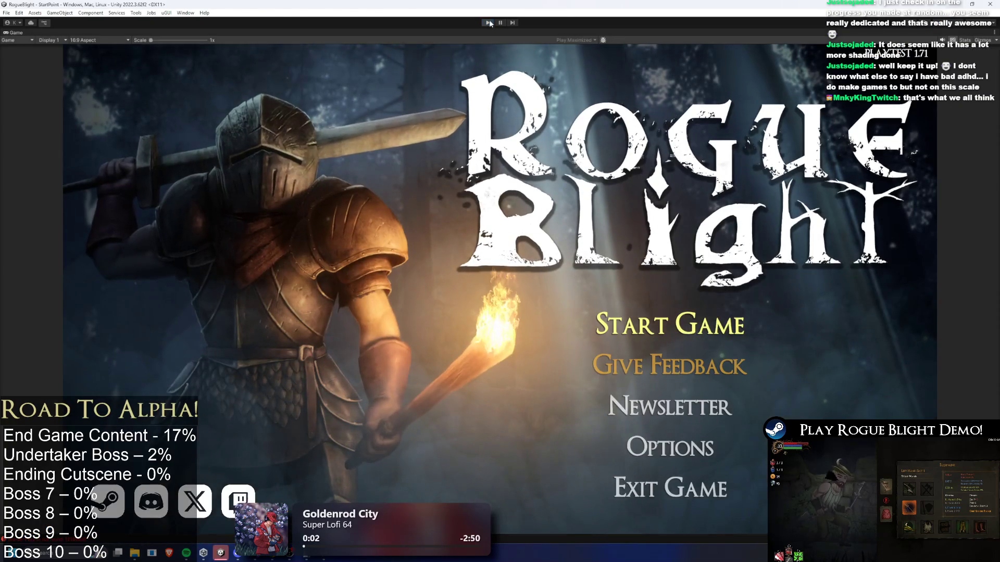
Step: Stop Play mode and open spider_prefab from the Project window
left_click(488, 23)
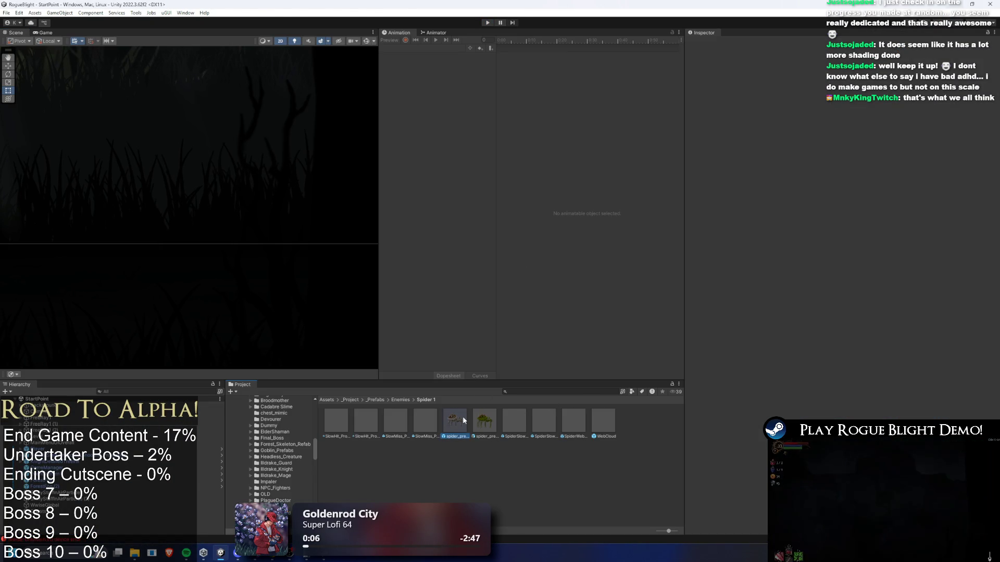
left_click(460, 420)
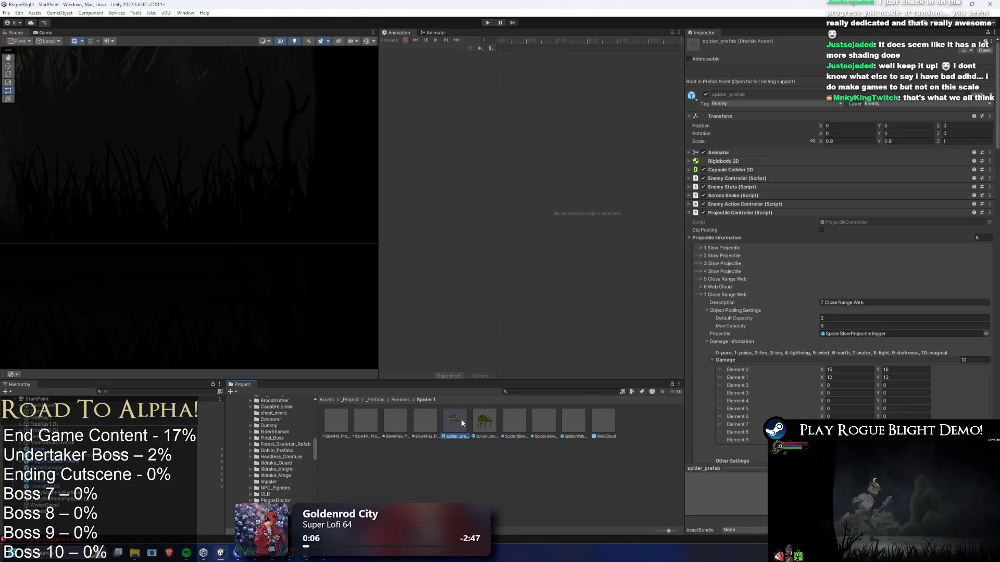
double_click(461, 419)
Step: Check Enemy Stats (300 health, 150 poise) and expand the Enemy Controller movement settings
left_click(749, 136)
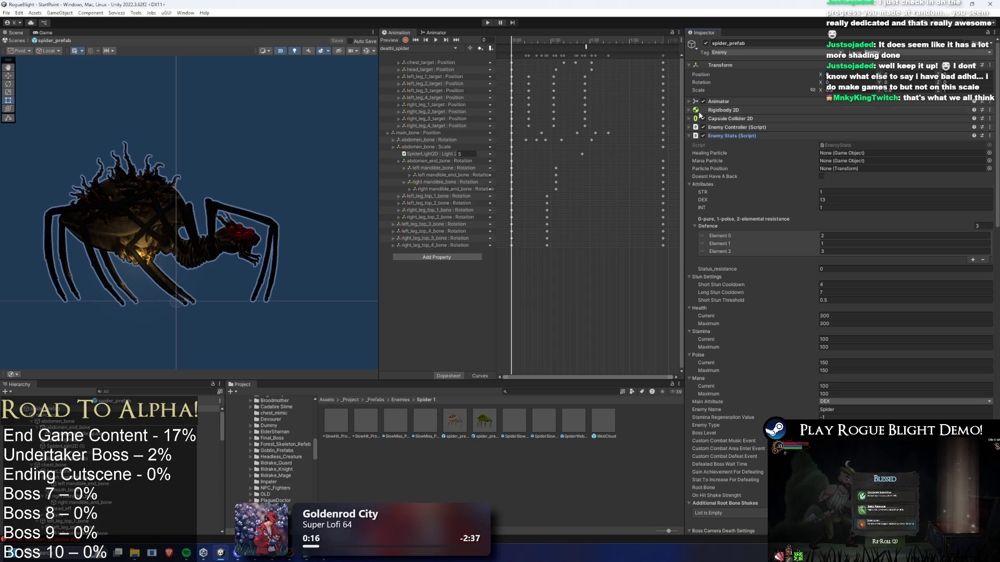
left_click(745, 137)
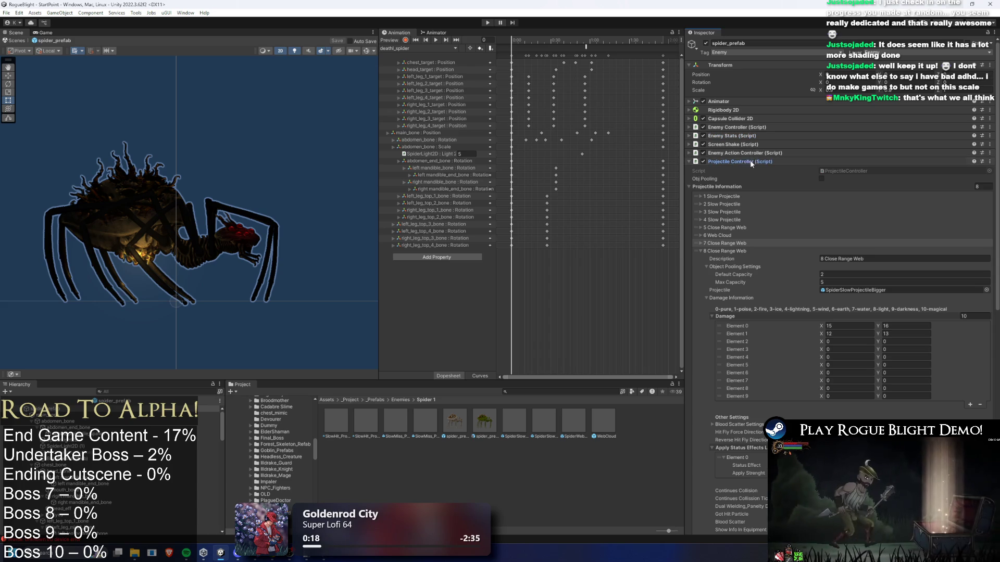
left_click(747, 162)
left_click(739, 137)
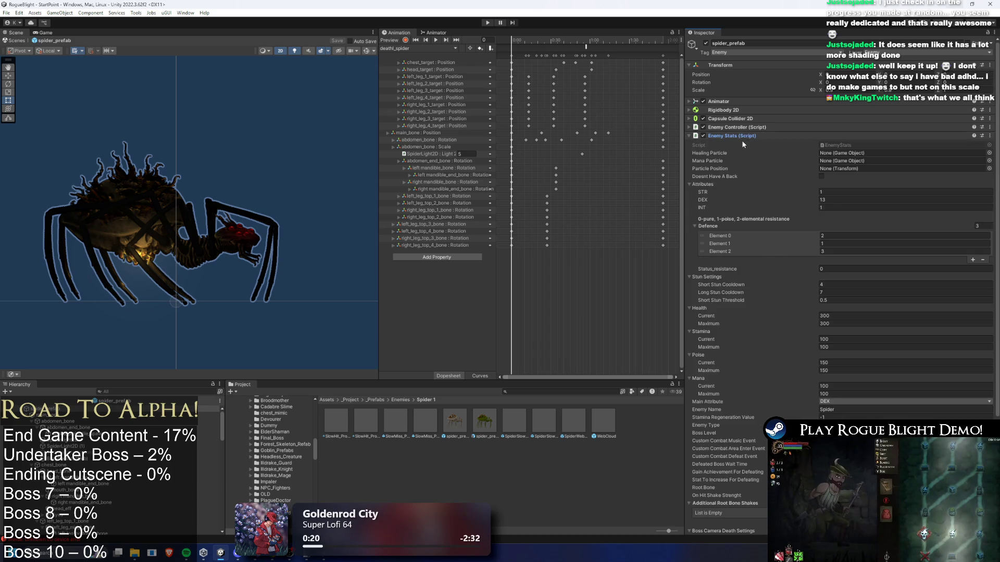
left_click(748, 137)
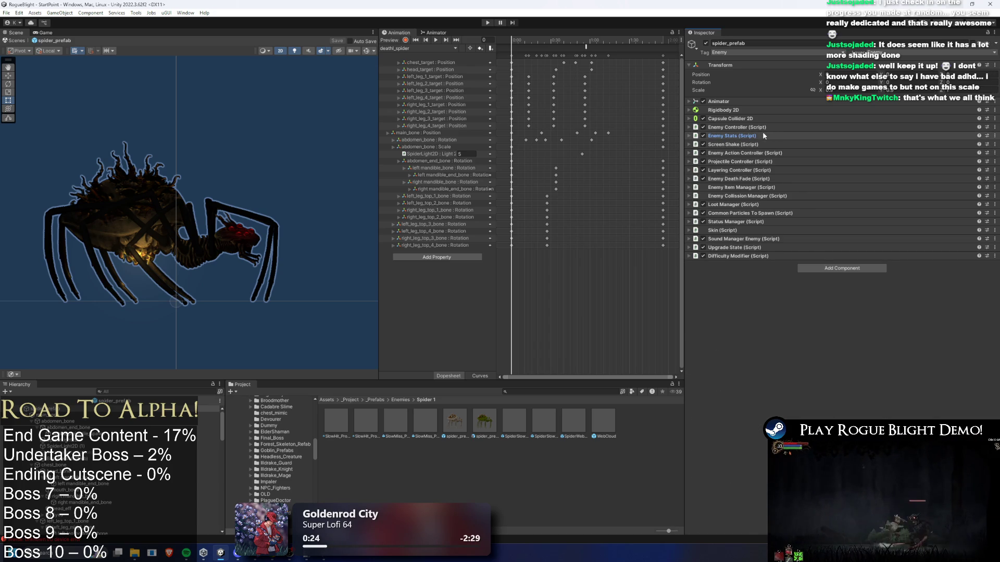
left_click(762, 128)
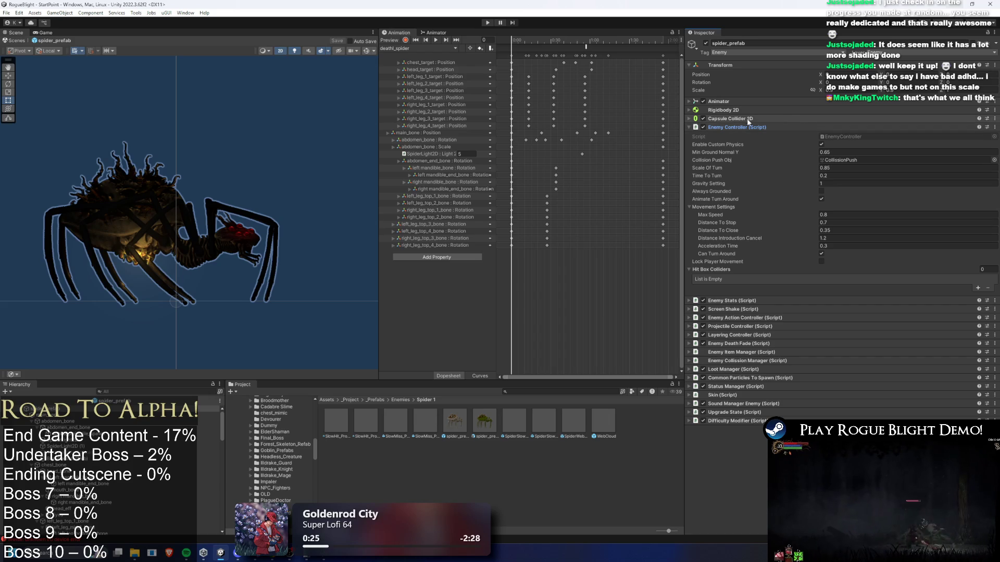
left_click(750, 127)
left_click(756, 136)
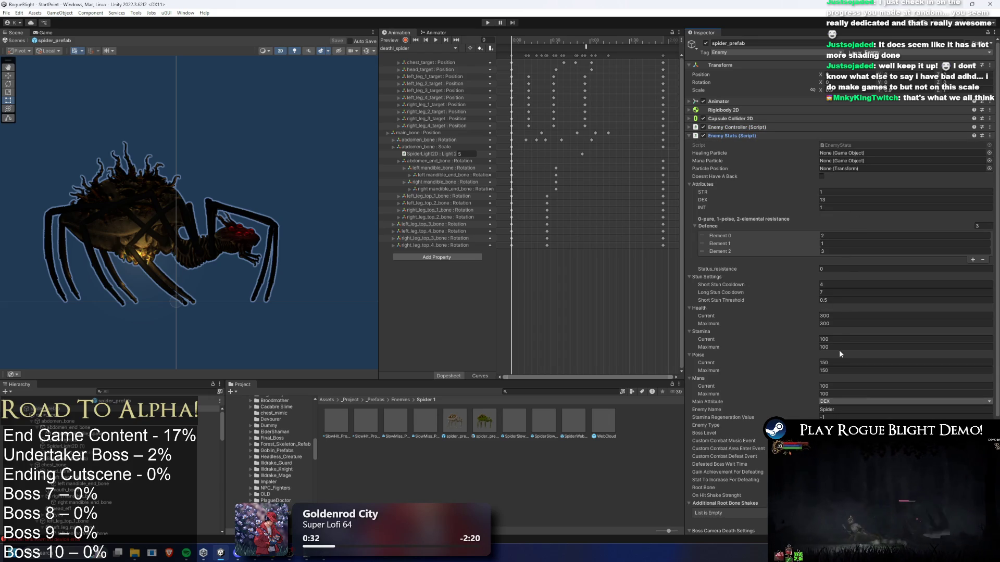
scroll(773, 304, "down", 2)
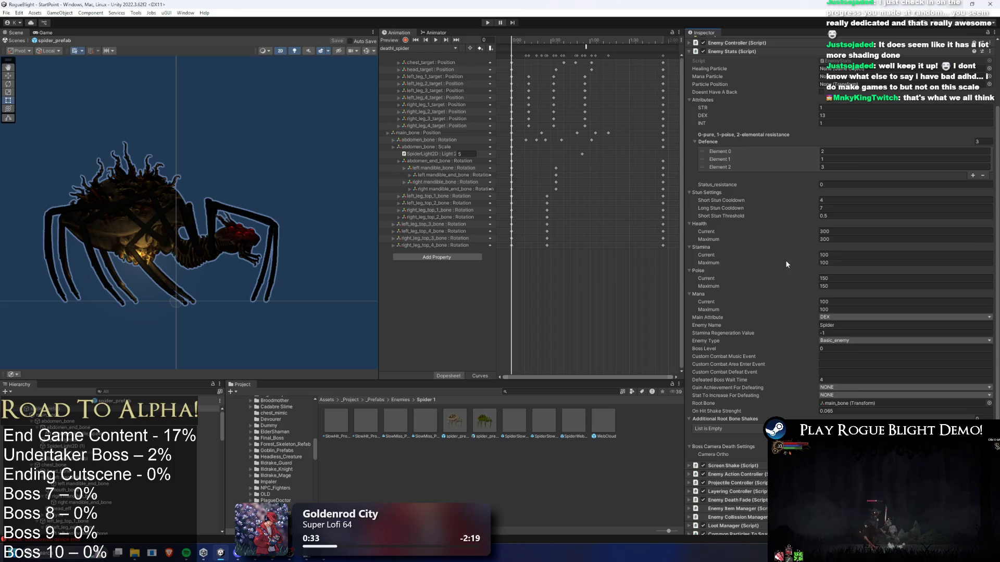
left_click(723, 115)
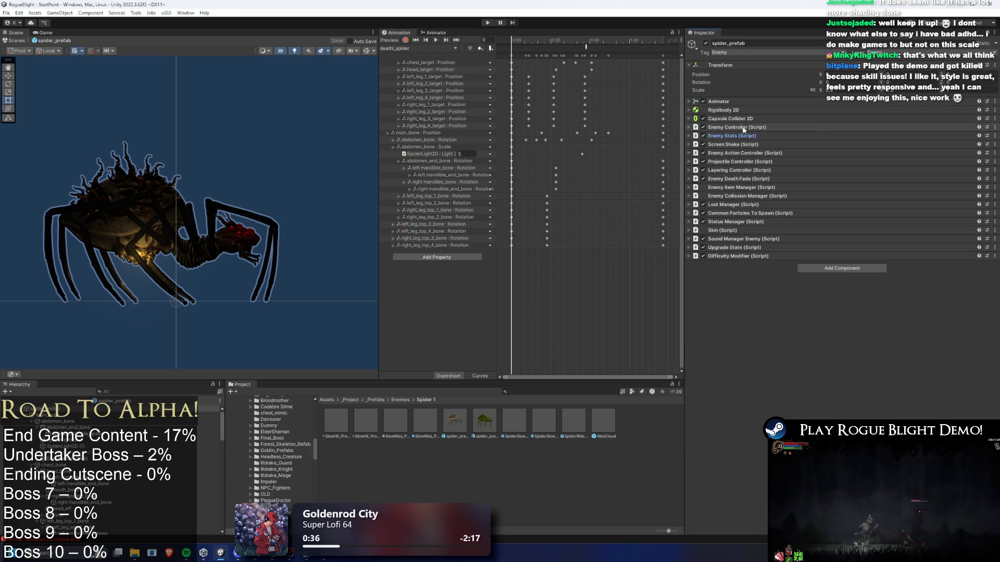
left_click(744, 127)
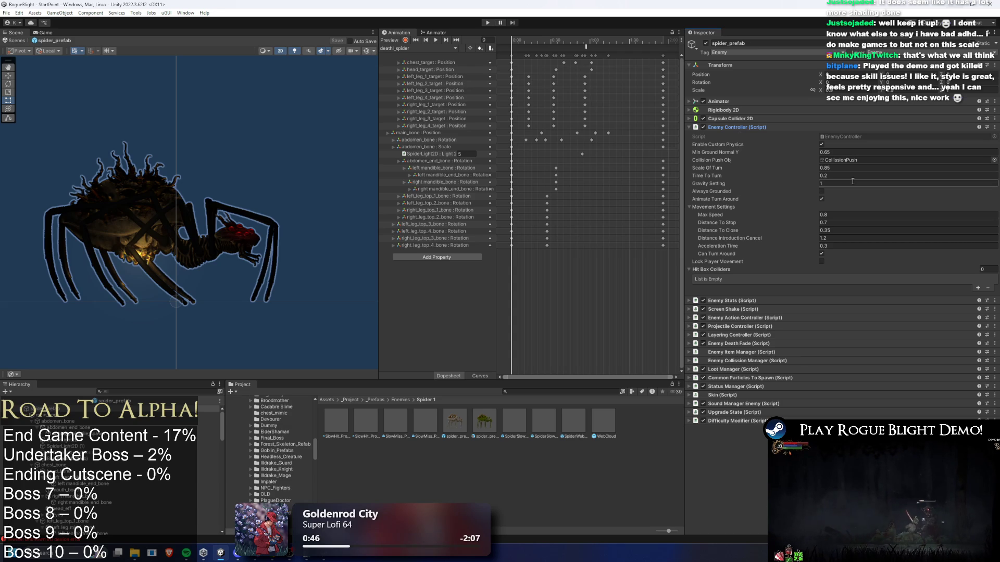
Step: Set the Enemy Controller's Distance To Stop to 1.2 and Distance To Close to 0.85, then start Play mode
left_click(839, 223)
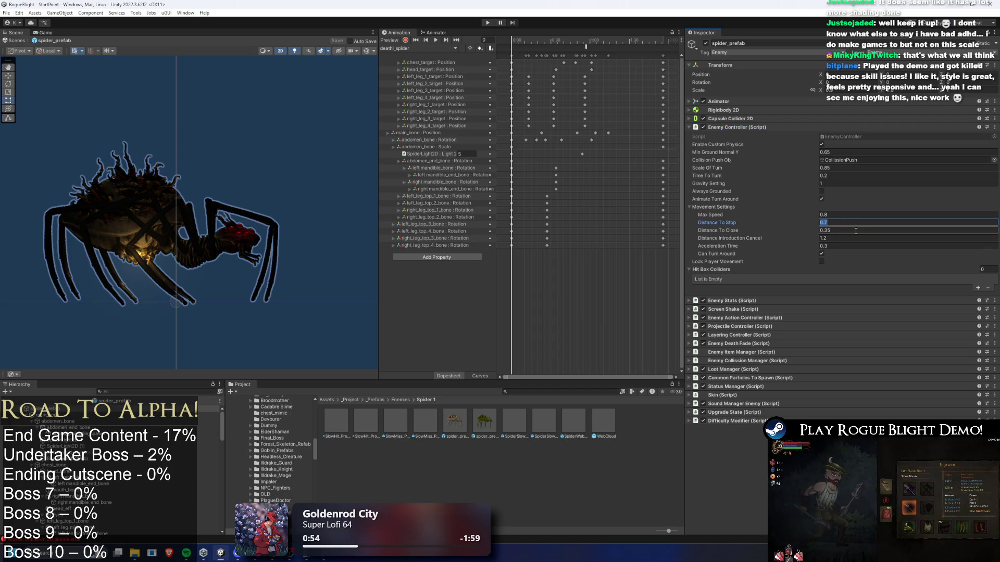
left_click(909, 232)
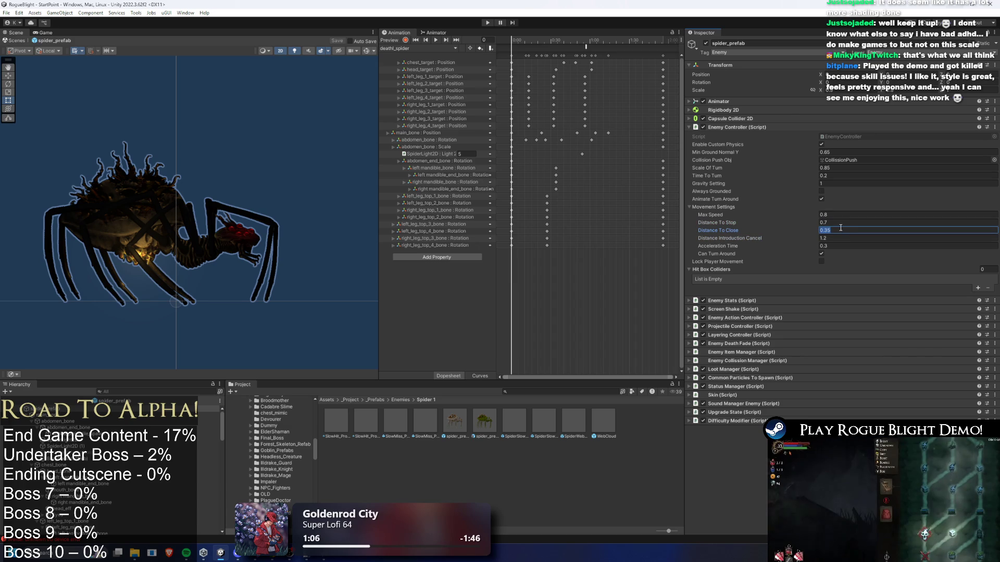
left_click(869, 237)
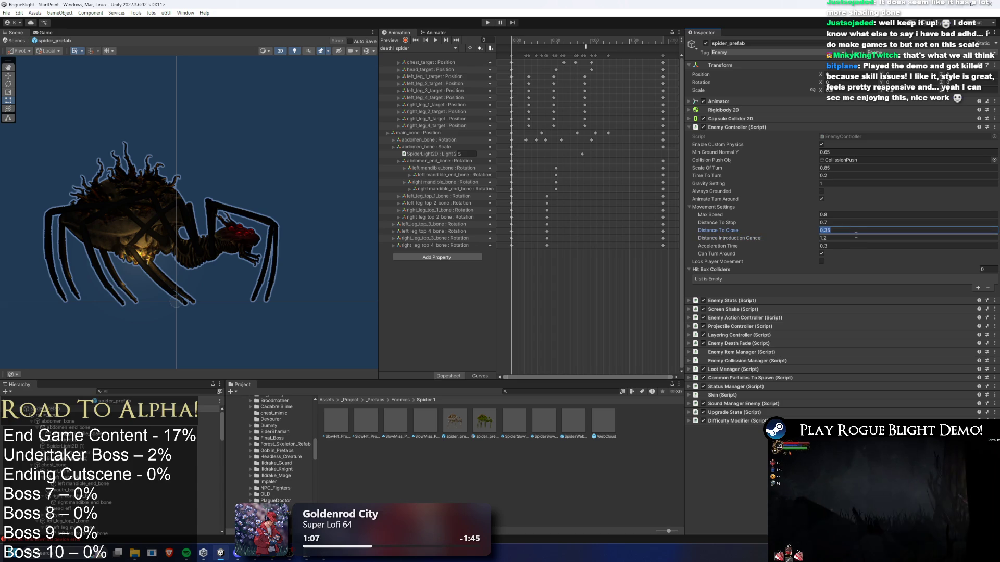
left_click(855, 232)
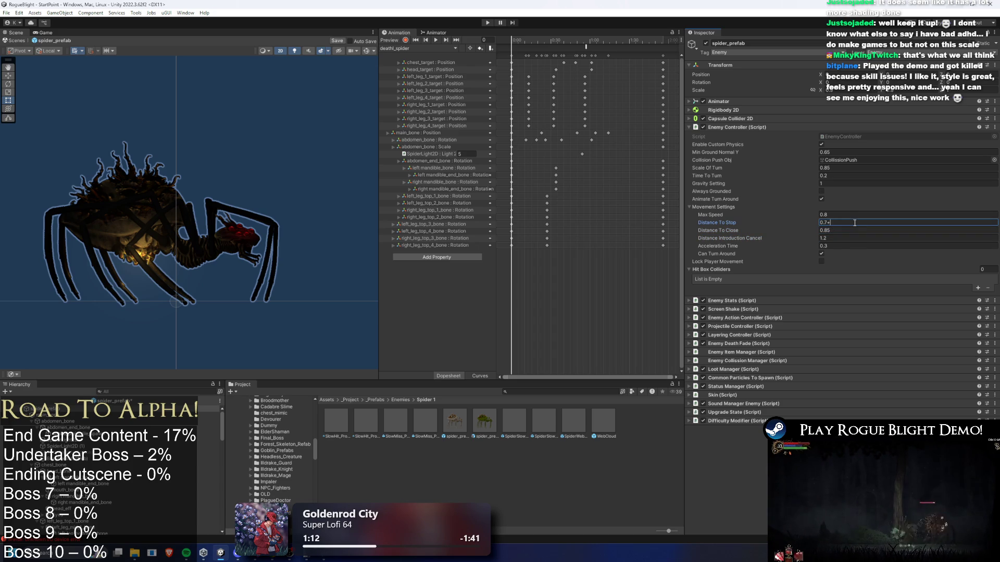
type("1.2")
left_click(488, 23)
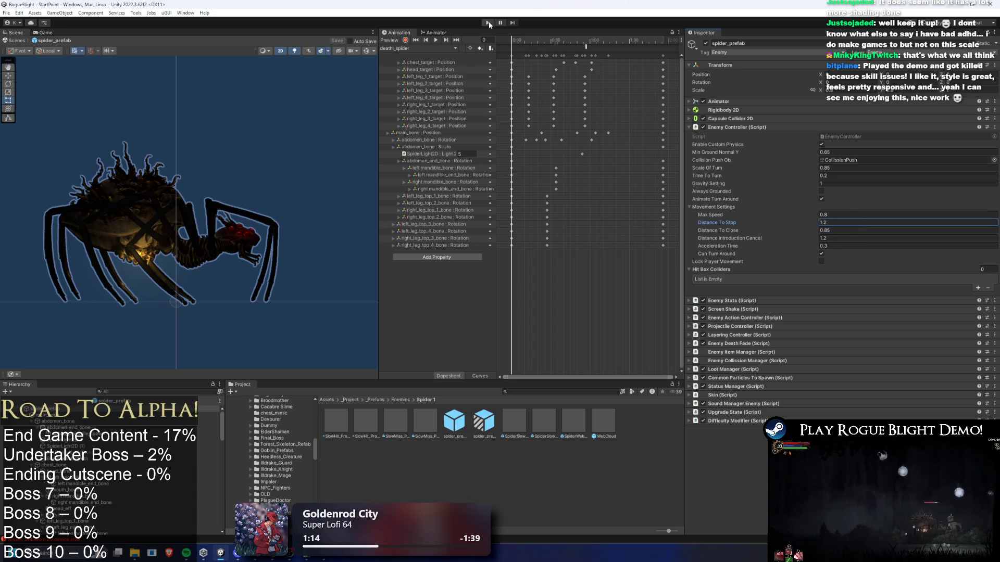
Step: Dismiss the prefab modifications warning, start from the title screen, and pause in Brood's Nest
key("Escape")
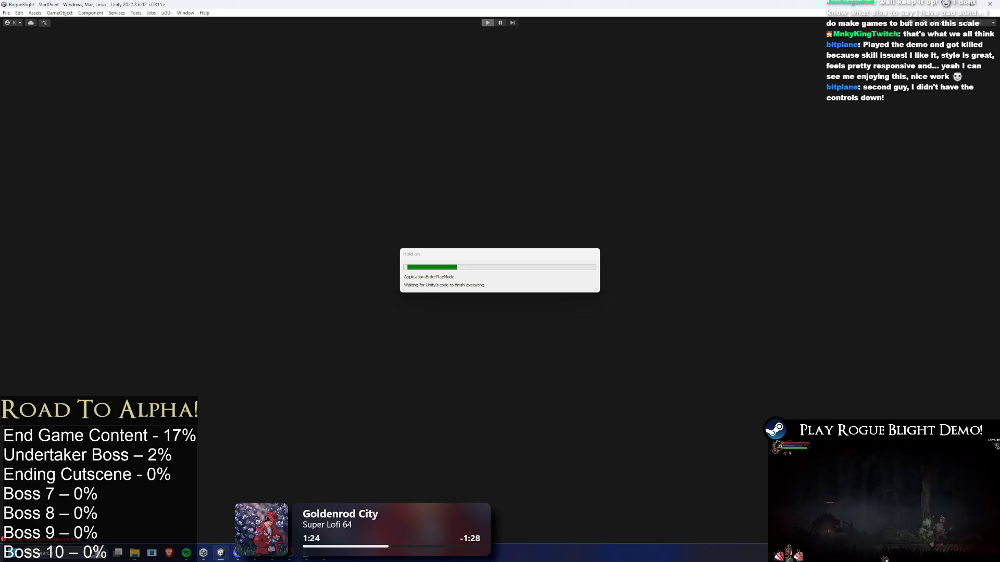
key("Return")
key("Return")
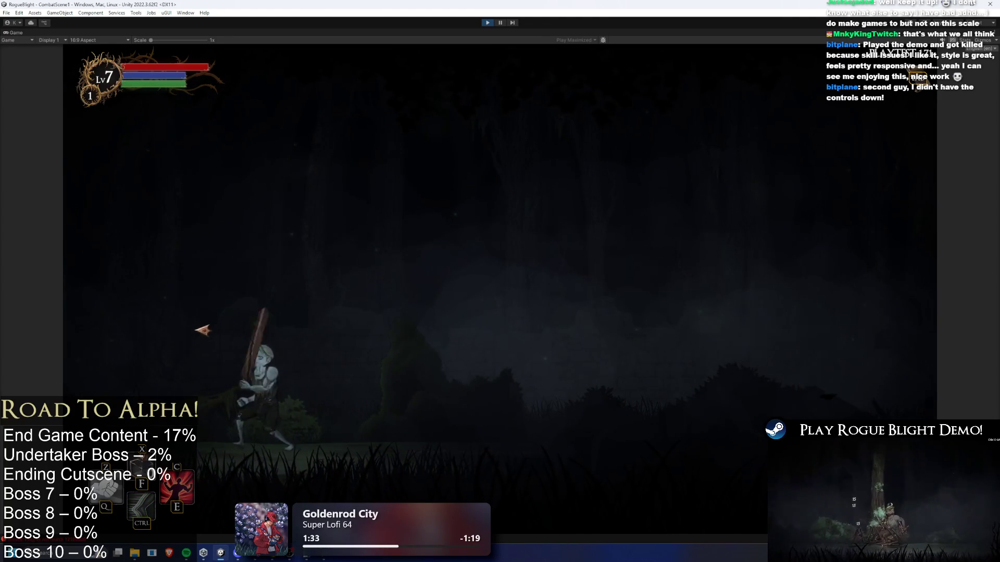
key("a")
key("d")
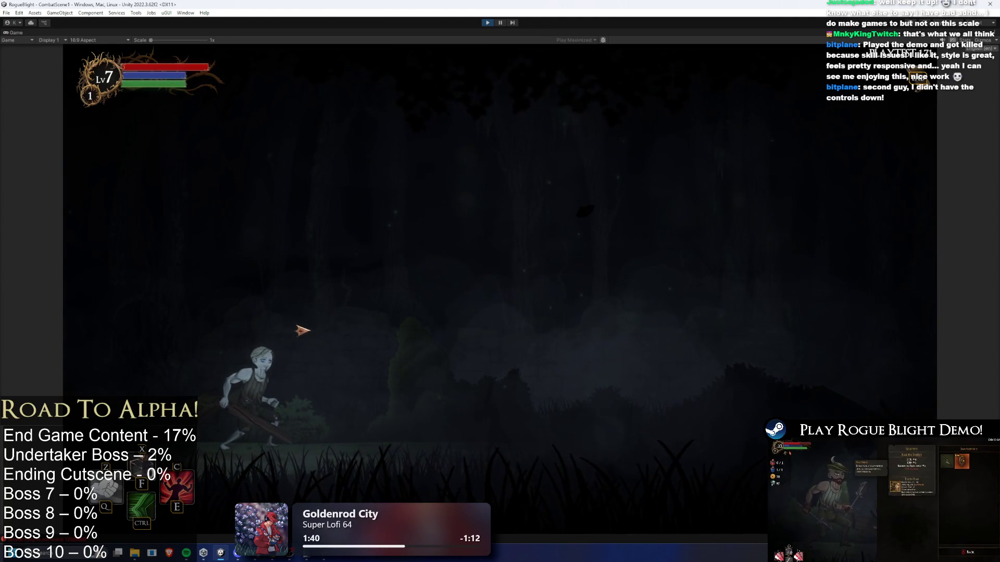
key("Escape")
Step: Review the Controller and Keyboard binding pages in Options, then resume the game
left_click(502, 211)
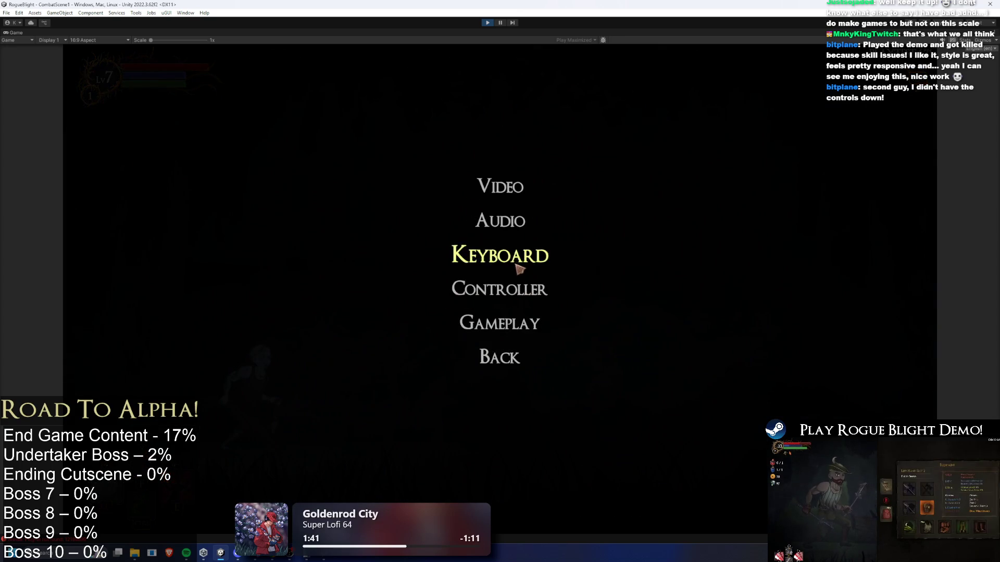
left_click(501, 296)
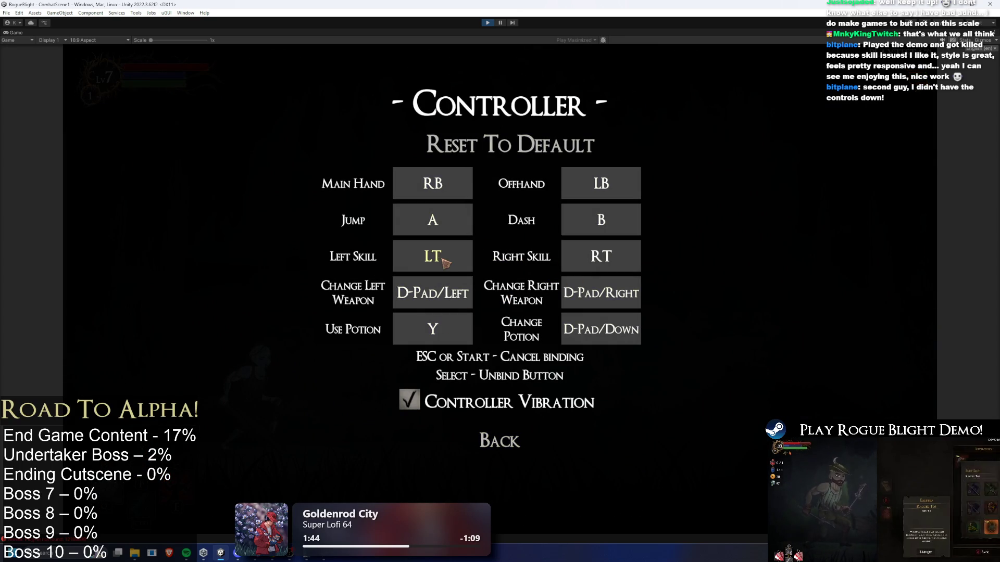
left_click(513, 437)
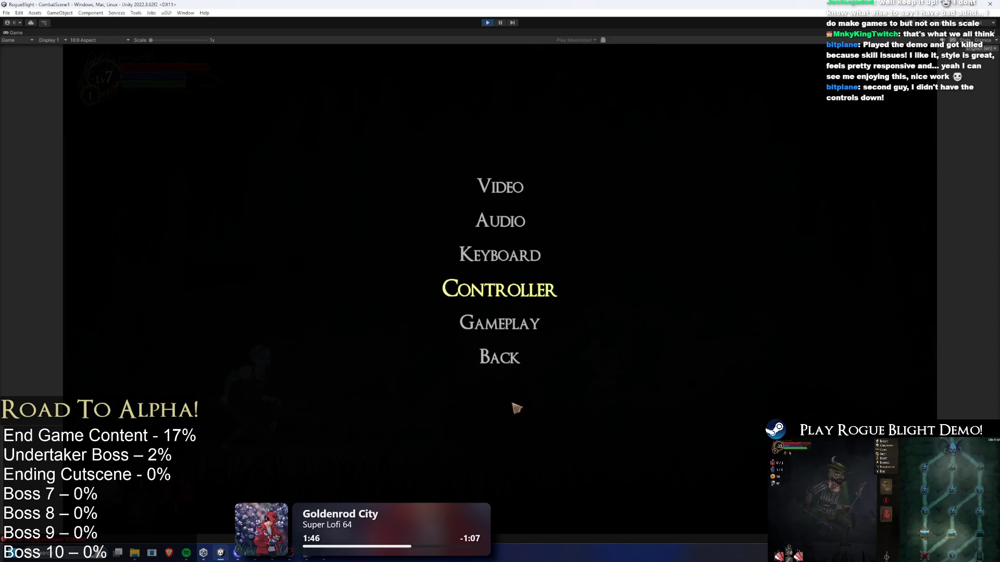
key("Return")
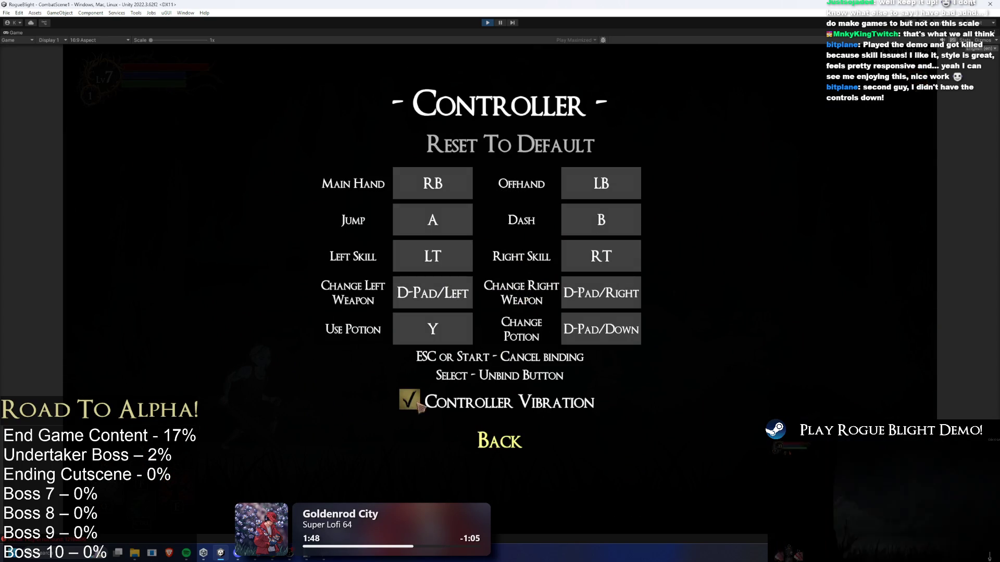
left_click(490, 440)
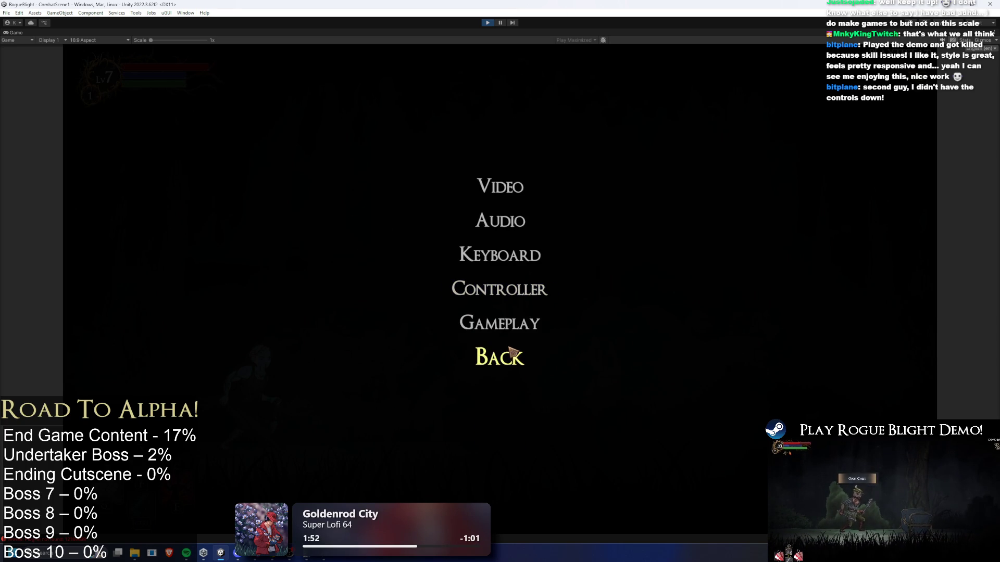
left_click(517, 263)
left_click(496, 445)
left_click(499, 289)
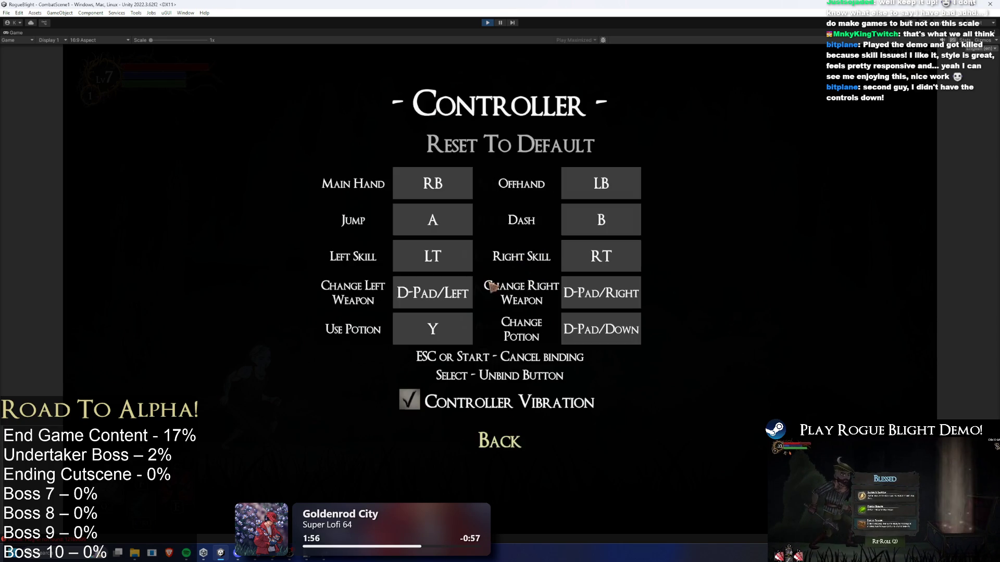
left_click(506, 443)
key("Escape")
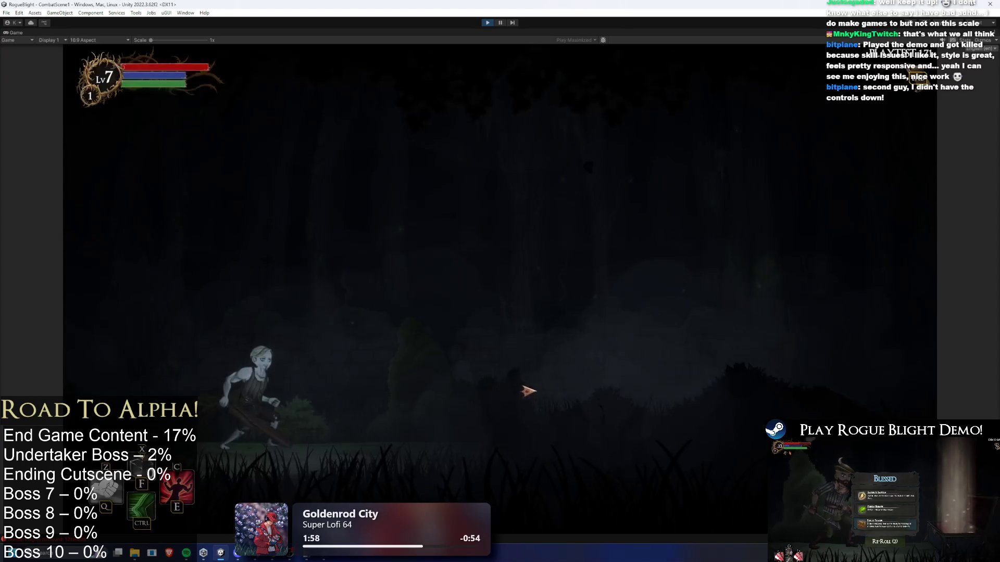
Step: Attack the approaching spider while moving around it
left_click(495, 395)
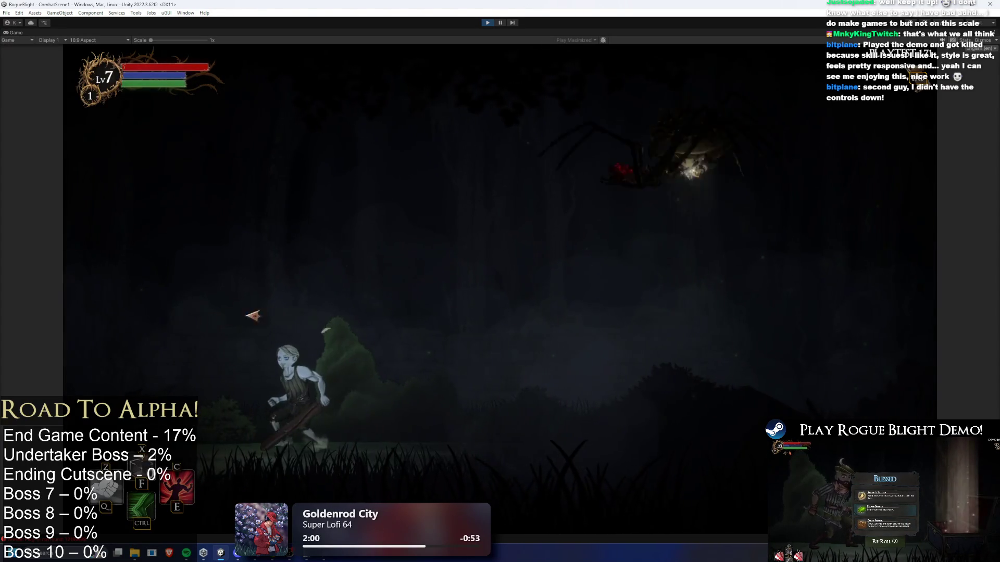
key("a")
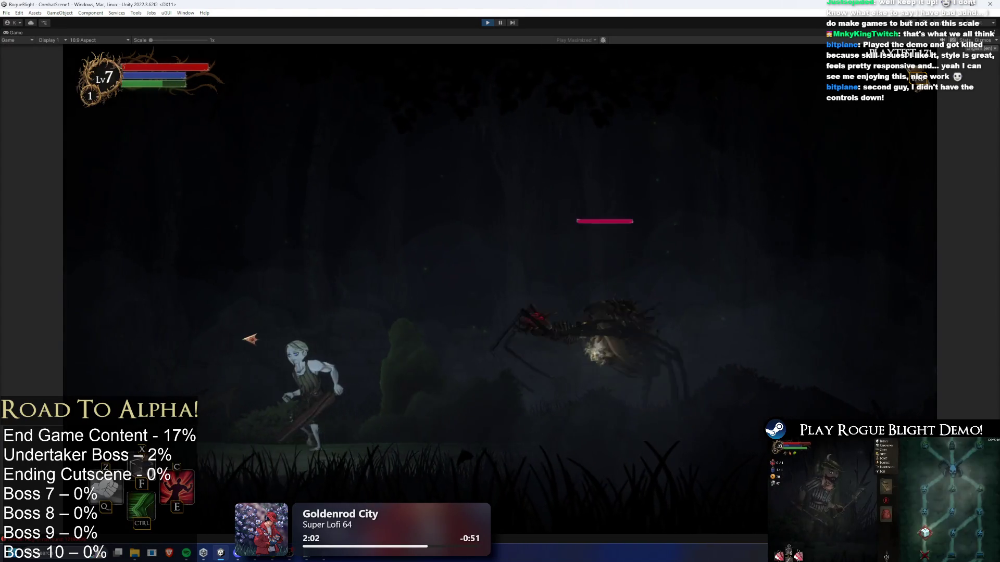
key("d")
left_click(622, 379)
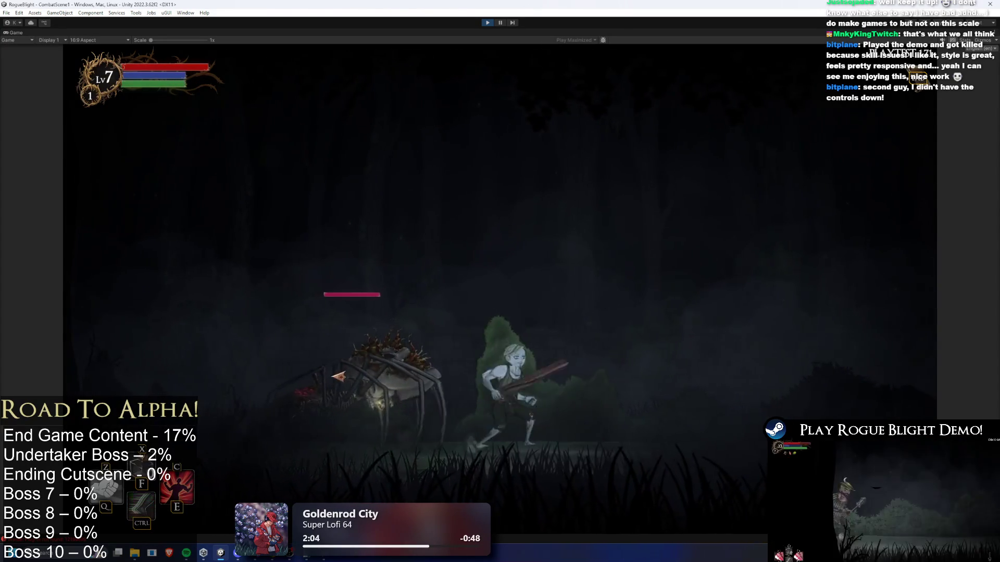
left_click(585, 290)
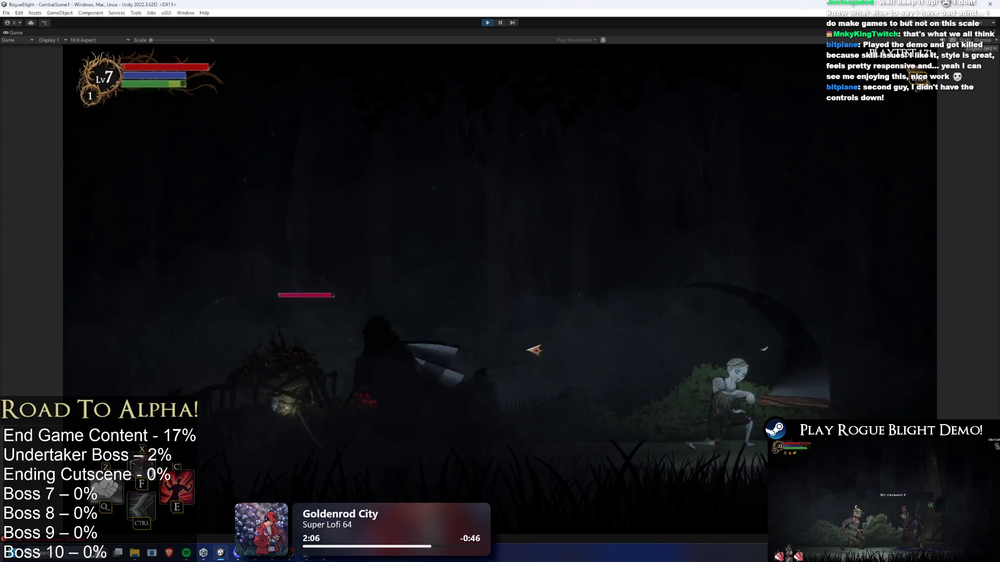
key("Escape")
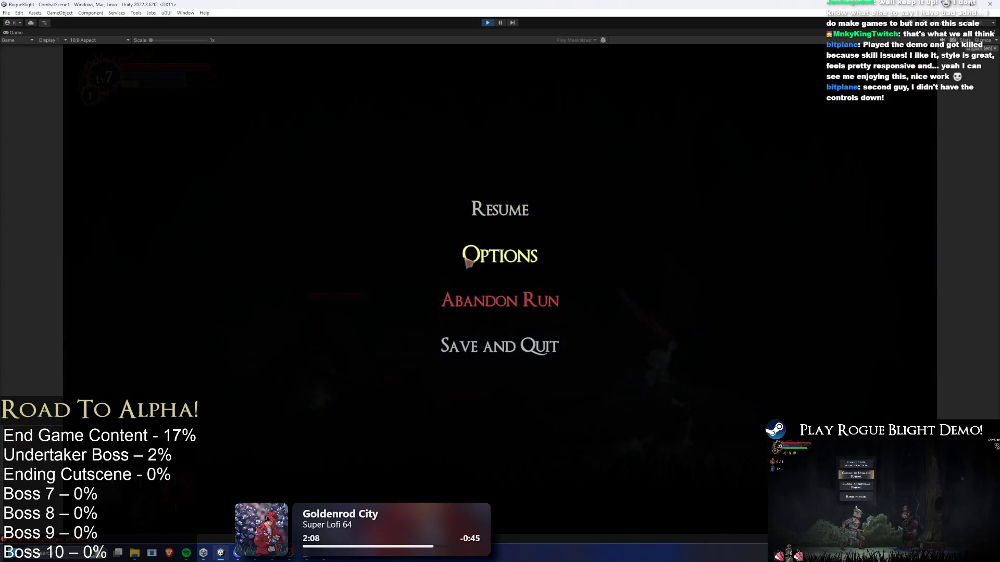
left_click(500, 253)
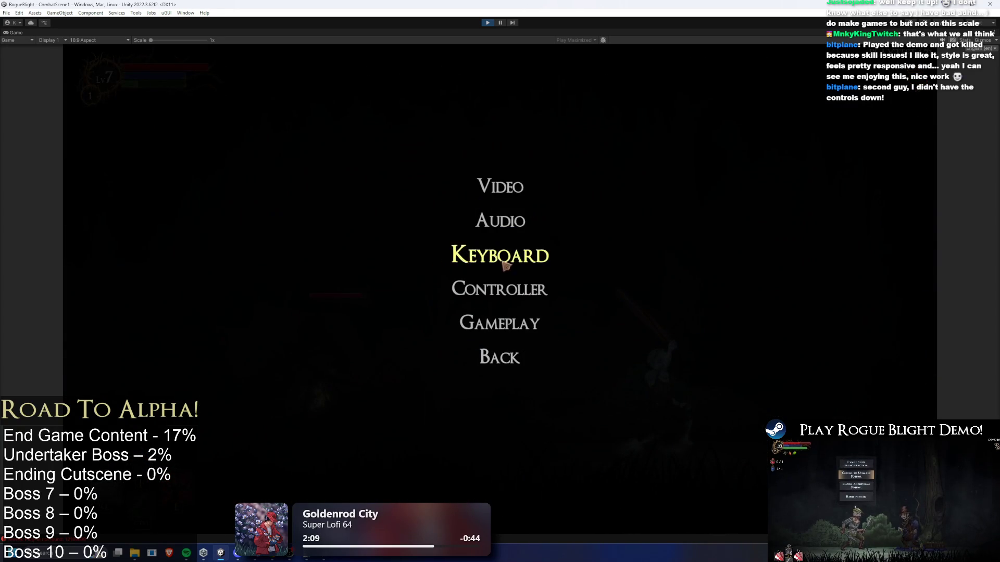
left_click(522, 323)
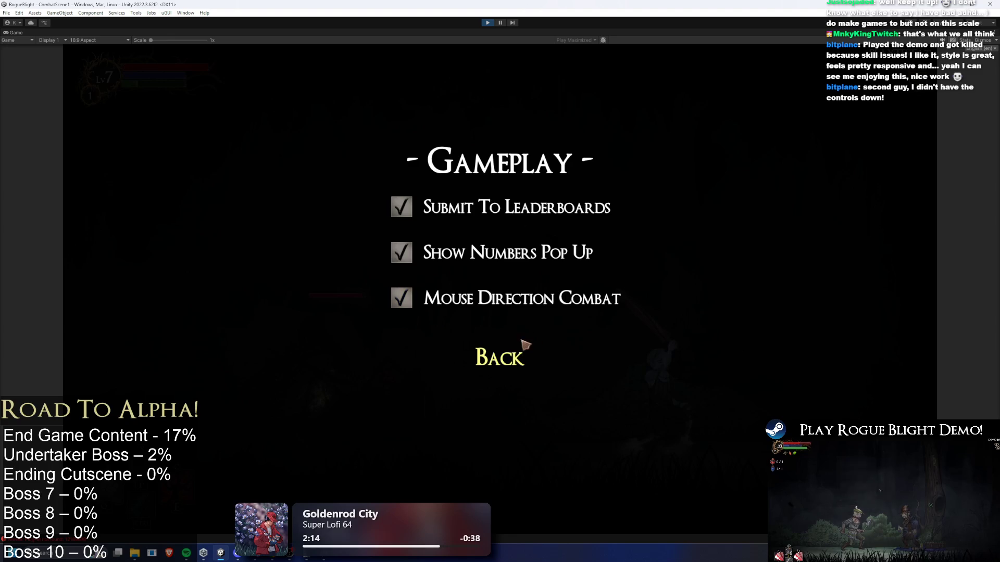
key("Escape")
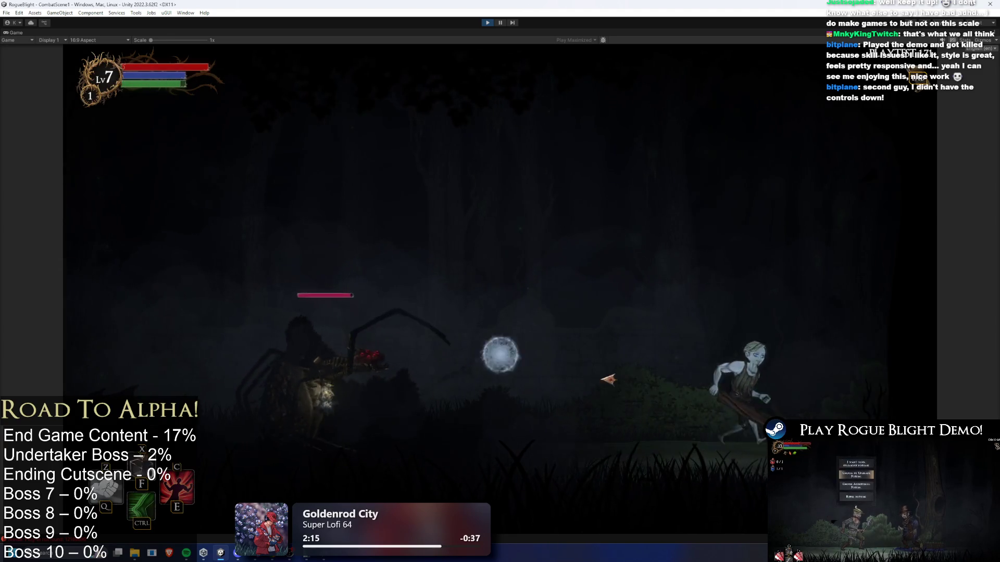
Step: Close in on the spider, land a sword swing, then retreat left and dash to dodge its orbs
key("a")
key("d")
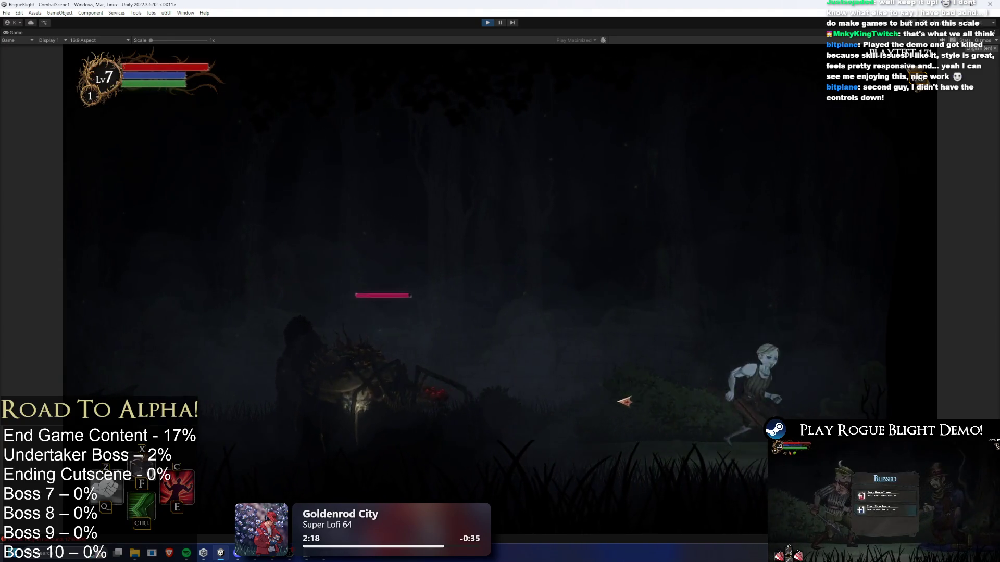
key("a")
key("a")
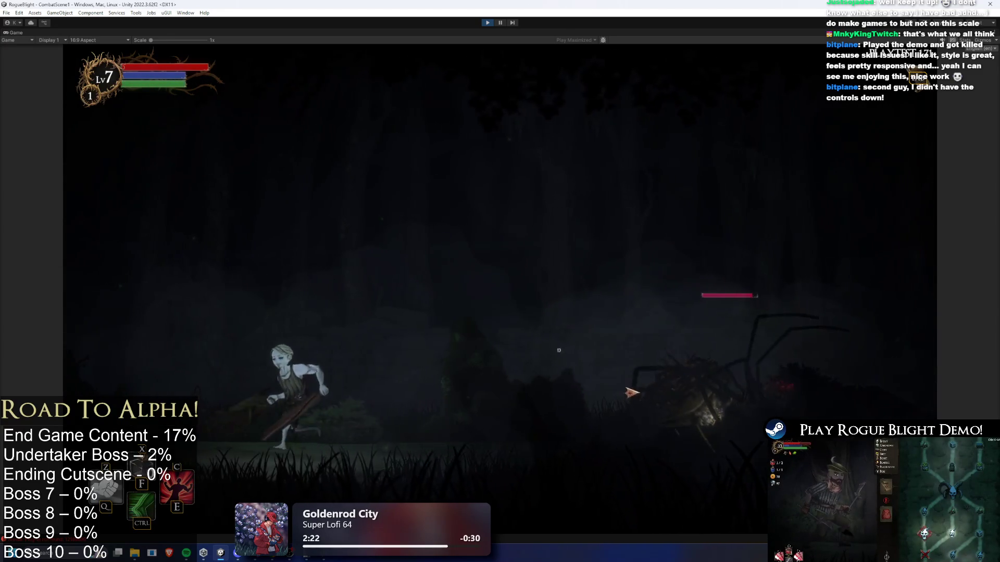
key("d")
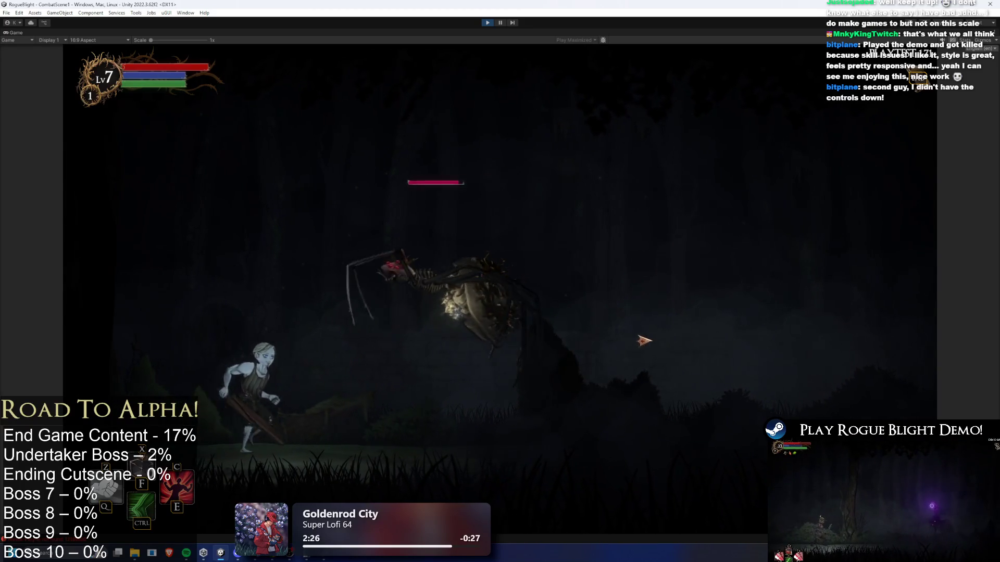
key("d")
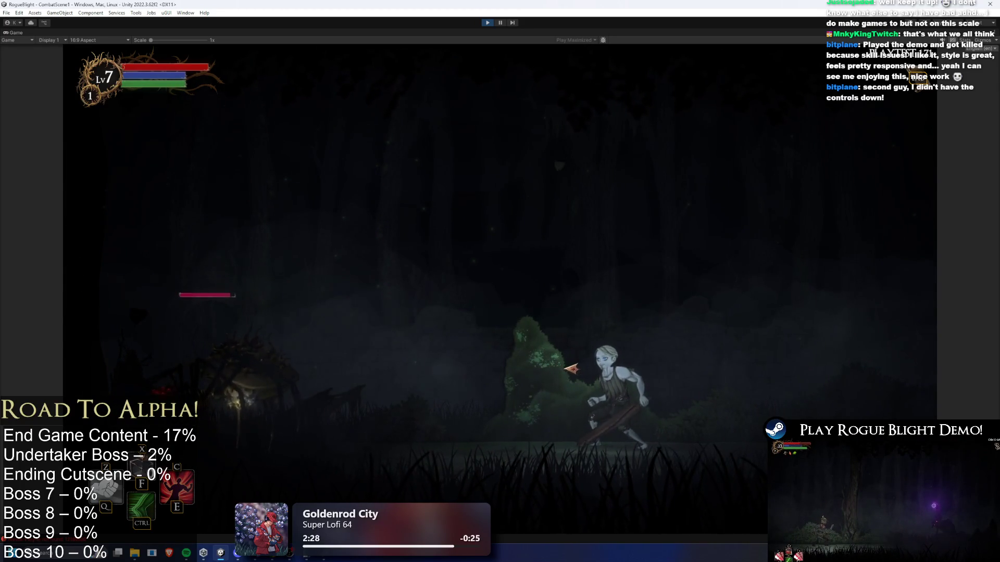
left_click(524, 396)
key("a")
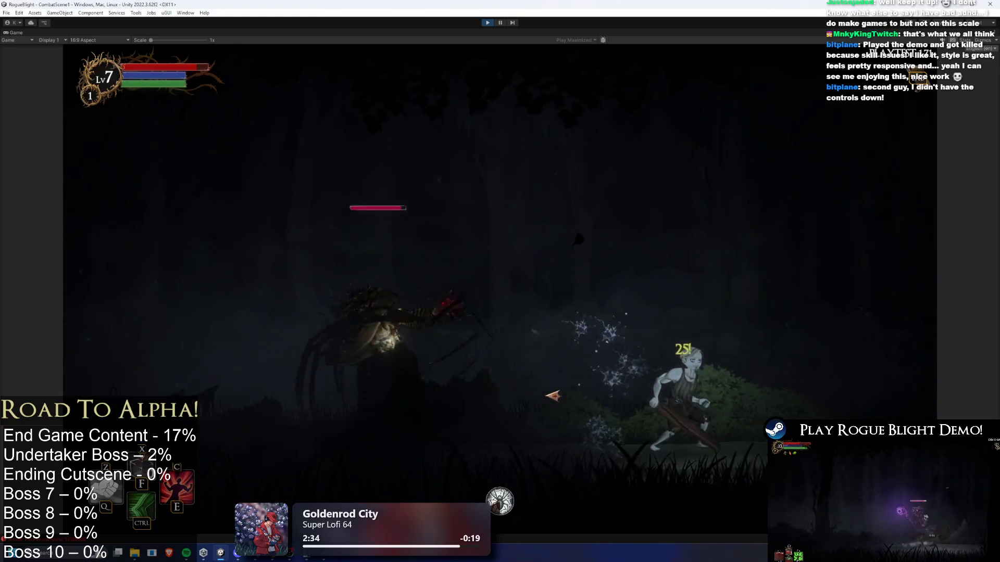
key("a")
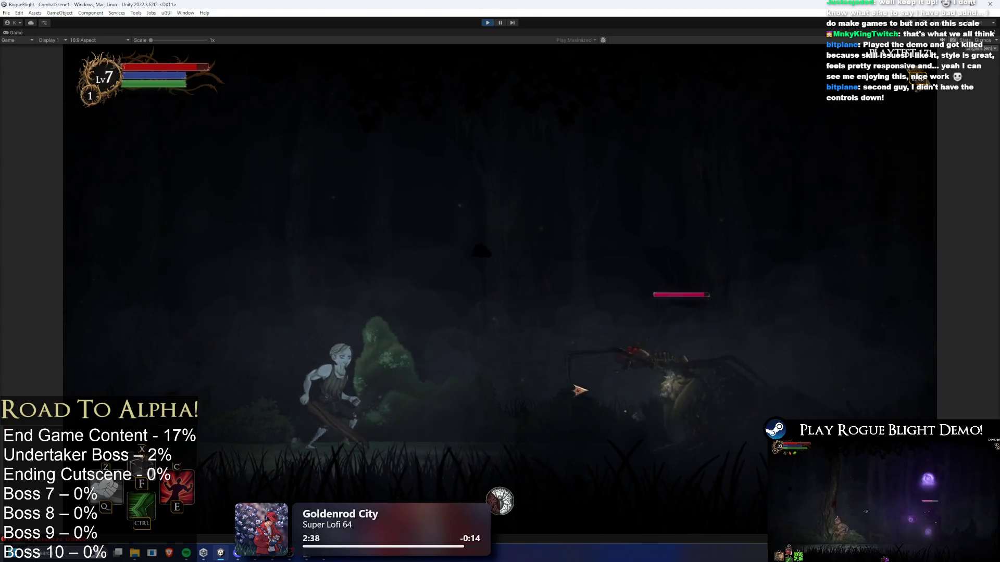
key("a")
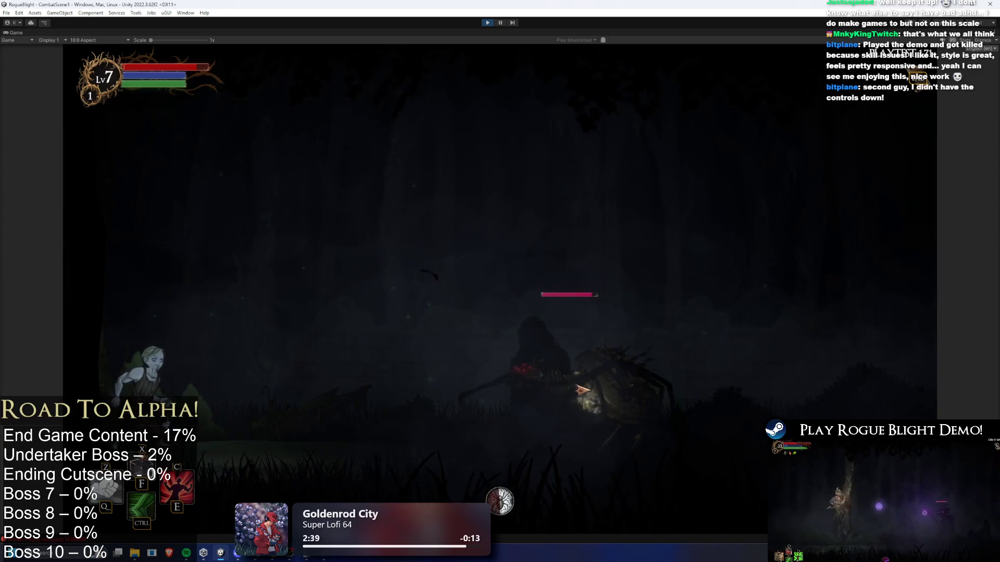
key("ctrl")
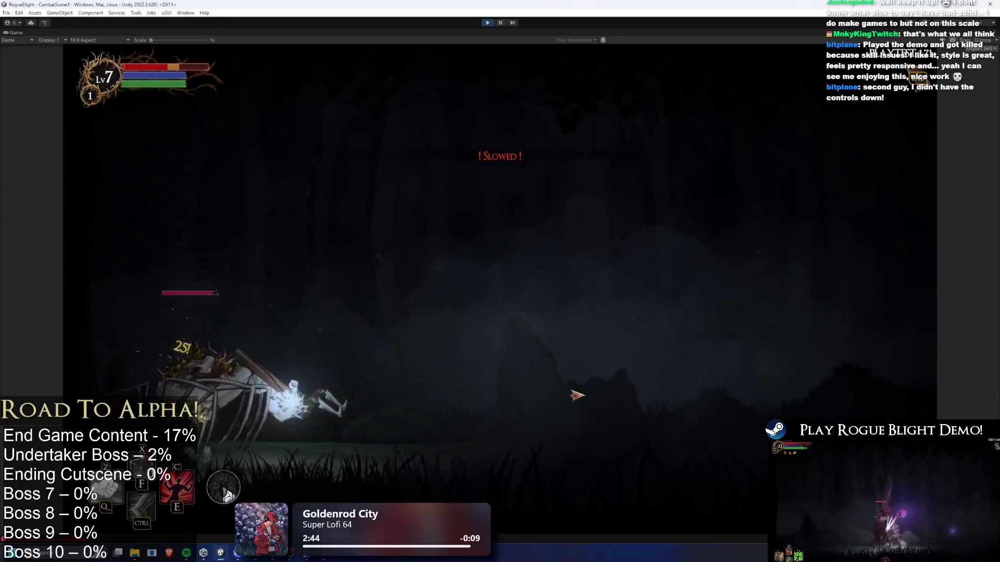
Step: Cross the arena, hit the spider again with the blade, and reposition toward the bushes
key("d")
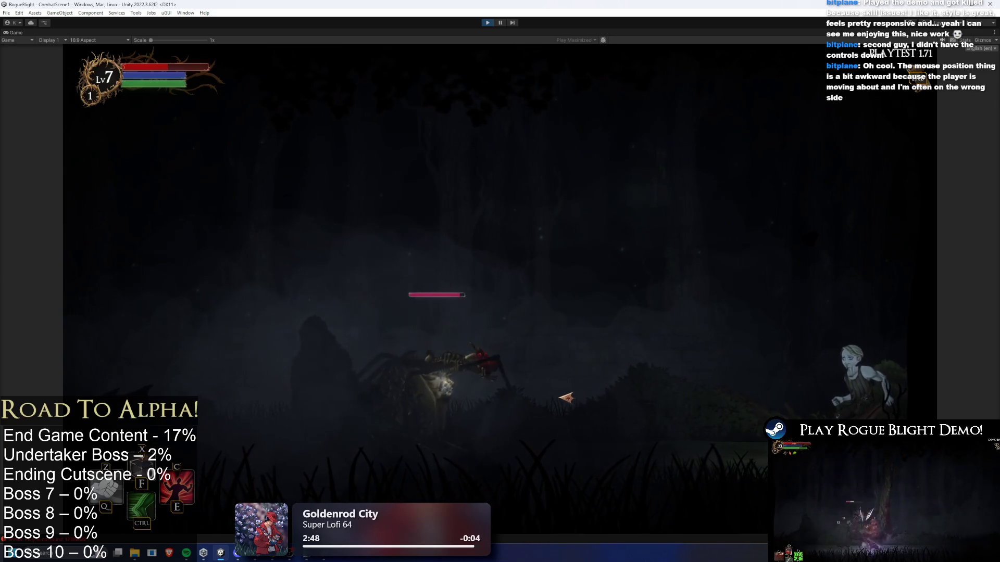
key("a")
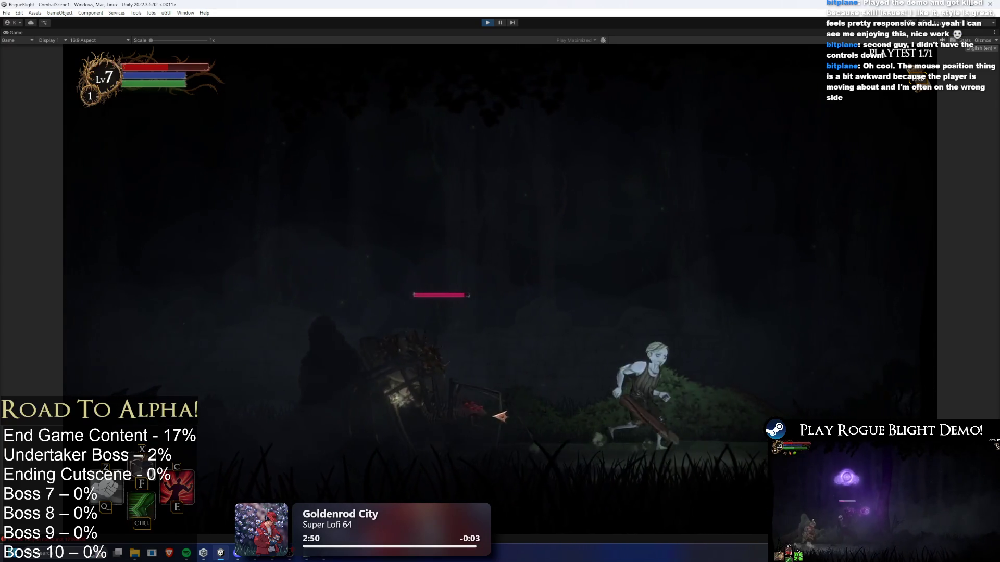
key("d")
key("a")
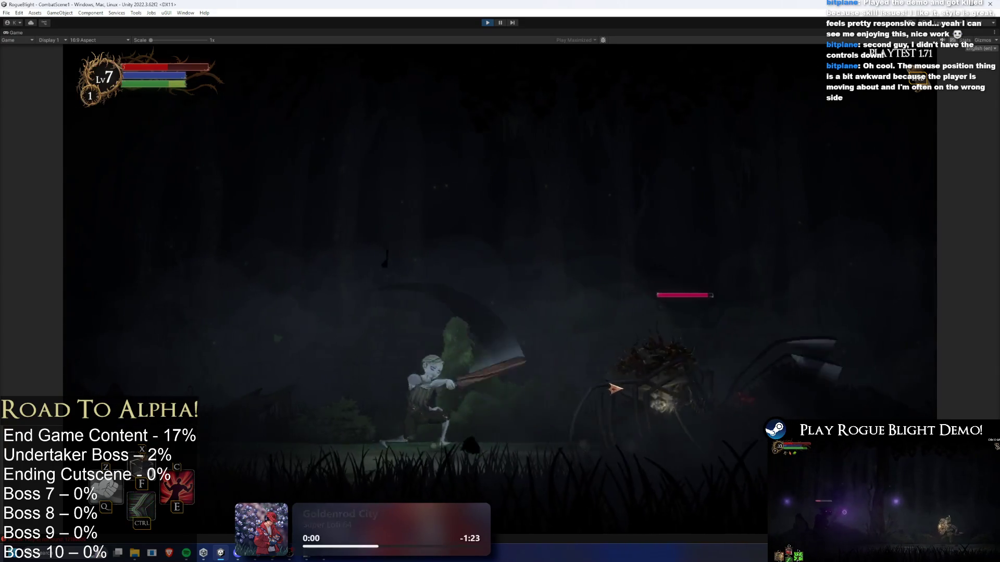
key("d")
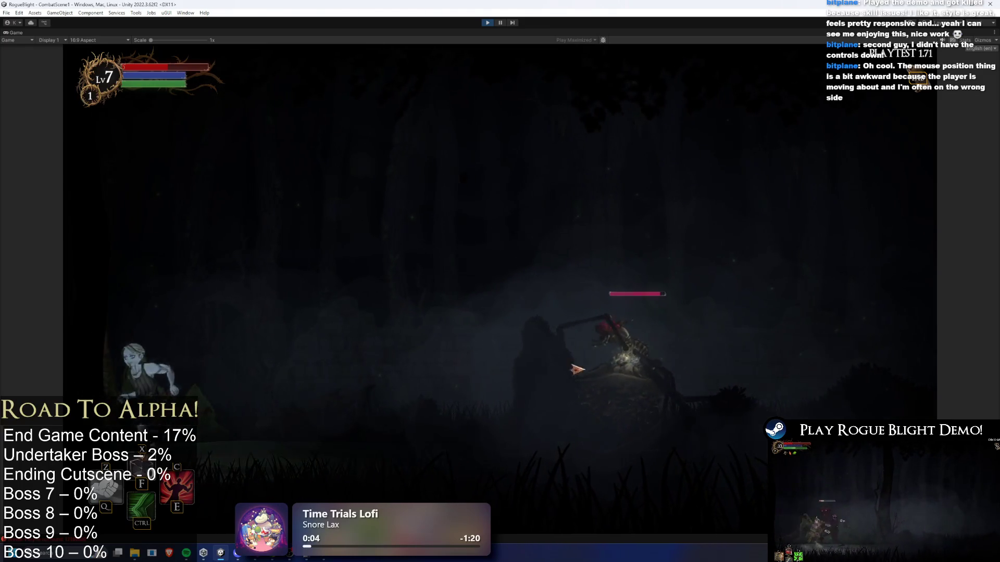
key("d")
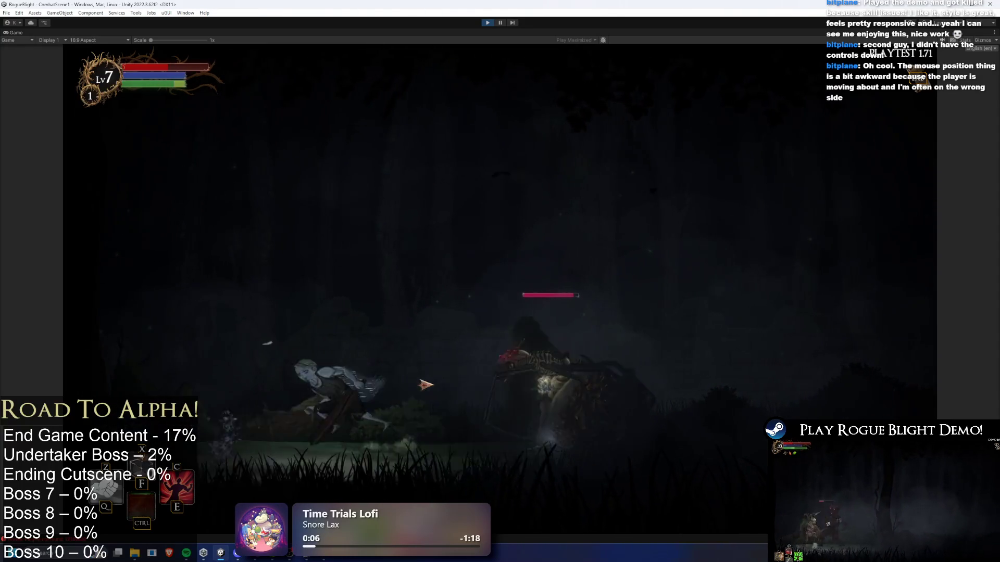
left_click(530, 401)
key("d")
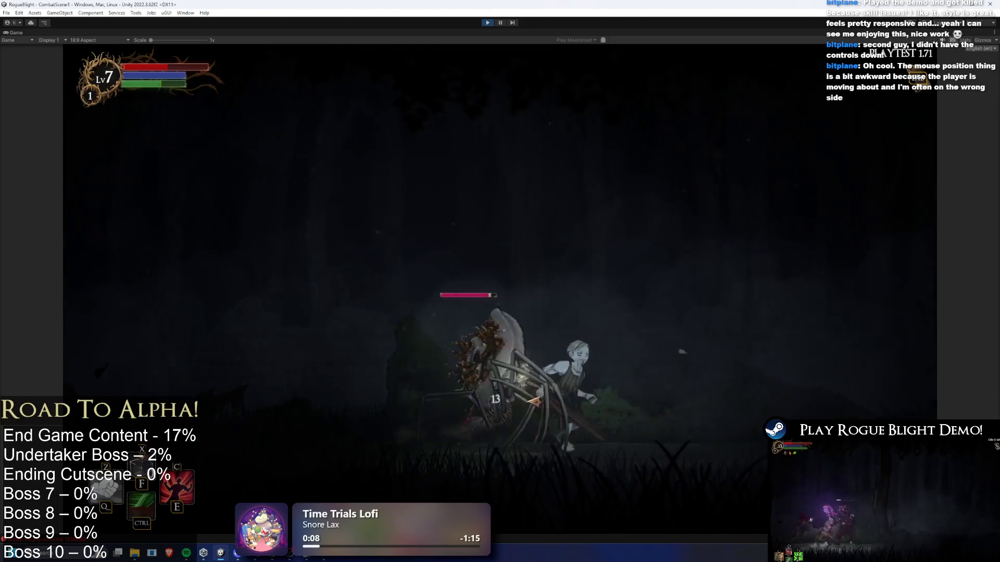
key("a")
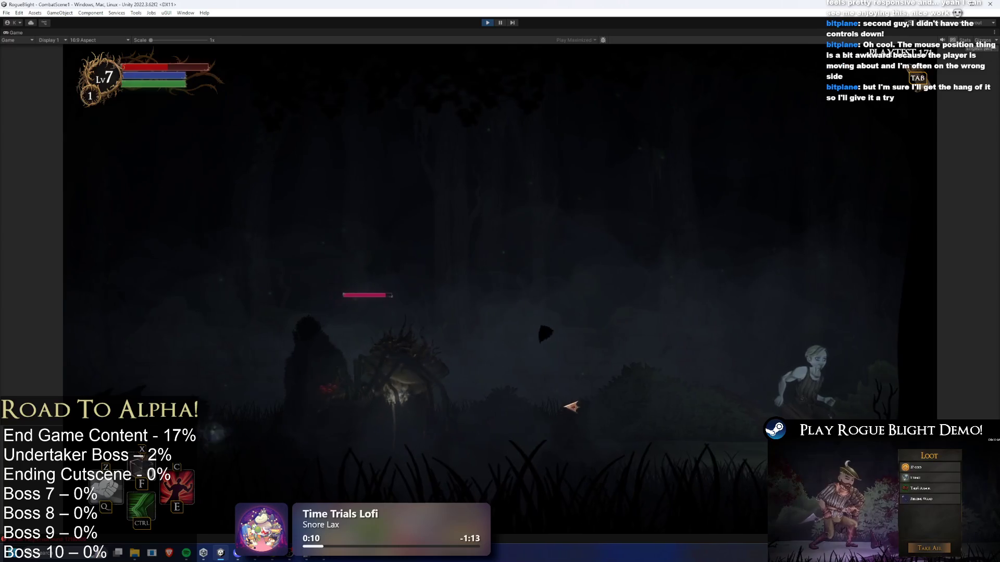
key("a")
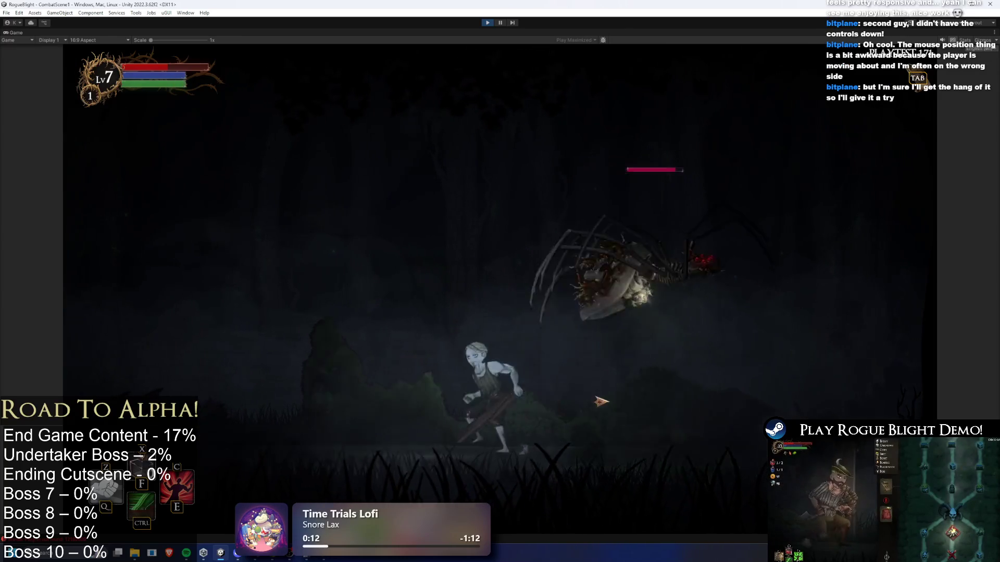
key("d")
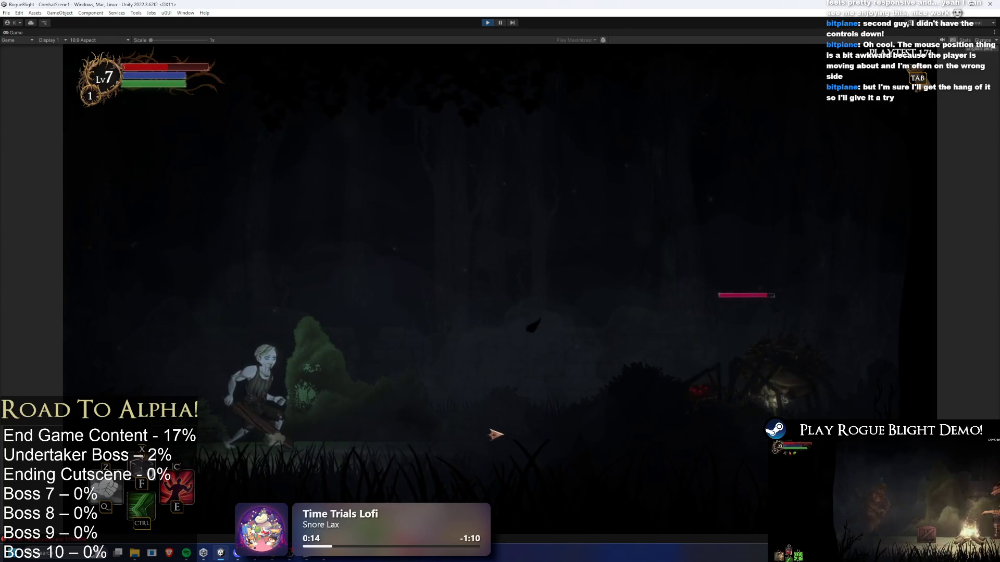
key("d")
Step: Evade the orbs, strike the spider once more, dash past it, and stop the play-test
key("a")
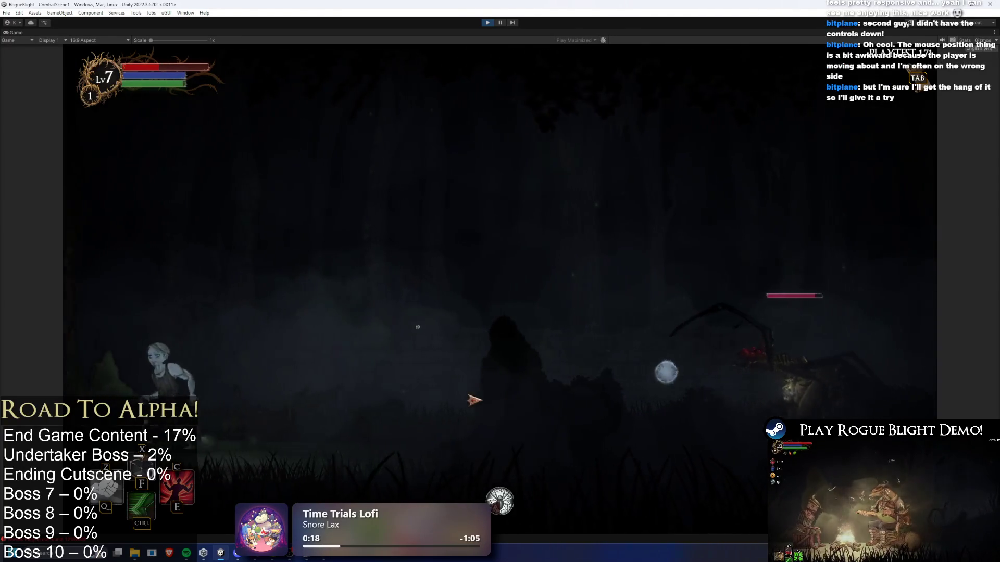
key("d")
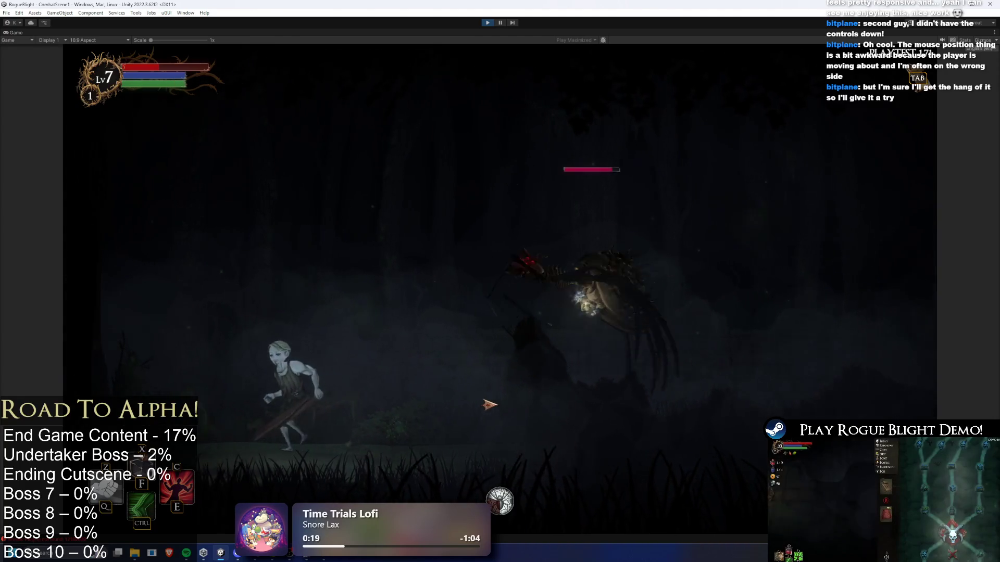
key("d")
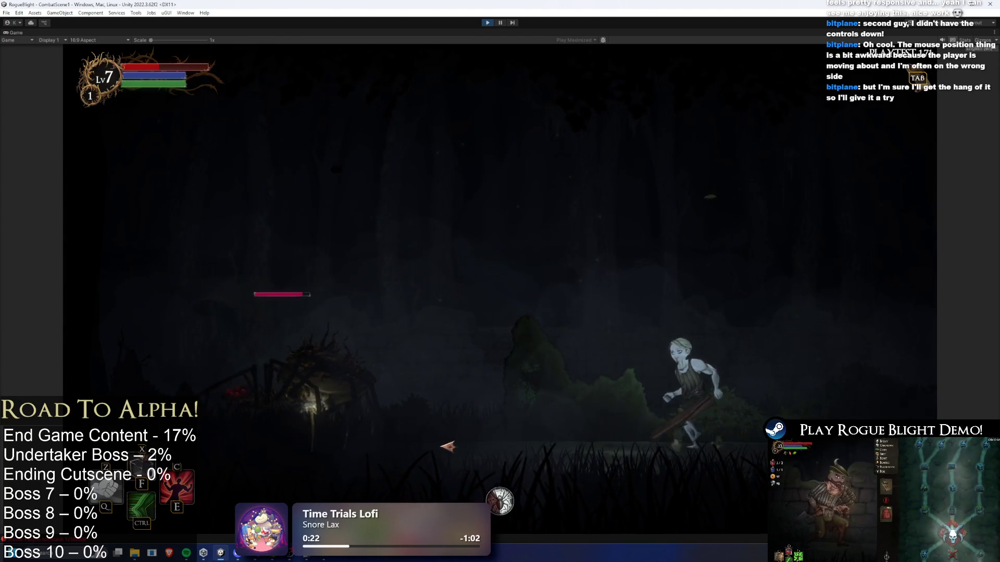
key("d")
key("d")
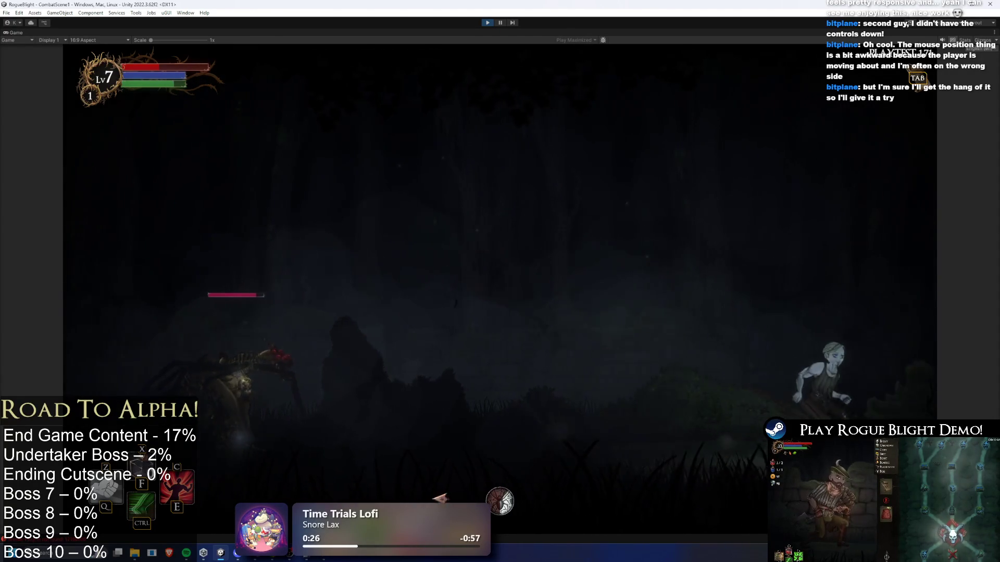
key("a")
key("a")
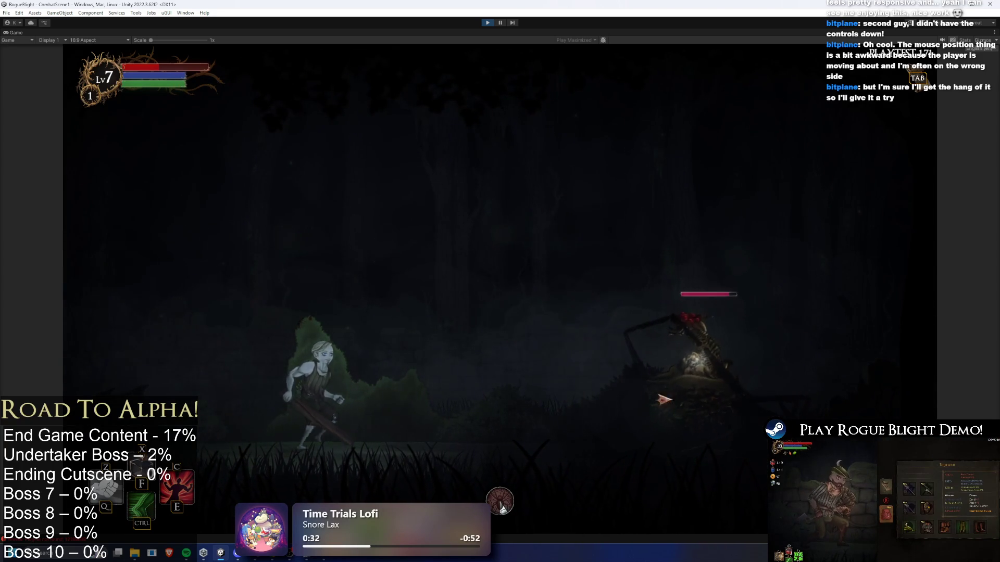
key("a")
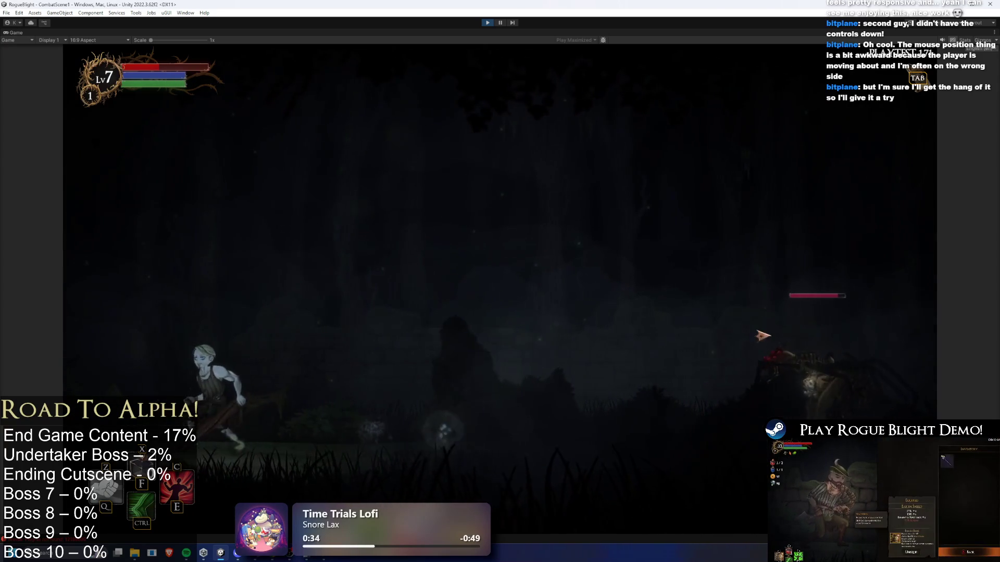
key("d")
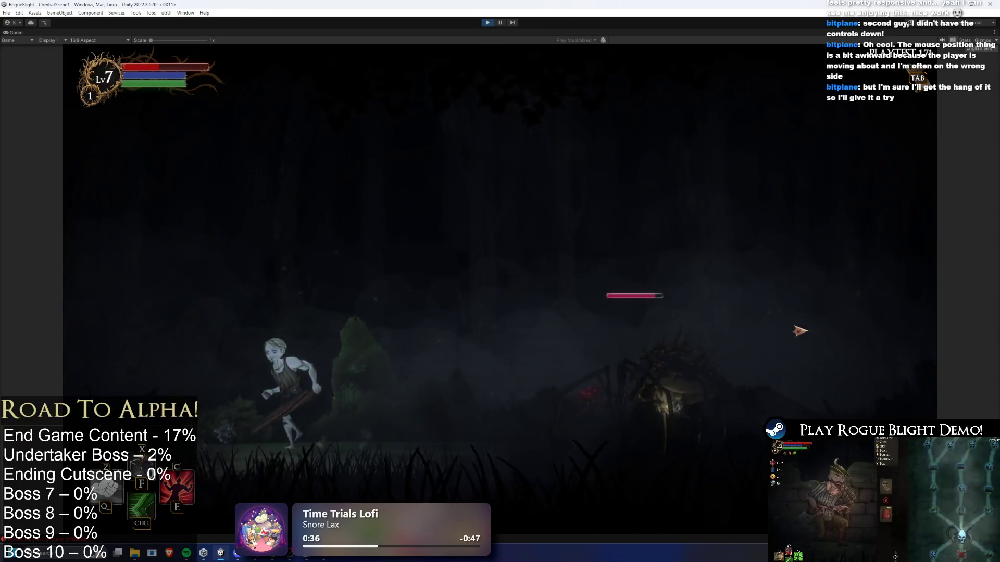
key("a")
key("d")
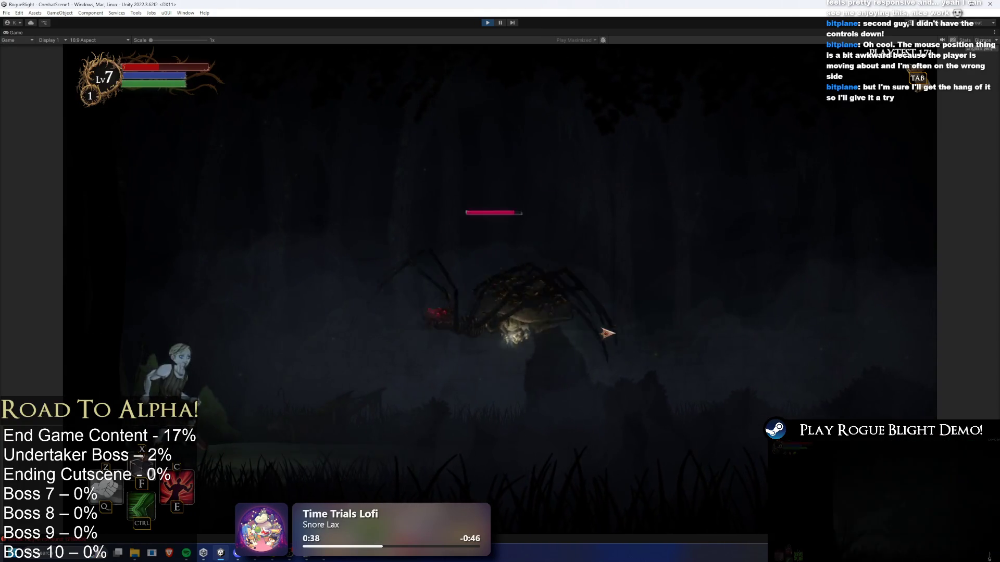
left_click(622, 355)
key("d")
key("ctrl")
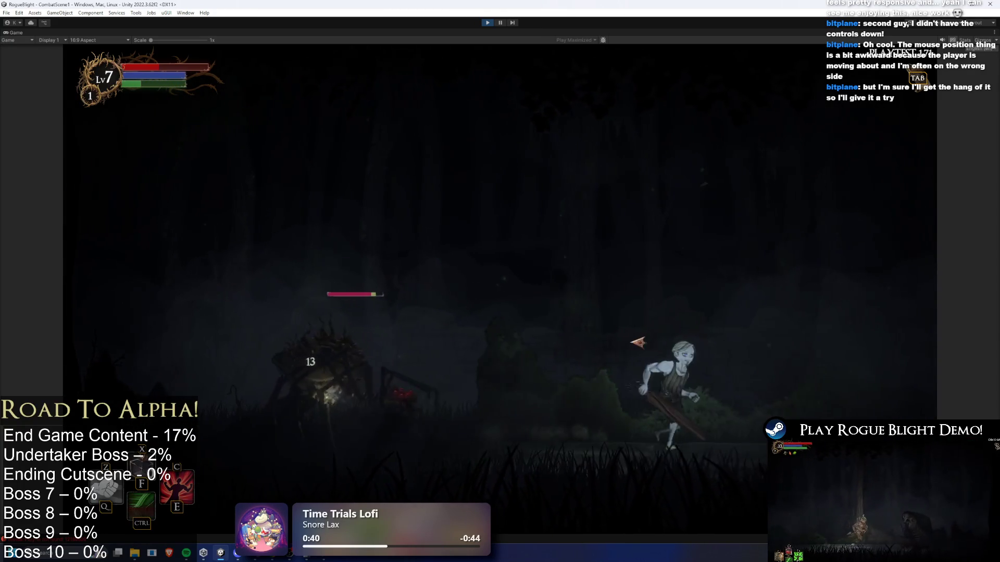
key("d")
key("d")
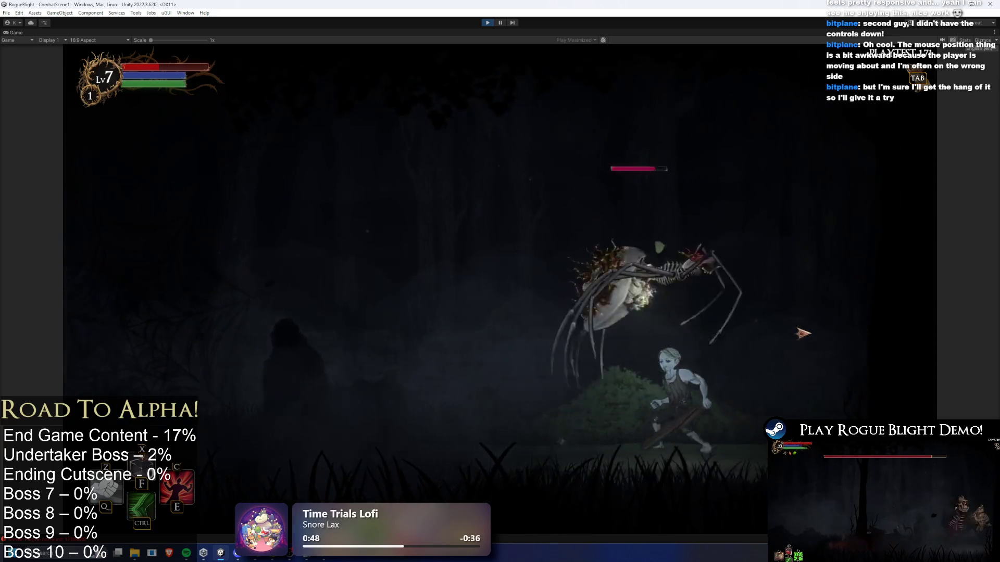
left_click(490, 22)
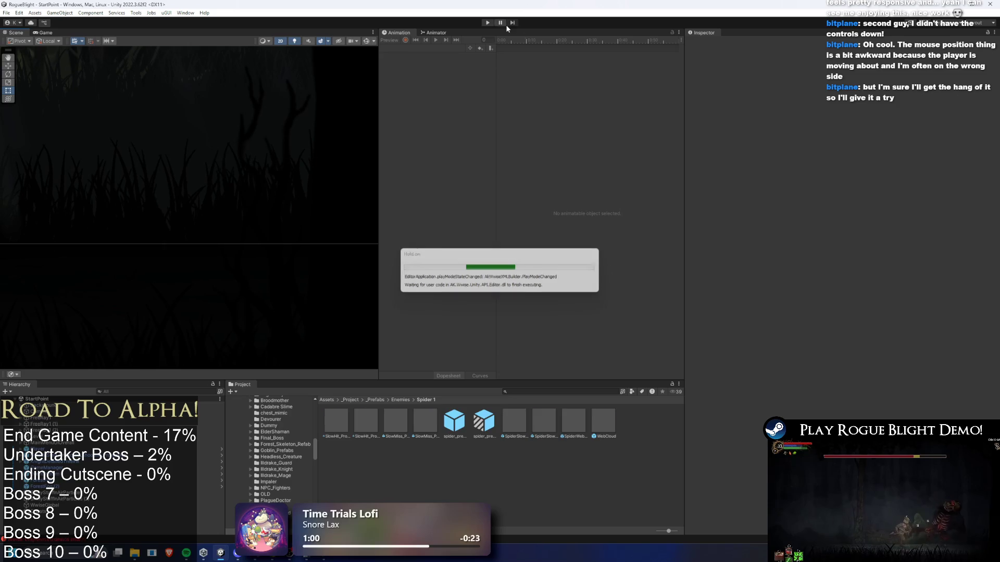
Step: Open the spider_prefab(Poison) Variant in Prefab Mode and return to its root object
double_click(483, 422)
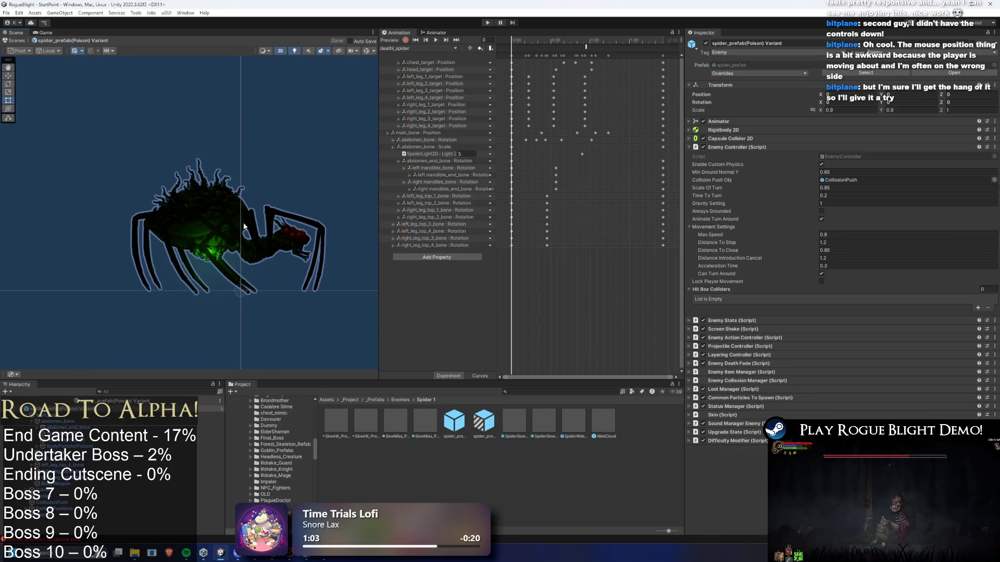
left_click(68, 415)
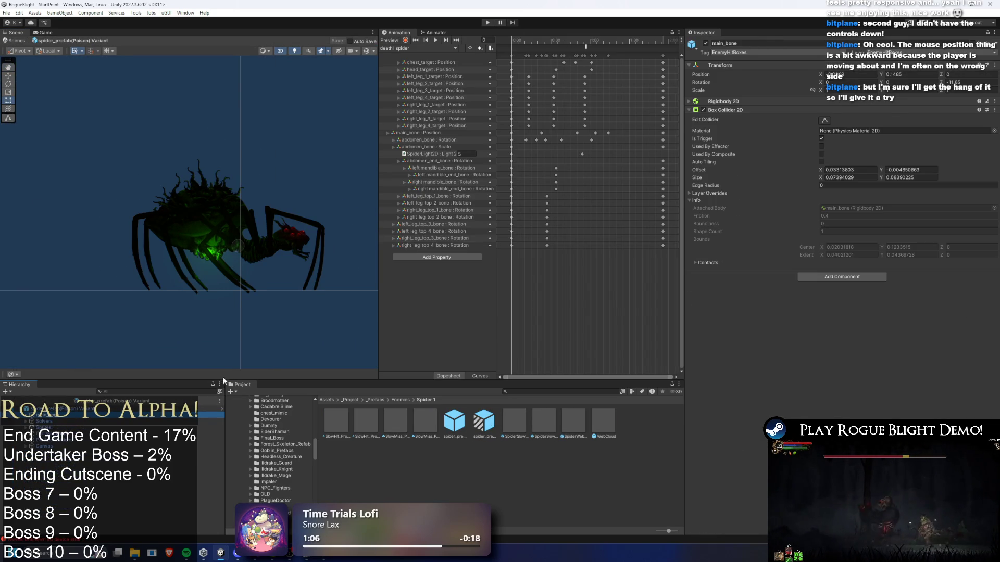
key("Up")
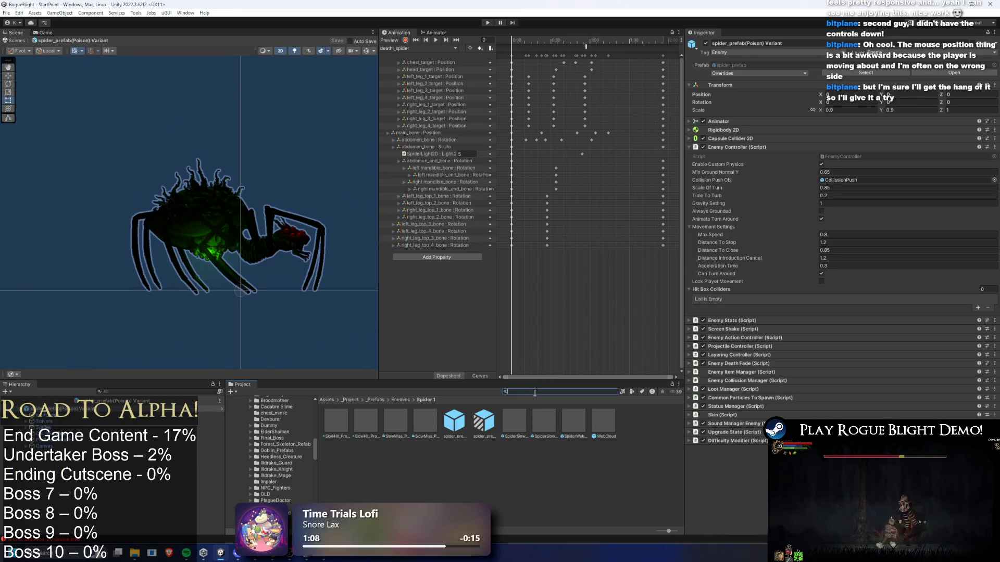
Step: Select the 3C_BroodsNest map item via a Project search, clear the search, and enter Play mode
type("tem")
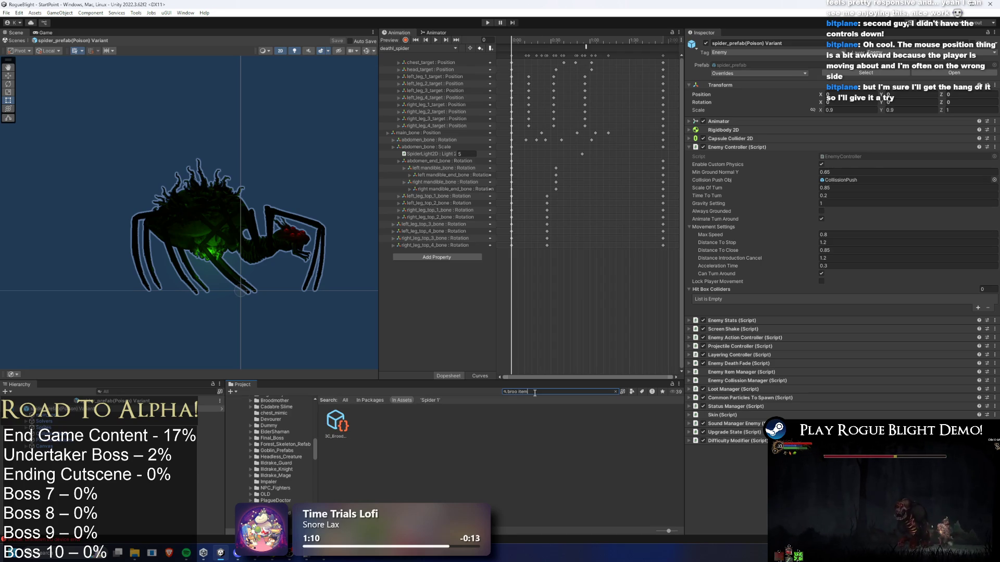
left_click(337, 419)
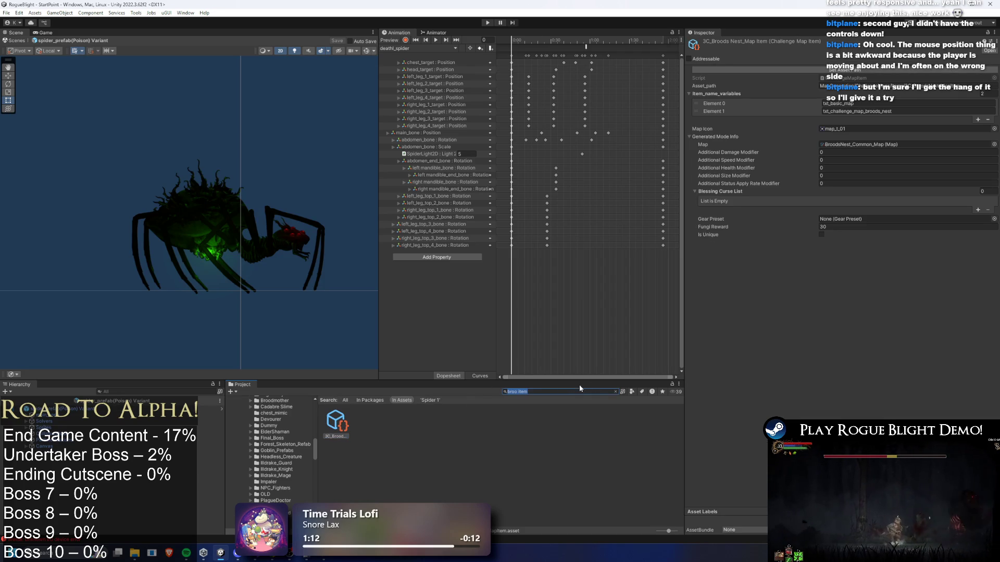
key("BackSpace")
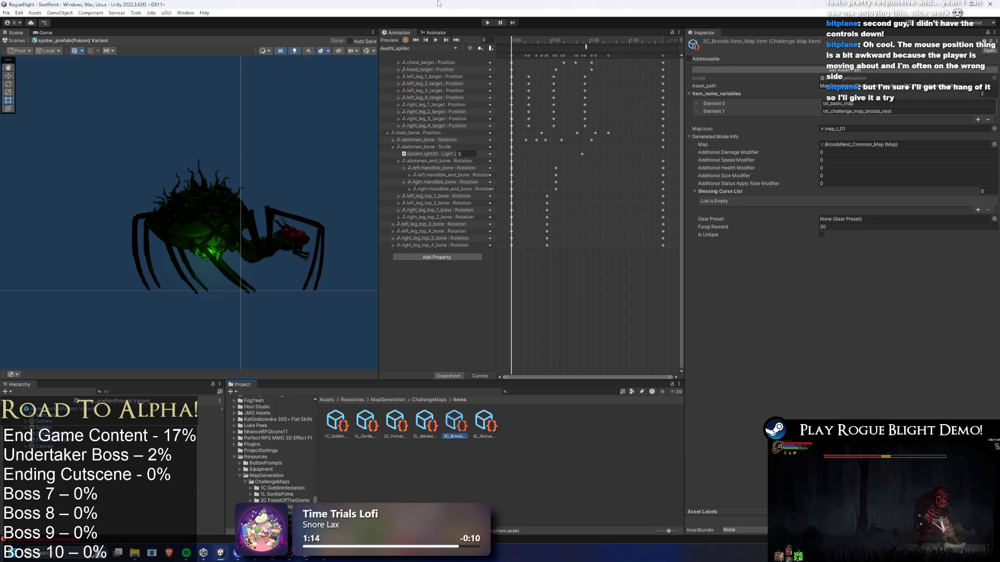
left_click(492, 23)
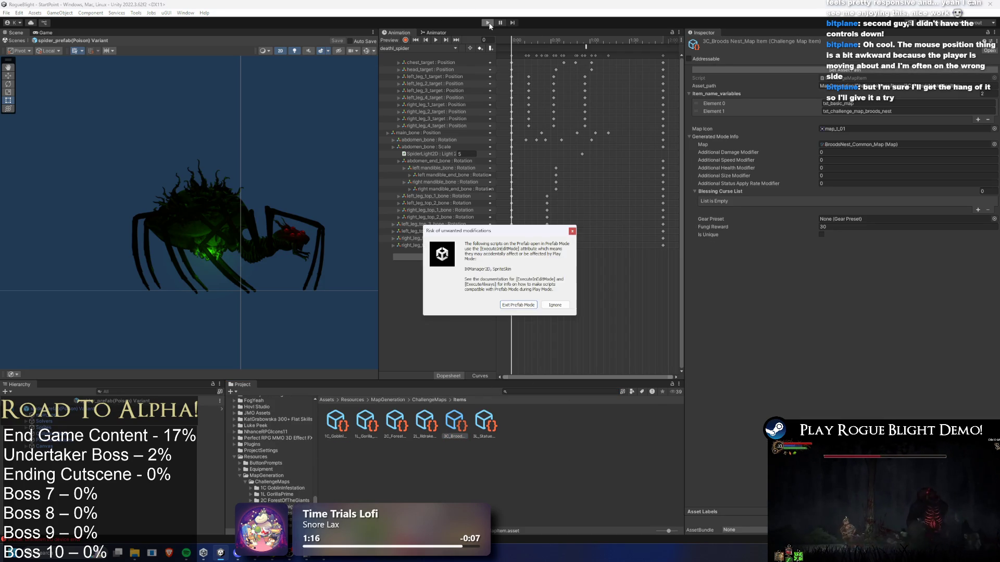
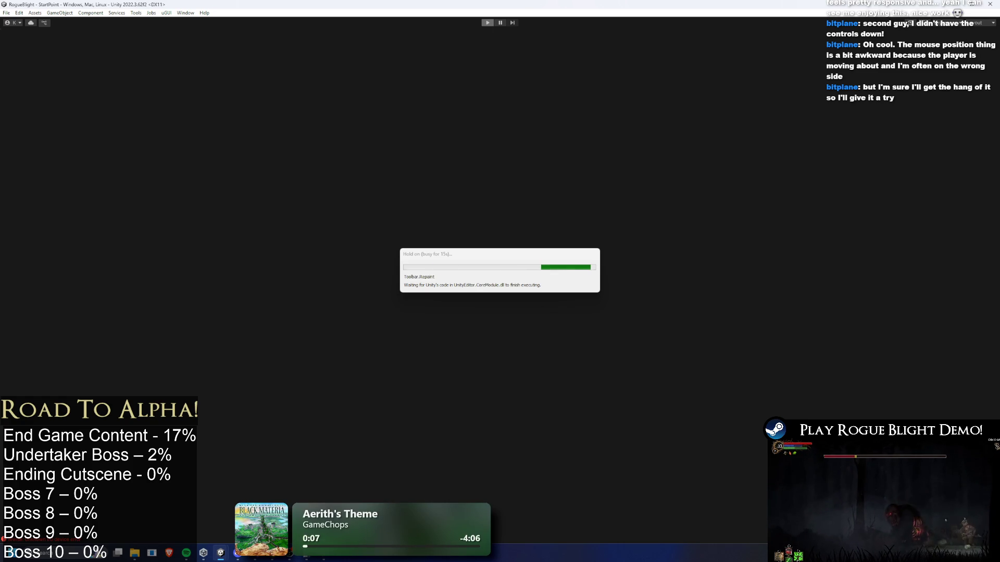
Step: Load the saved run, quit the level back to The Sanctuary, and run right to the map merchant
key("Return")
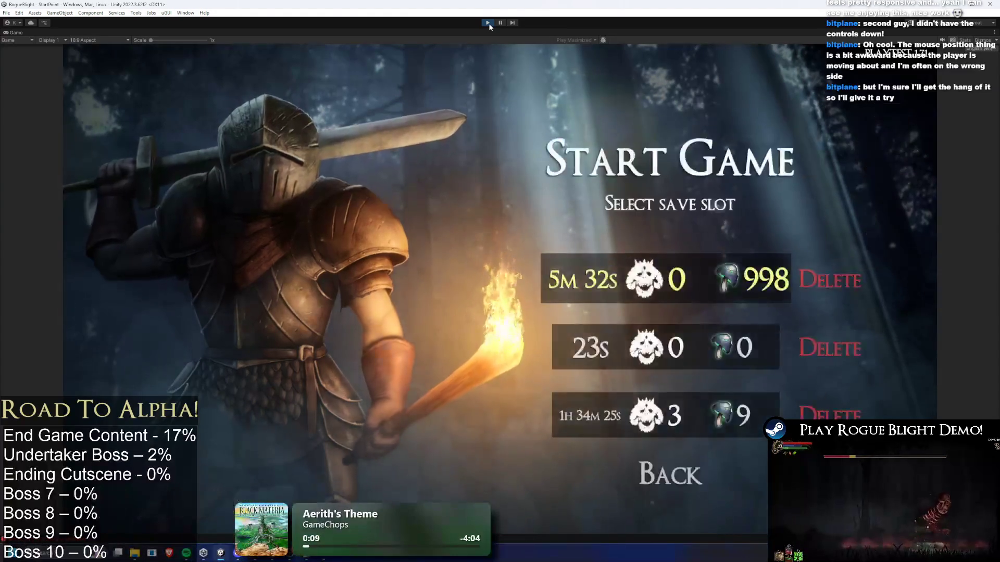
key("Return")
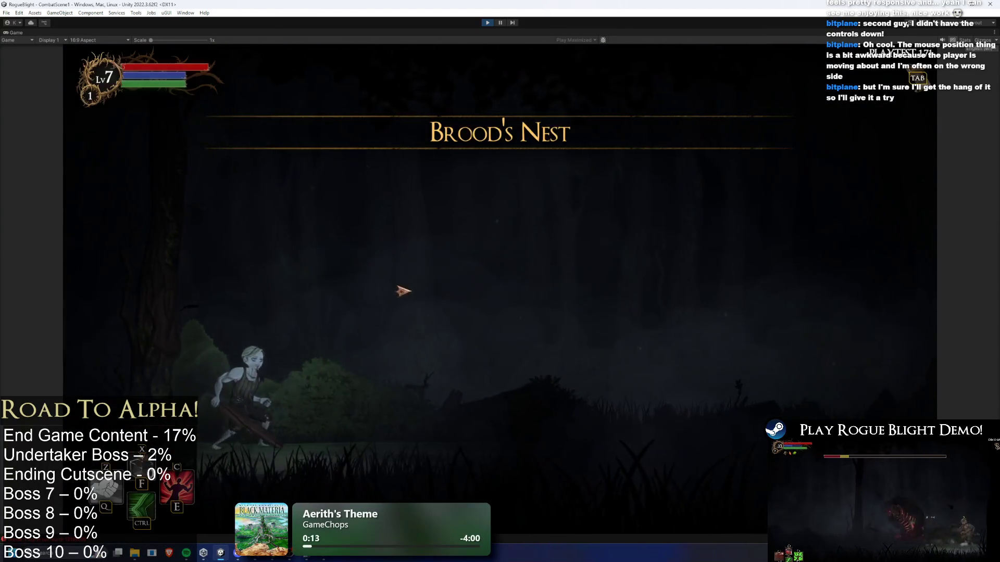
key("Escape")
left_click(495, 305)
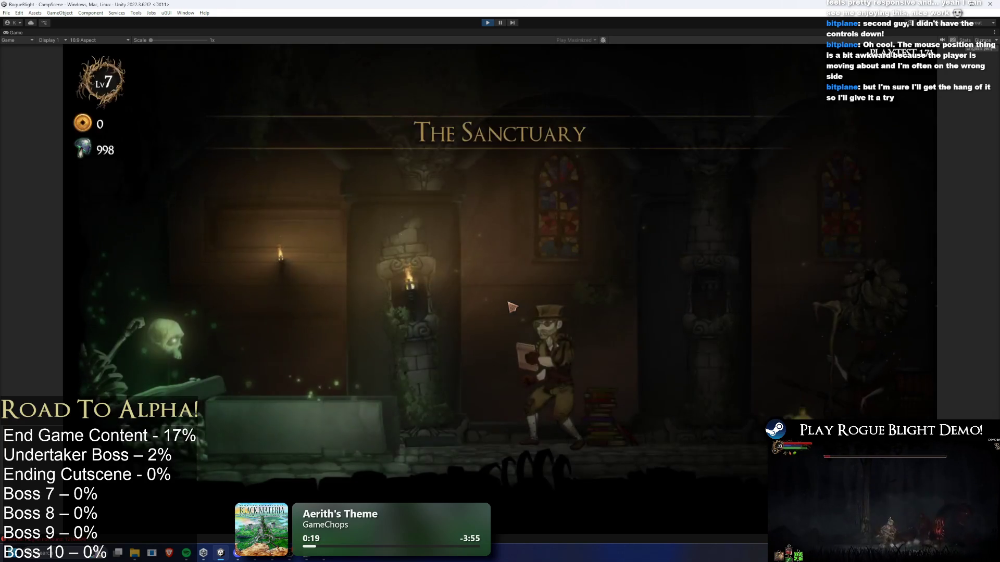
key("d")
key("d")
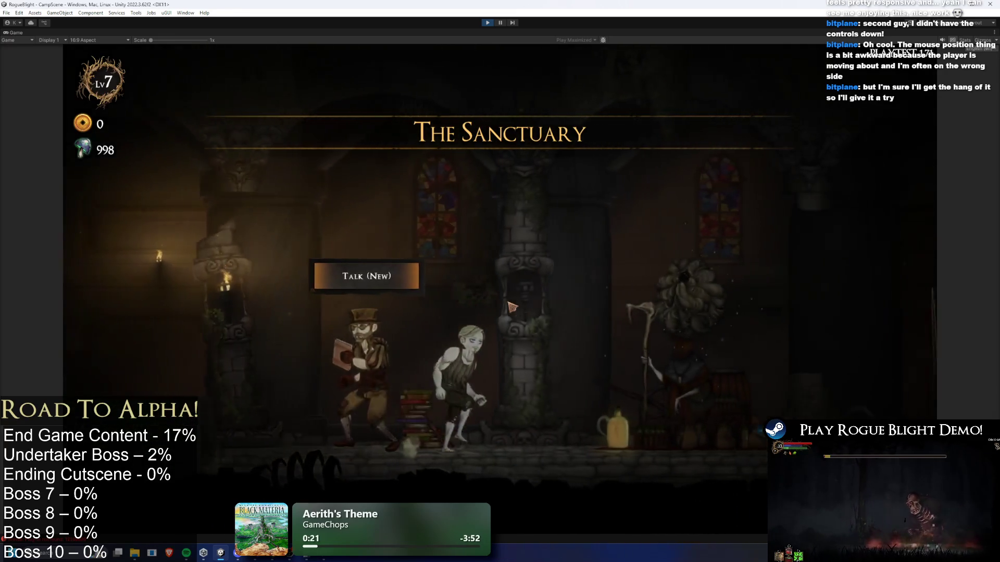
key("d")
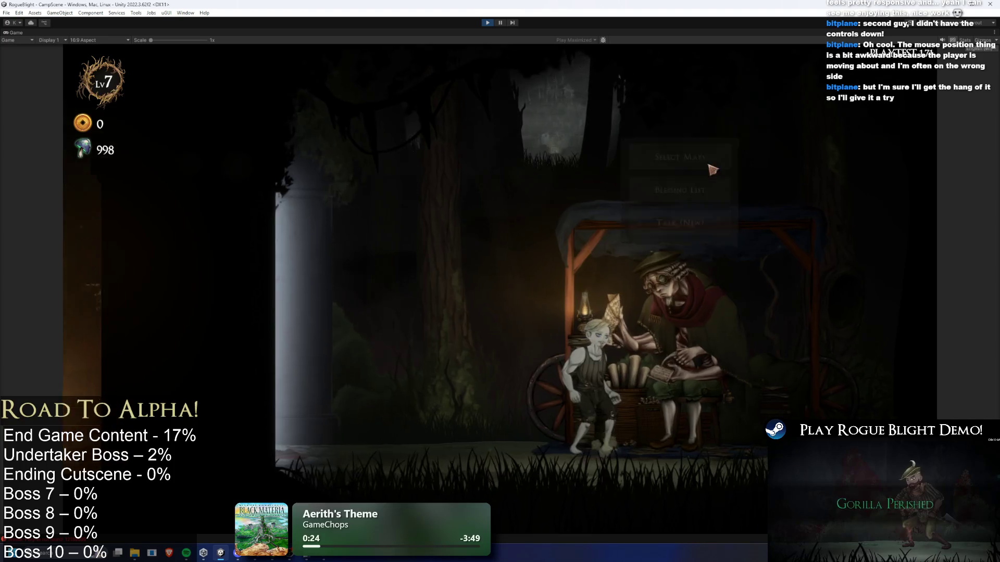
Step: Browse the Select Maps choices, checking Story Mode details and the Challenge Maps list
left_click(711, 165)
left_click(468, 215)
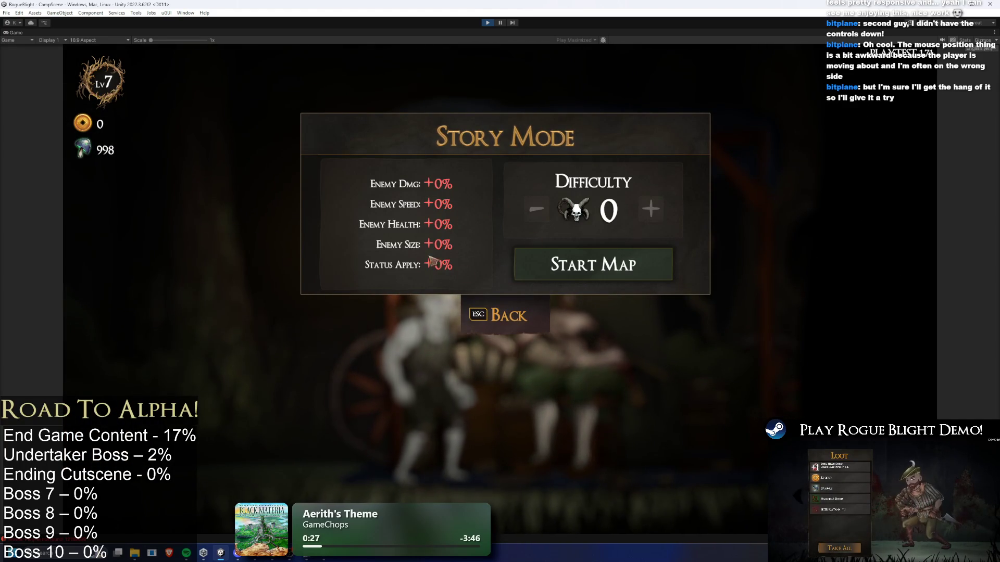
left_click(507, 312)
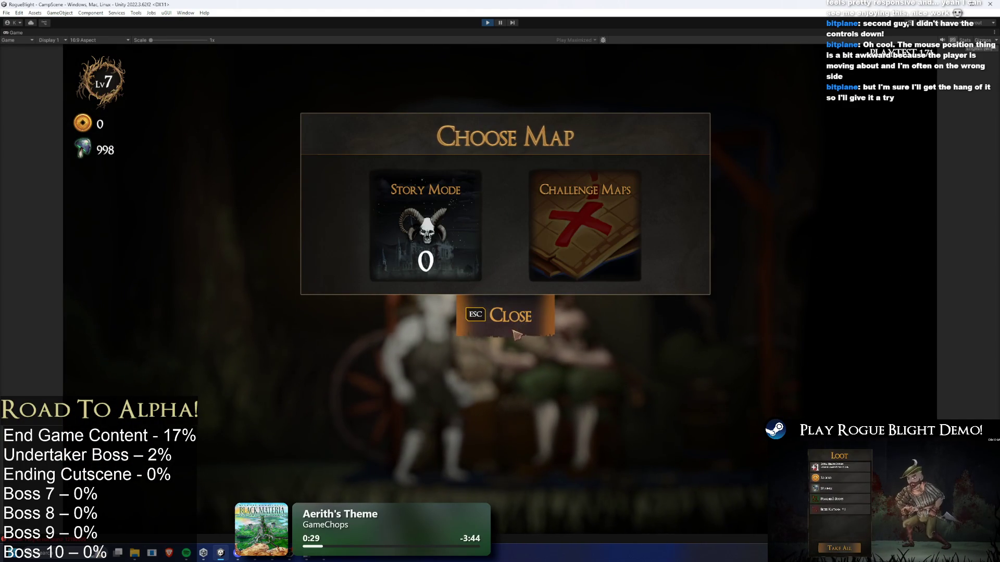
left_click(584, 229)
left_click(500, 396)
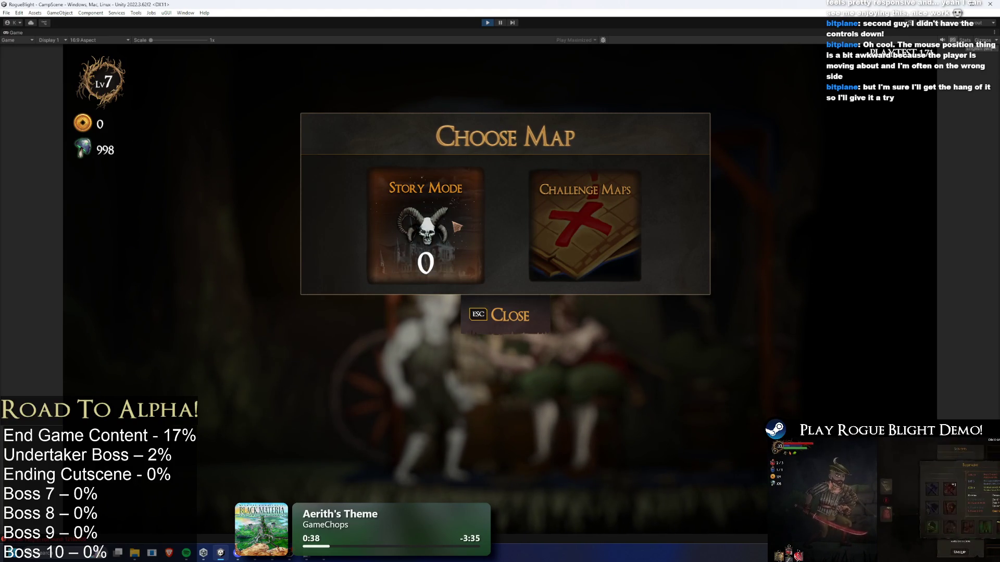
left_click(595, 224)
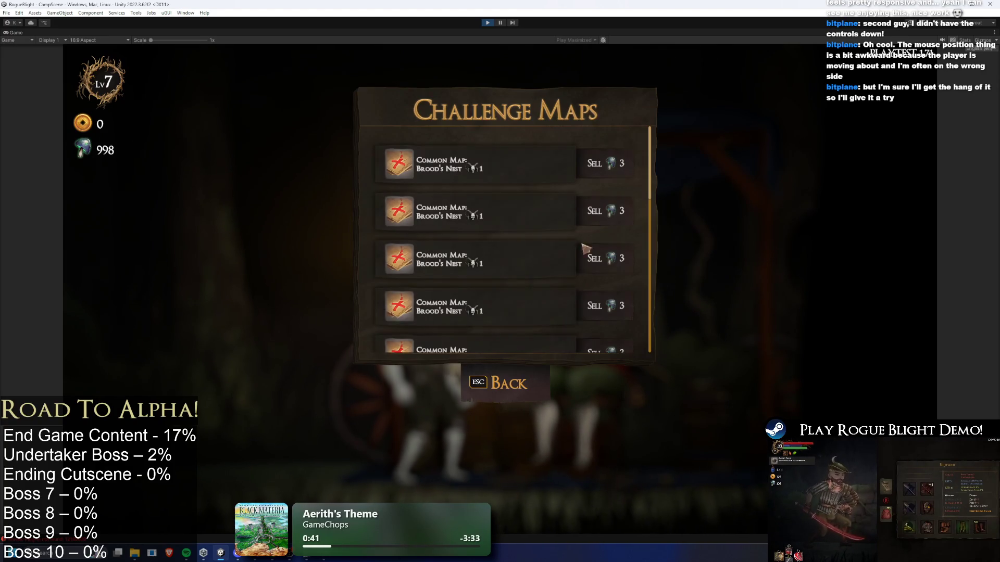
key("Escape")
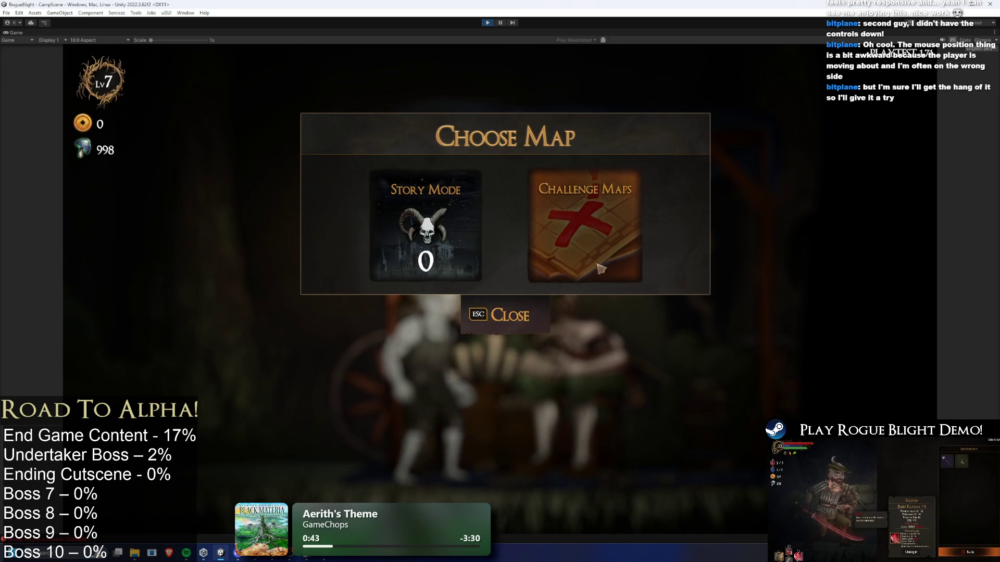
Step: Pick the first Brood's Nest challenge map at difficulty 1 and start it
left_click(619, 242)
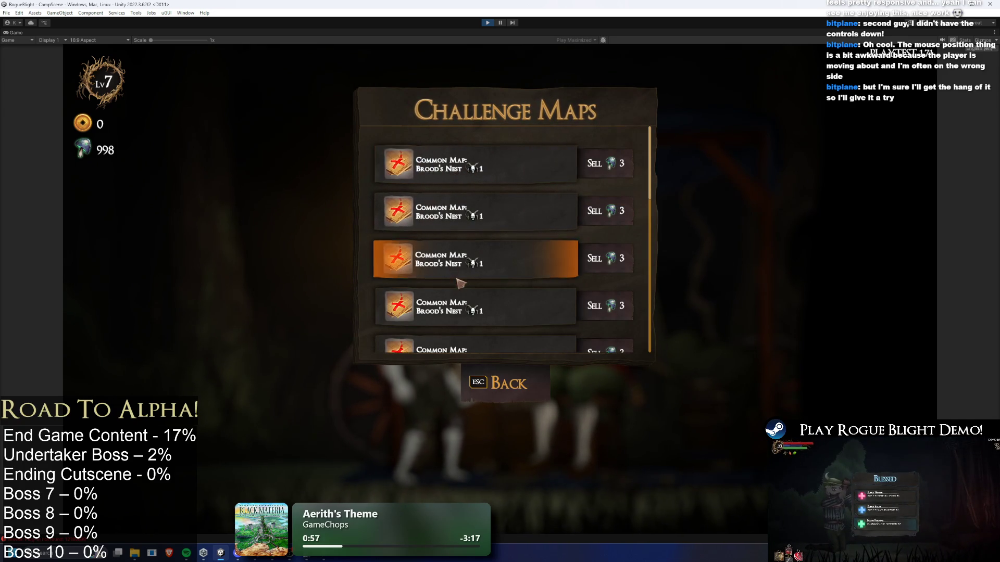
scroll(502, 219, "down", 1)
scroll(458, 250, "up", 2)
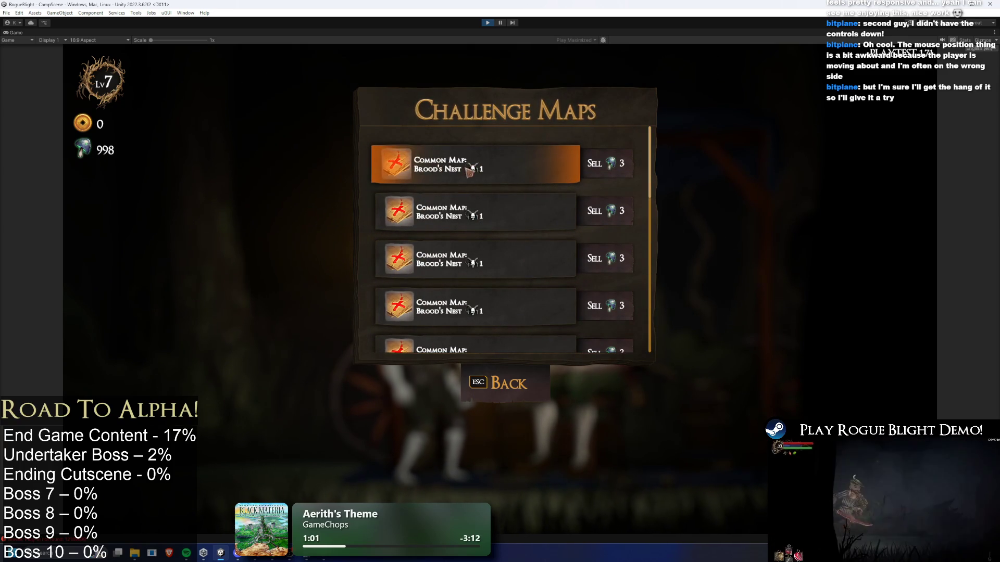
left_click(491, 253)
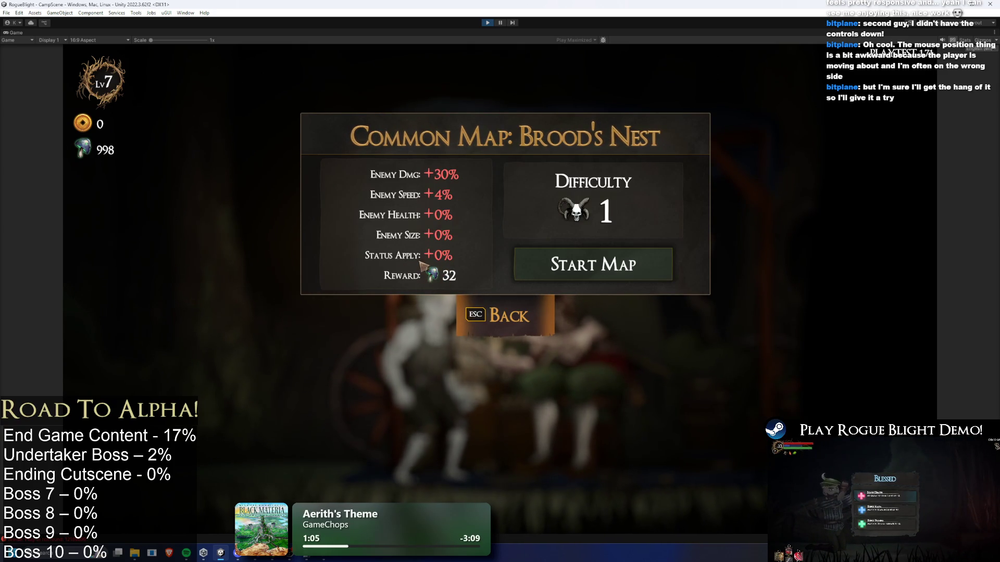
key("Escape")
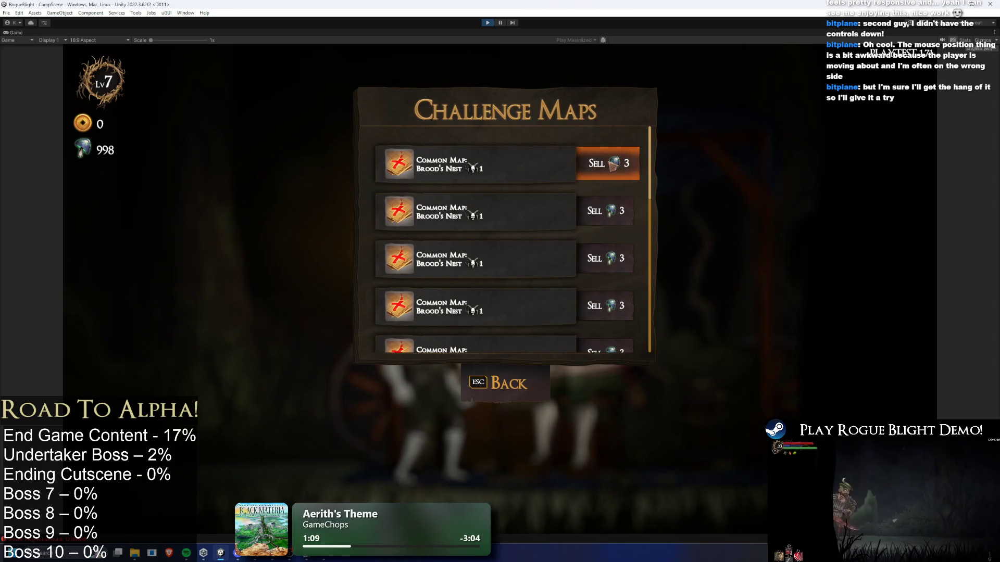
left_click(487, 177)
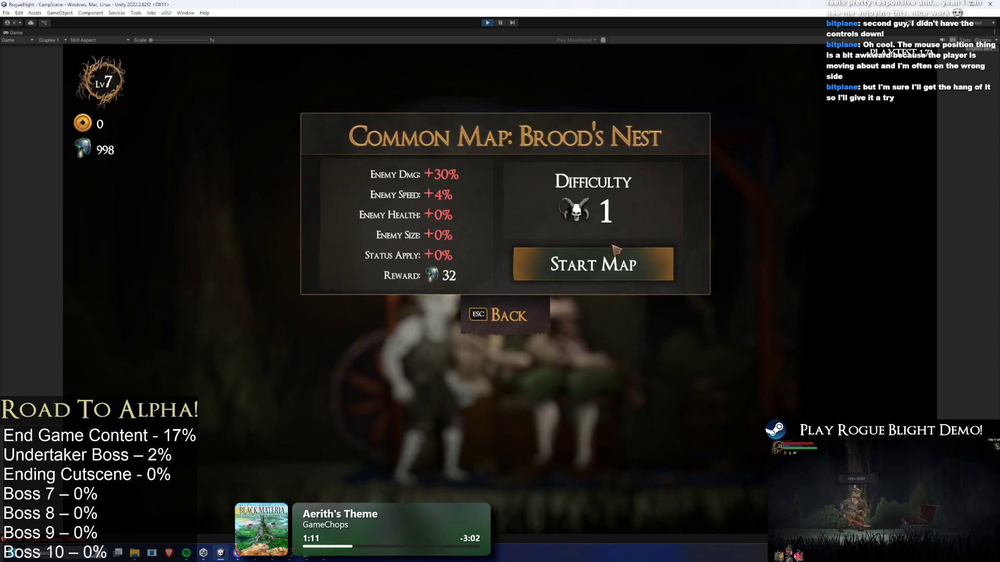
left_click(606, 261)
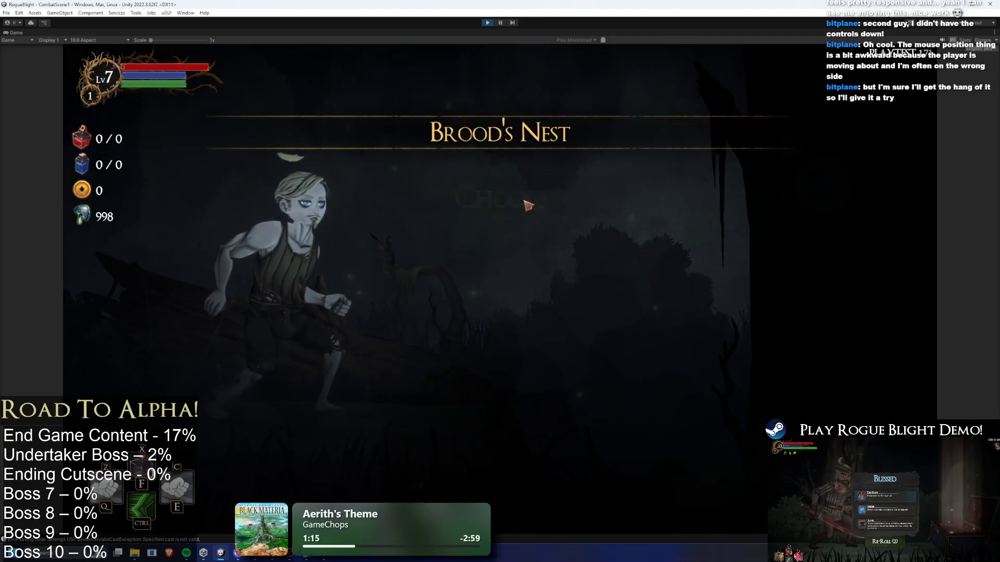
Step: Dismiss the Choose prompt, survey the Brood's Nest node map, then enter the first enemy area
left_click(500, 272)
scroll(730, 181, "up", 2)
scroll(730, 181, "up", 10)
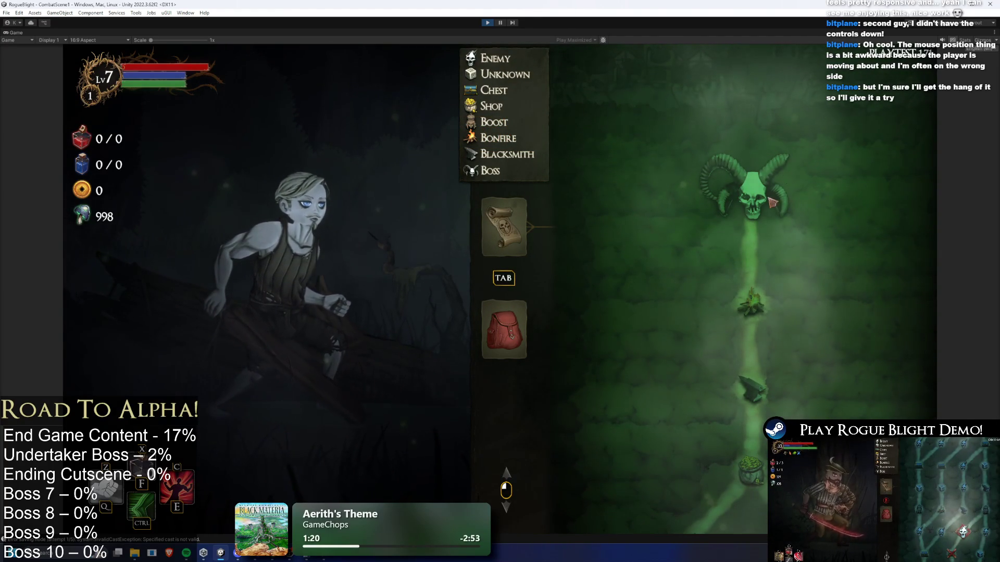
scroll(733, 237, "down", 10)
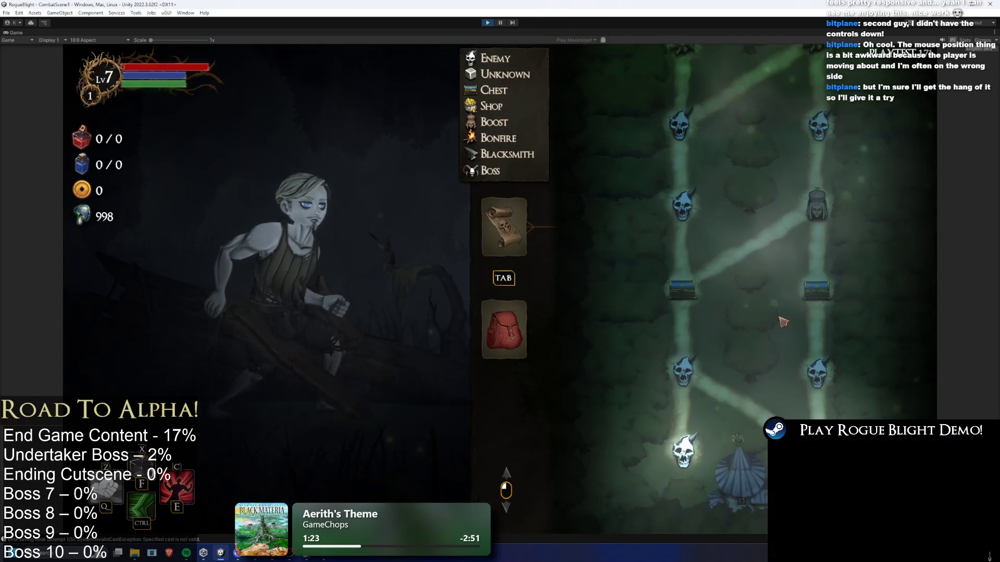
scroll(757, 287, "up", 10)
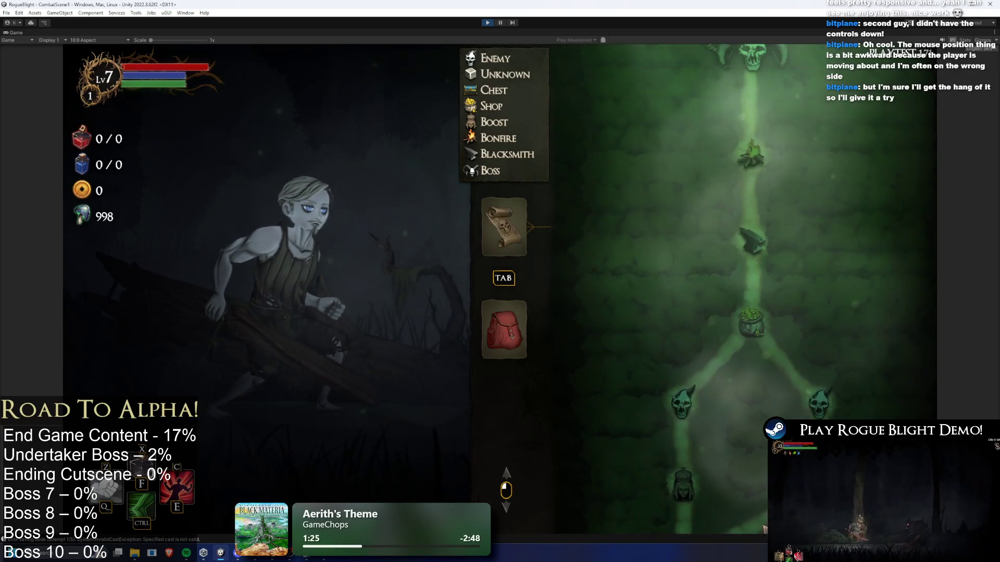
scroll(755, 309, "down", 10)
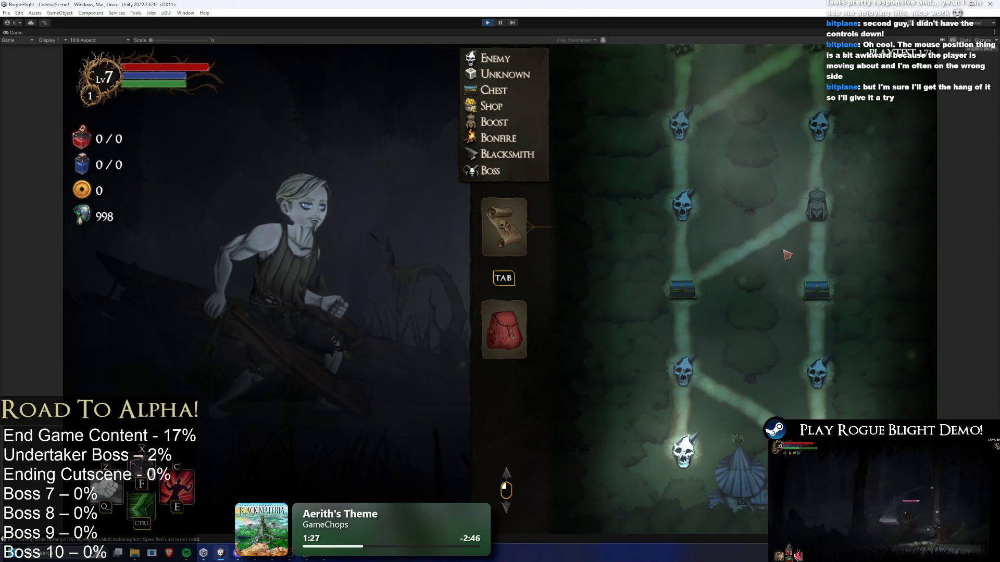
scroll(774, 366, "down", 5)
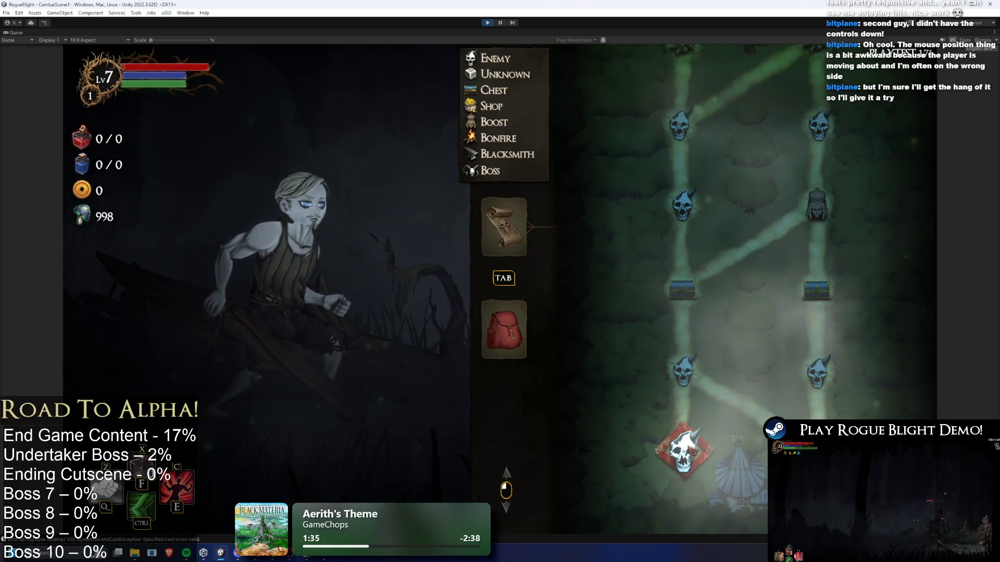
key("Tab")
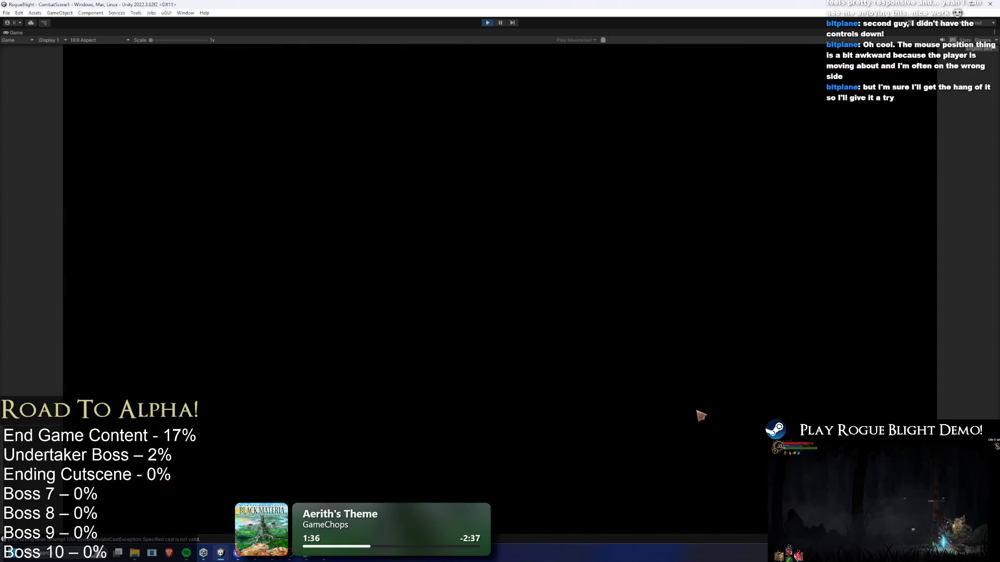
Step: Defeat the first enemy with the F1 health cheat, collect loot, and dismiss the blessings panel
key("d")
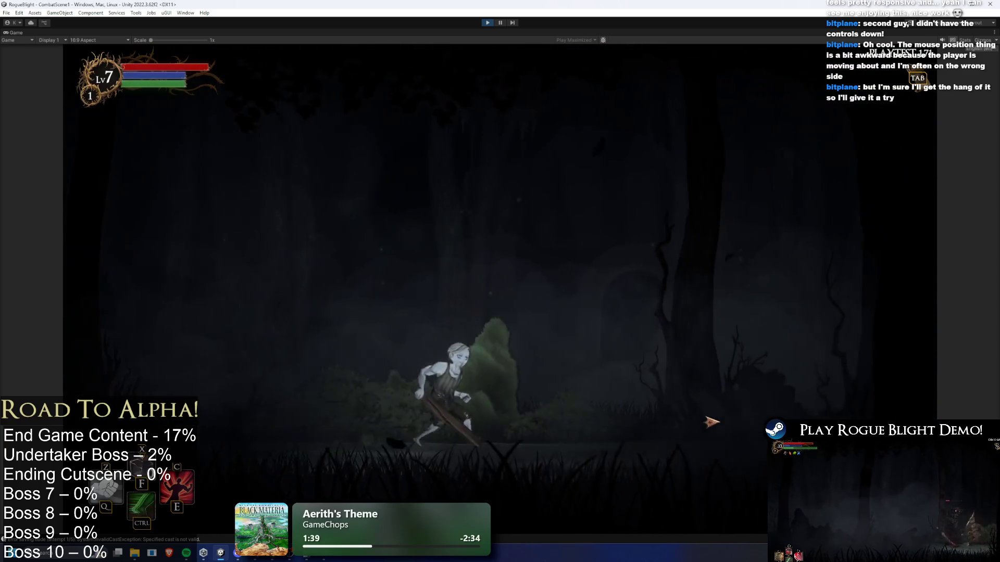
key("F1")
left_click(693, 414)
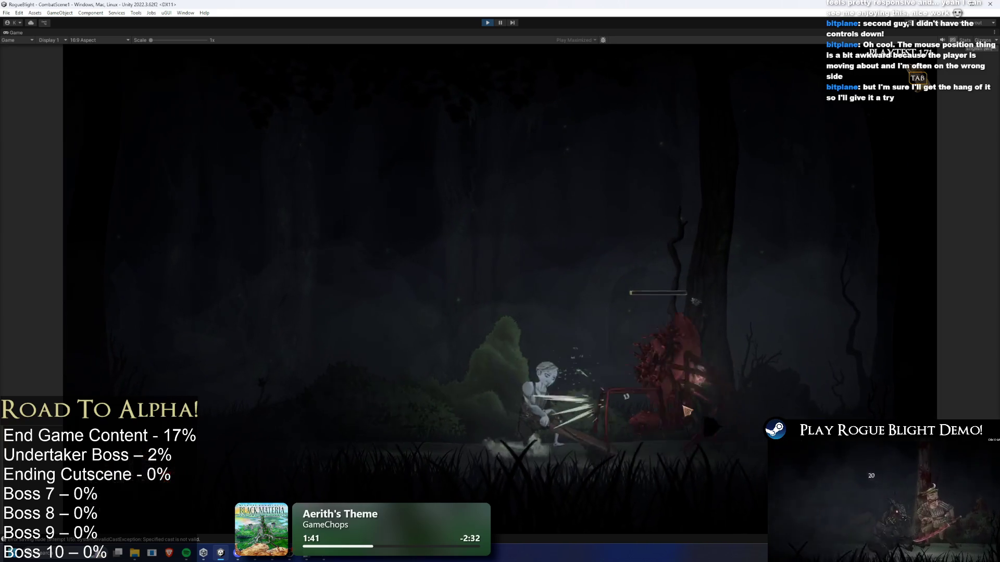
left_click(814, 455)
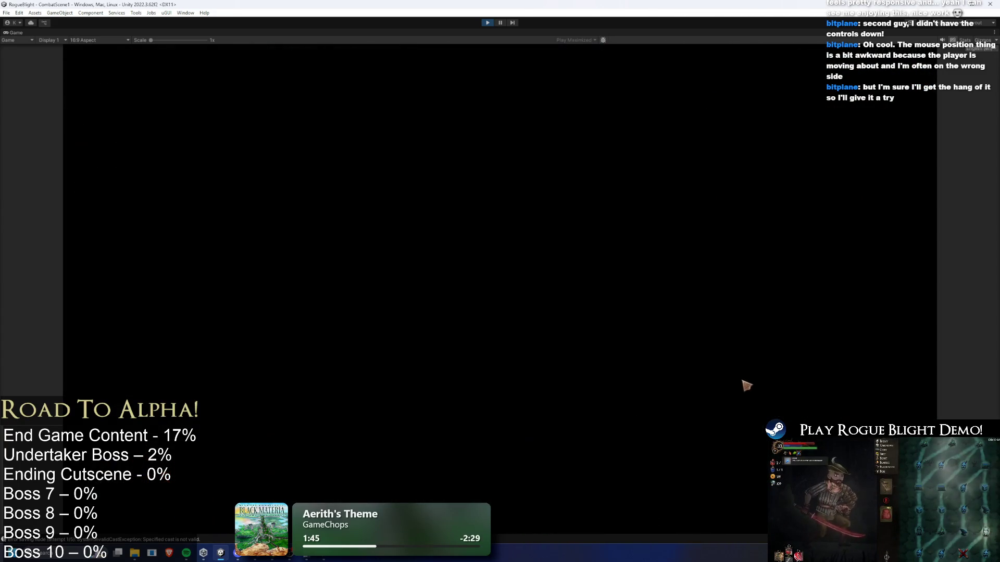
key("d")
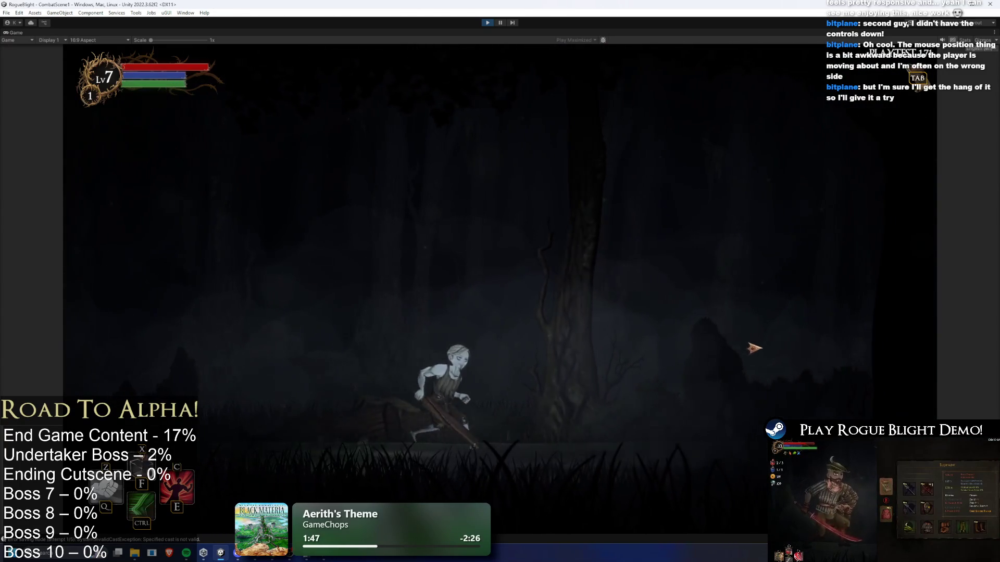
key("space")
key("F1")
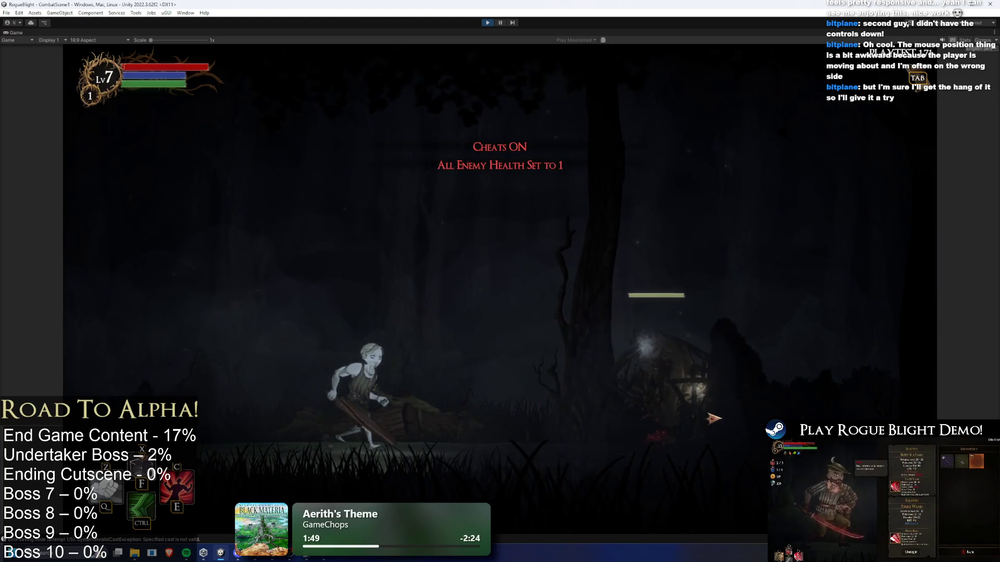
key("d")
left_click(703, 413)
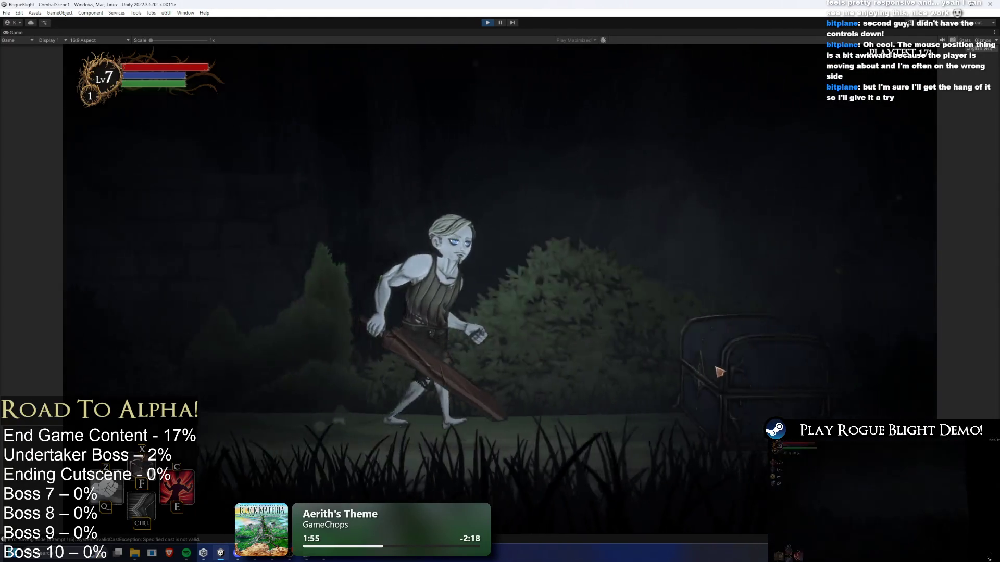
left_click(717, 360)
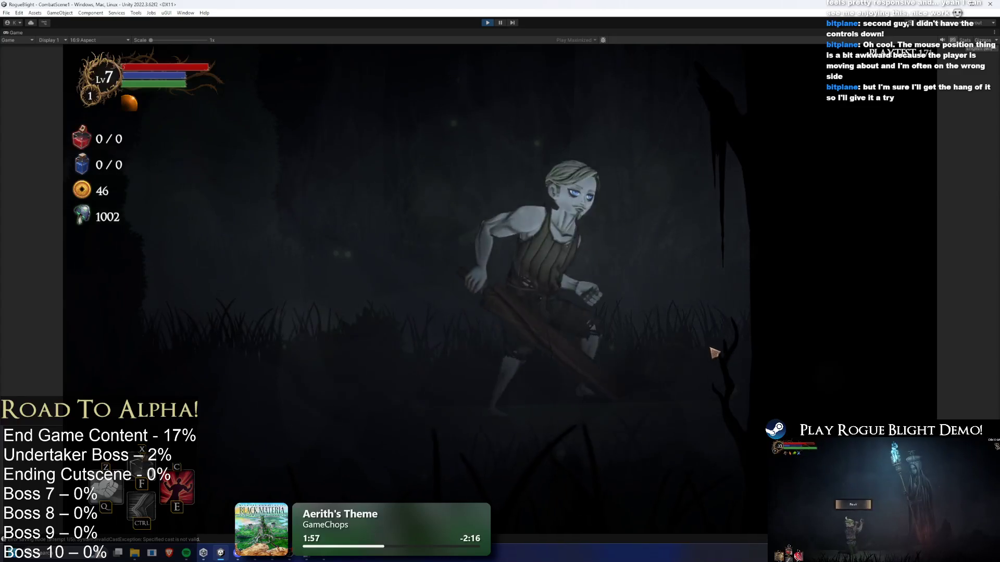
key("Tab")
Step: Fight the spider by dodging its orbs and leaps, then stop Play mode
key("d")
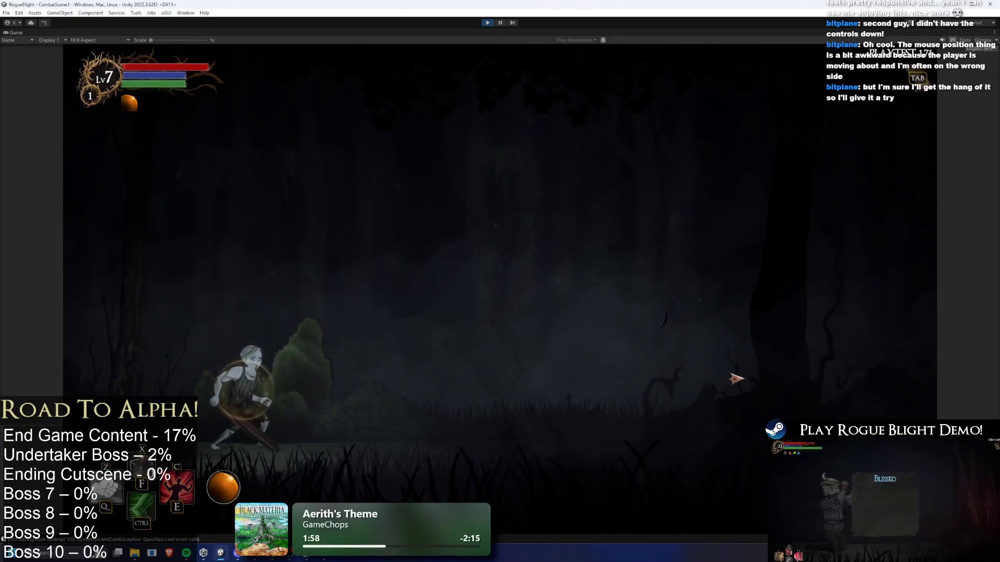
key("d")
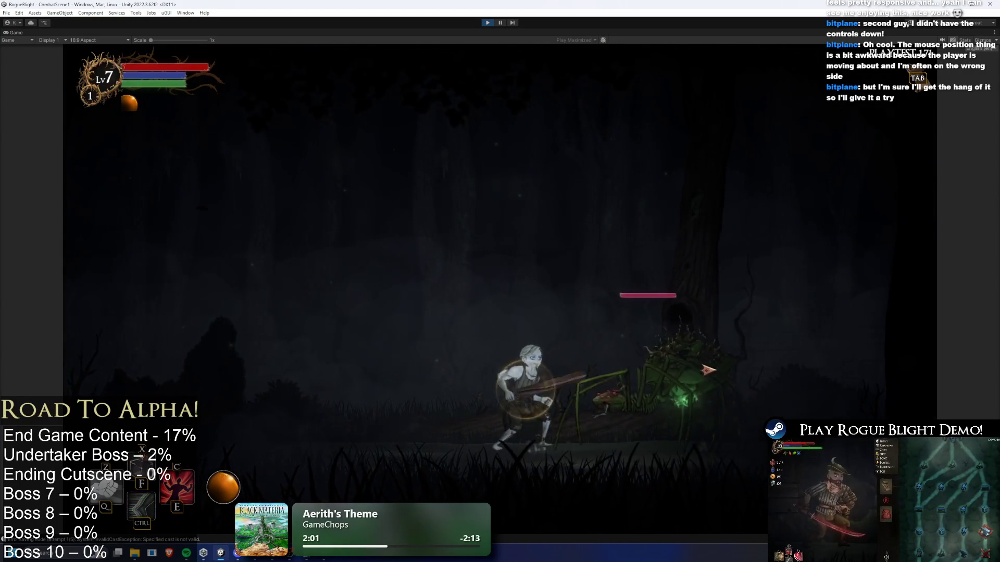
key("a")
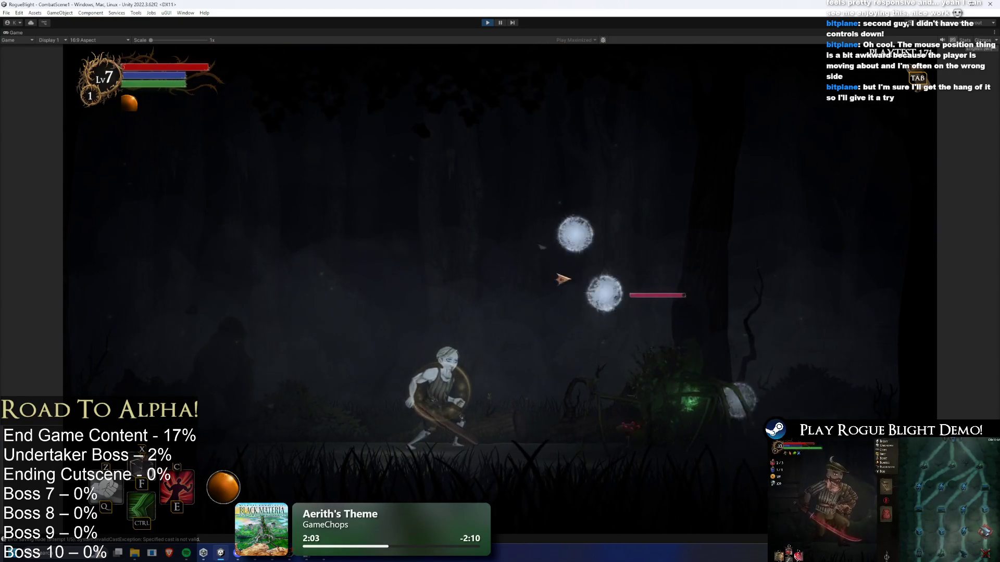
key("a")
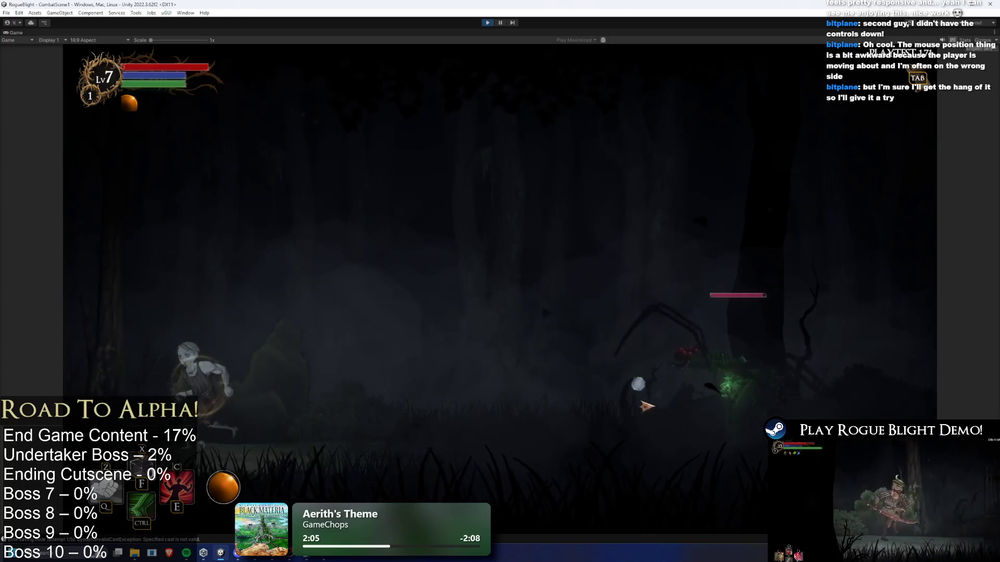
key("a")
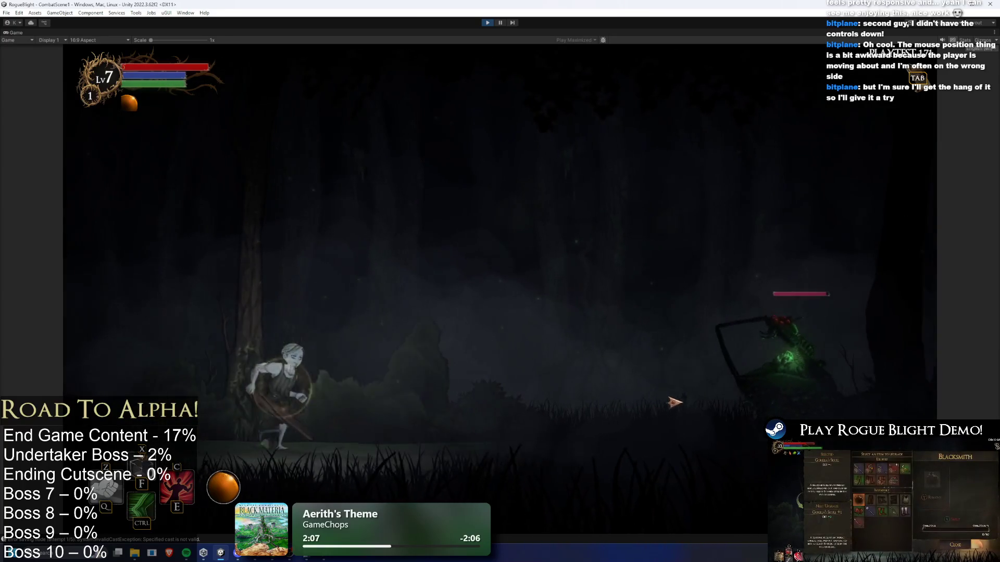
key("a")
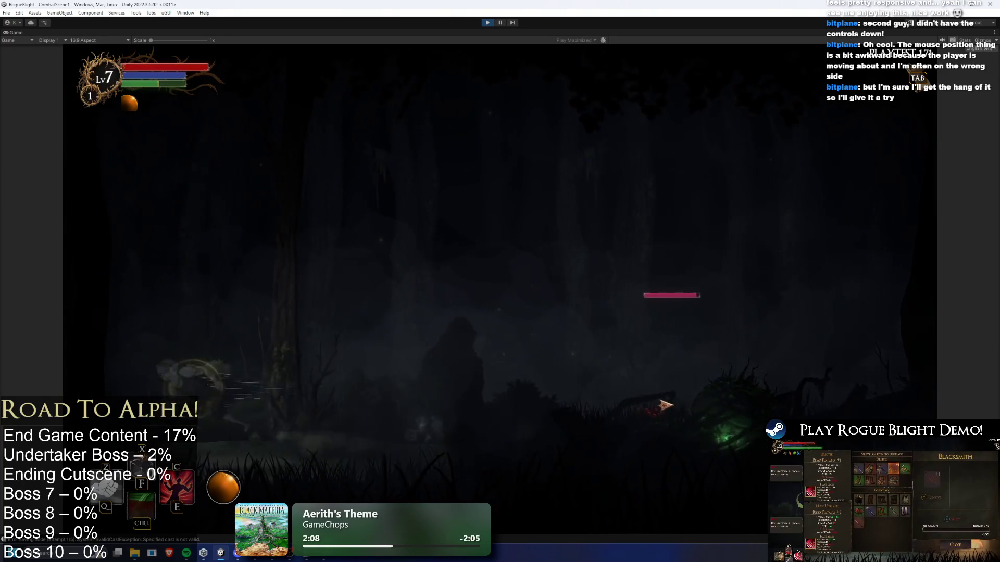
key("d")
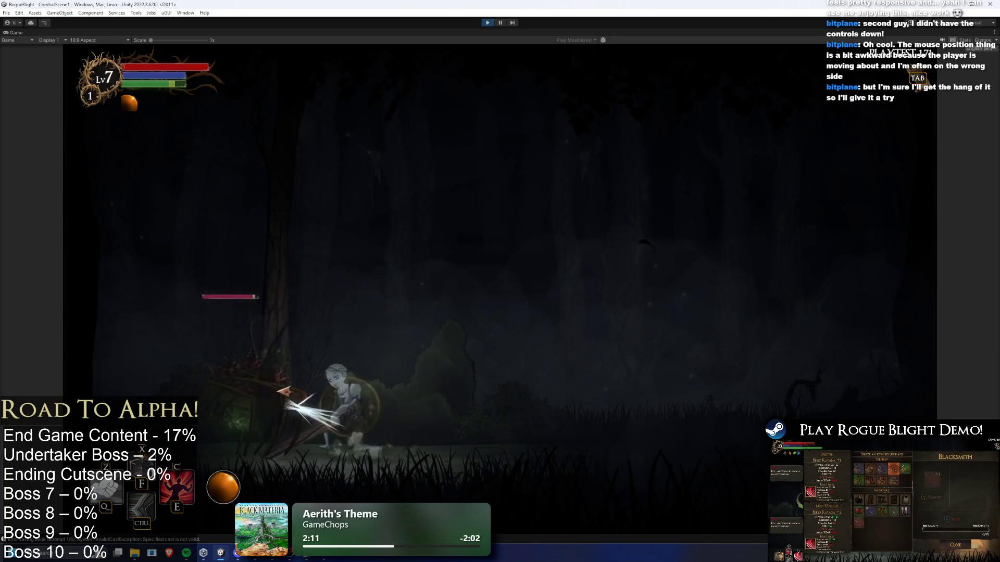
key("d")
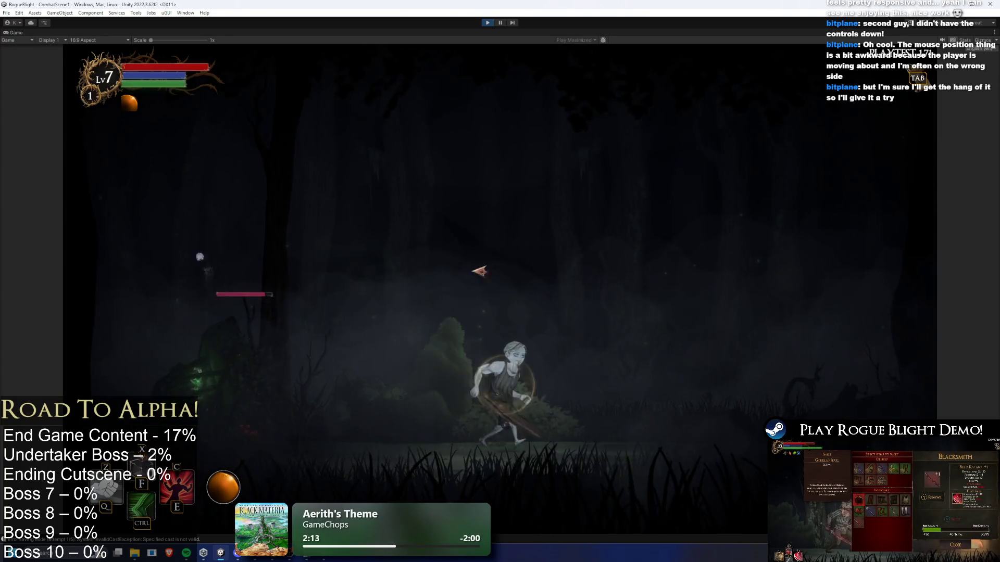
key("a")
key("d")
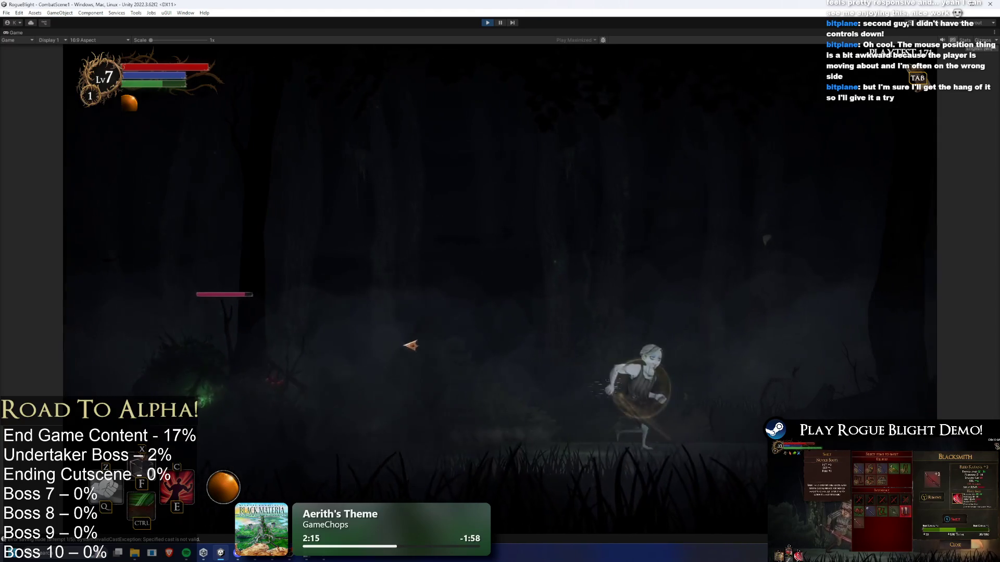
key("ctrl+p")
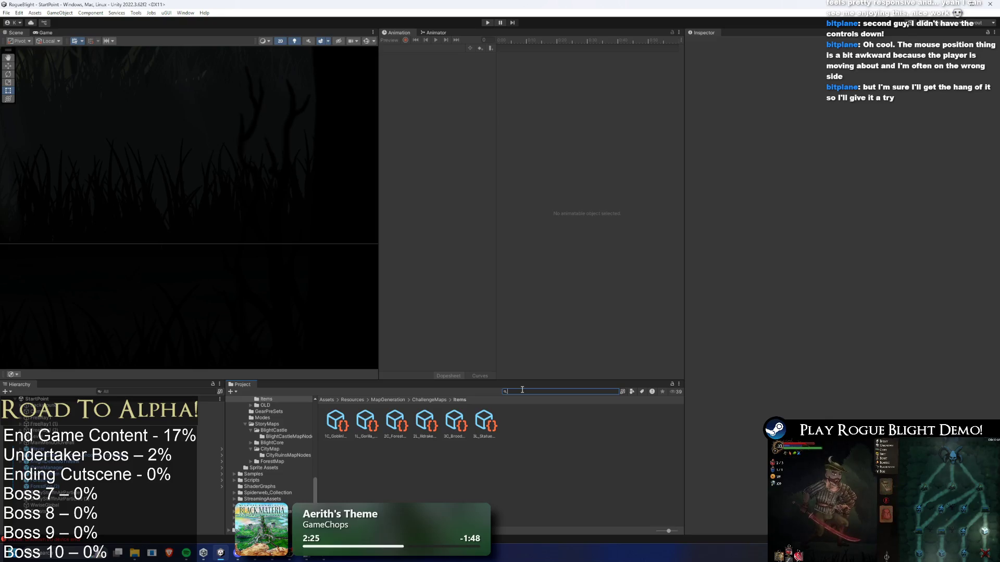
Step: Copy the Poison Puddle entry from wendigo_prefab's Projectile Controller
type("wordwendigo prefa")
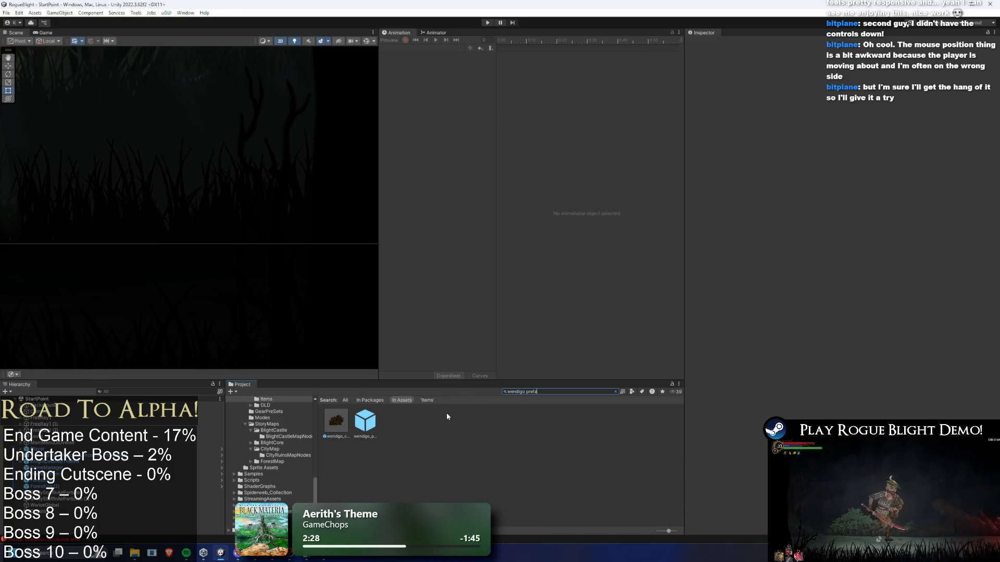
left_click(360, 423)
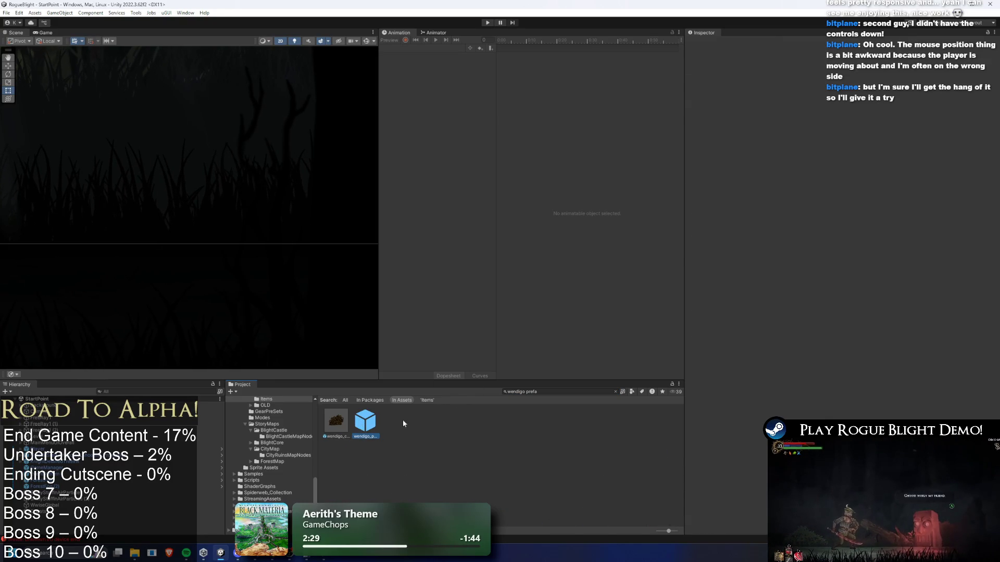
scroll(752, 320, "down", 3)
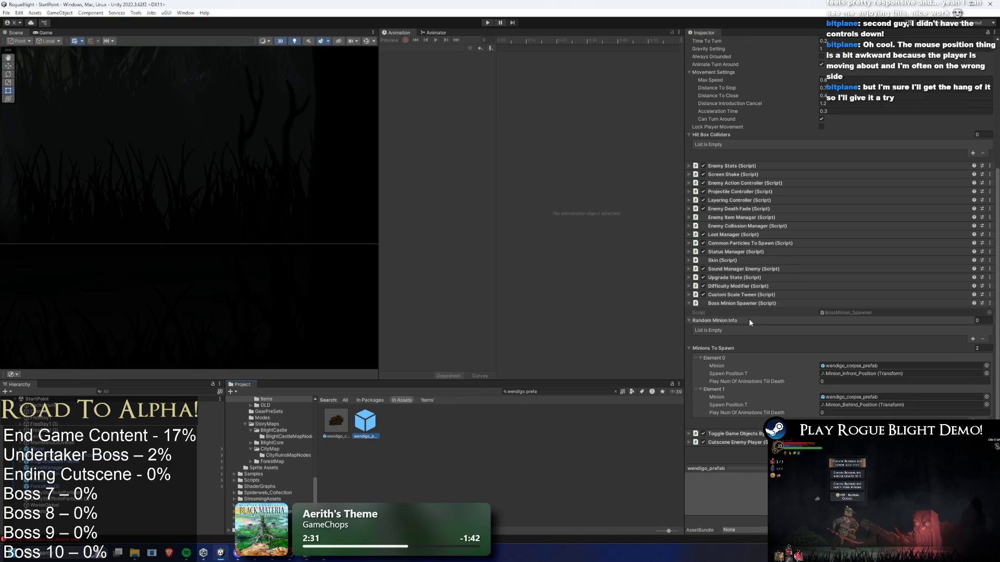
left_click(750, 288)
left_click(749, 288)
left_click(747, 113)
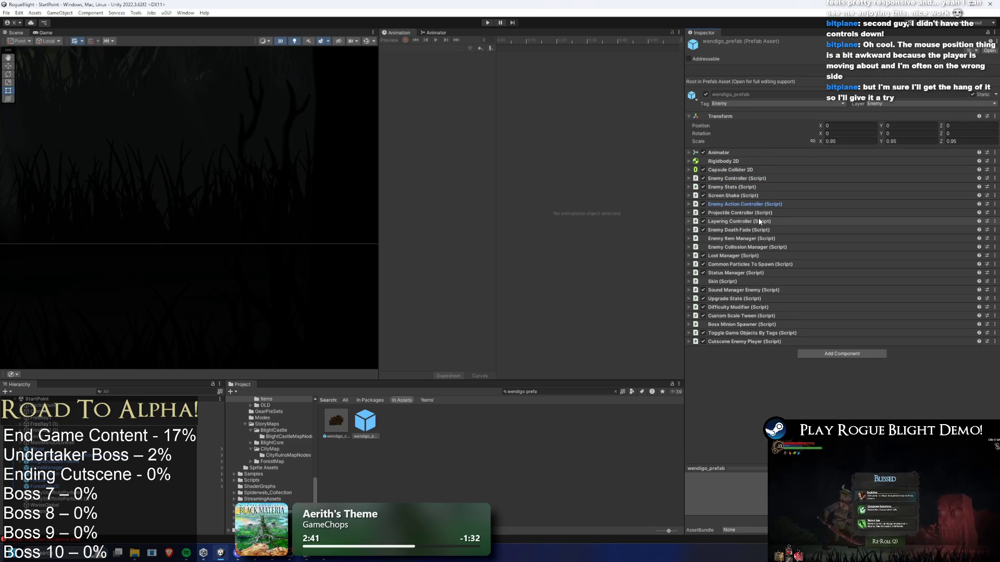
left_click(766, 212)
left_click(737, 302)
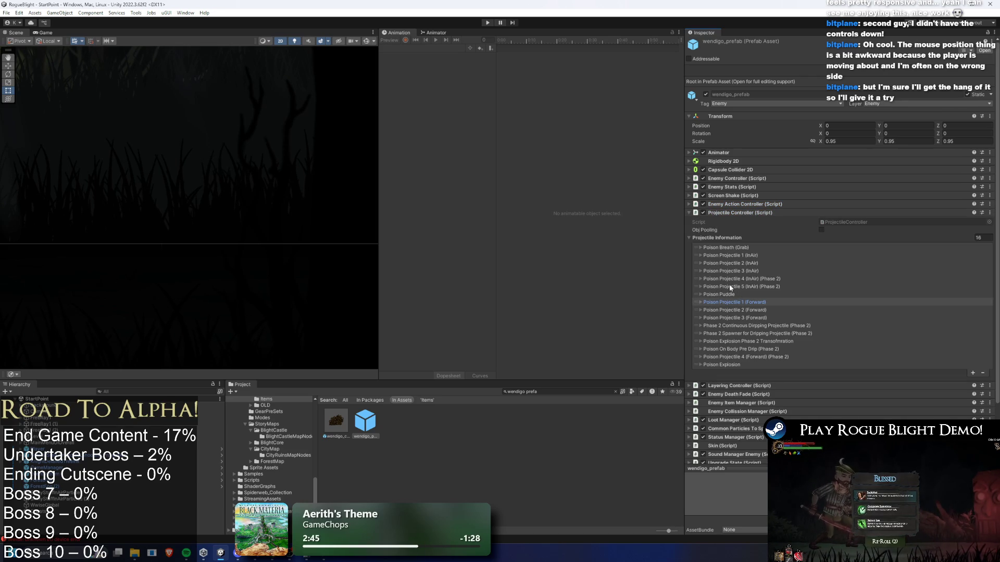
right_click(726, 292)
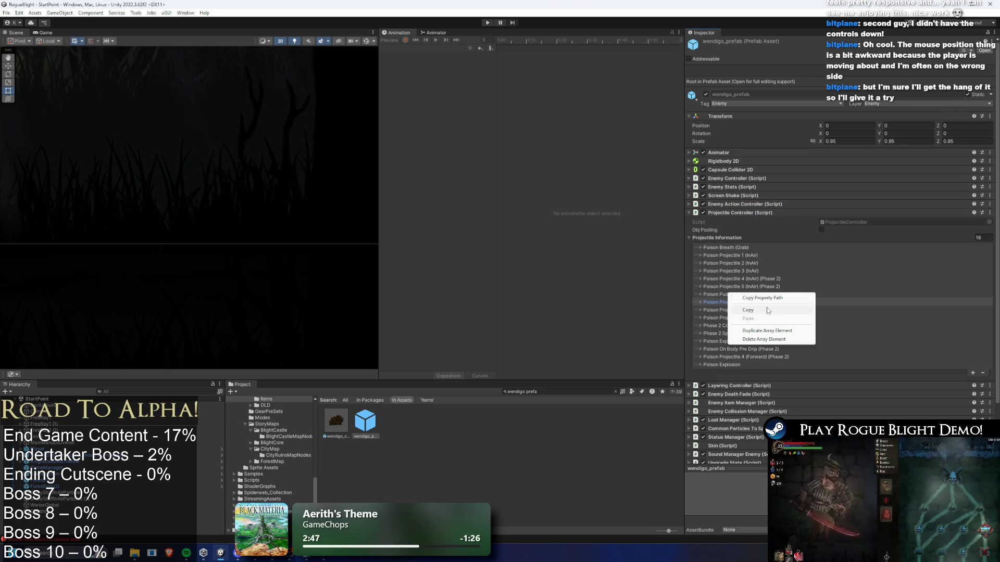
left_click(768, 311)
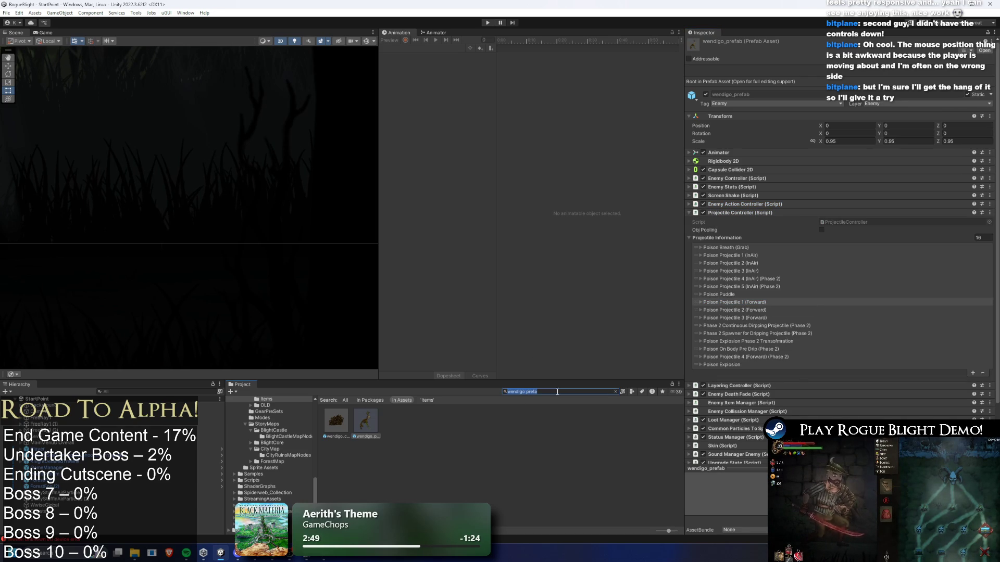
Step: Search the Project for 'poison spider' and open the poison spider variant
key("BackSpace")
type("poison spid")
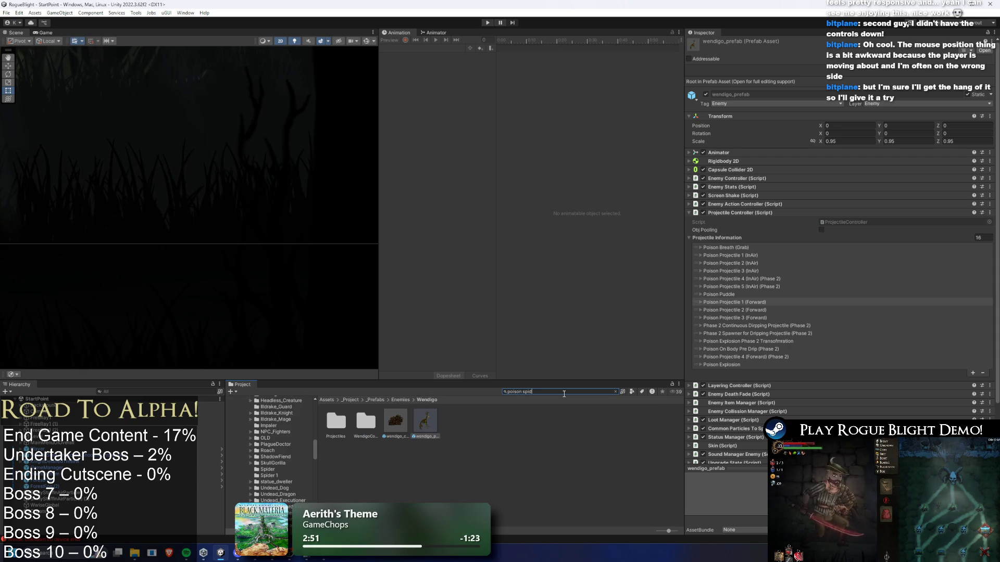
type("er")
left_click(424, 425)
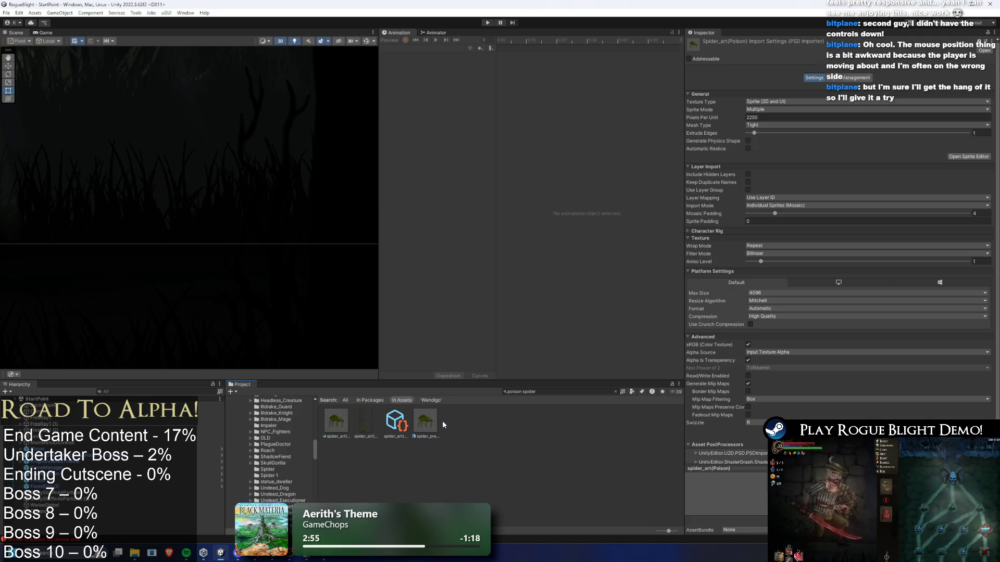
Step: Paste the Poison Puddle entry into a new element of the poison spider's projectile list
left_click(438, 420)
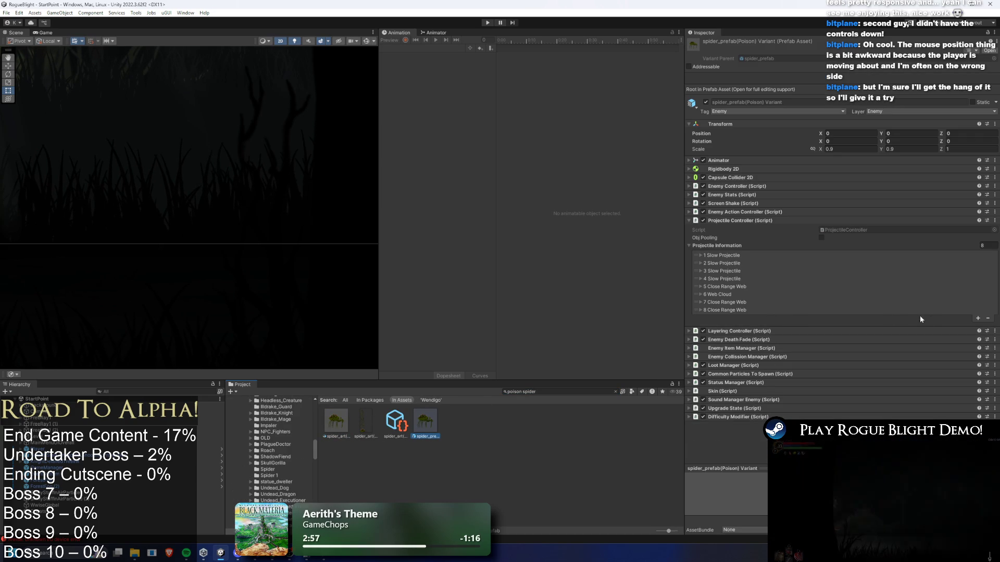
left_click(977, 318)
right_click(724, 317)
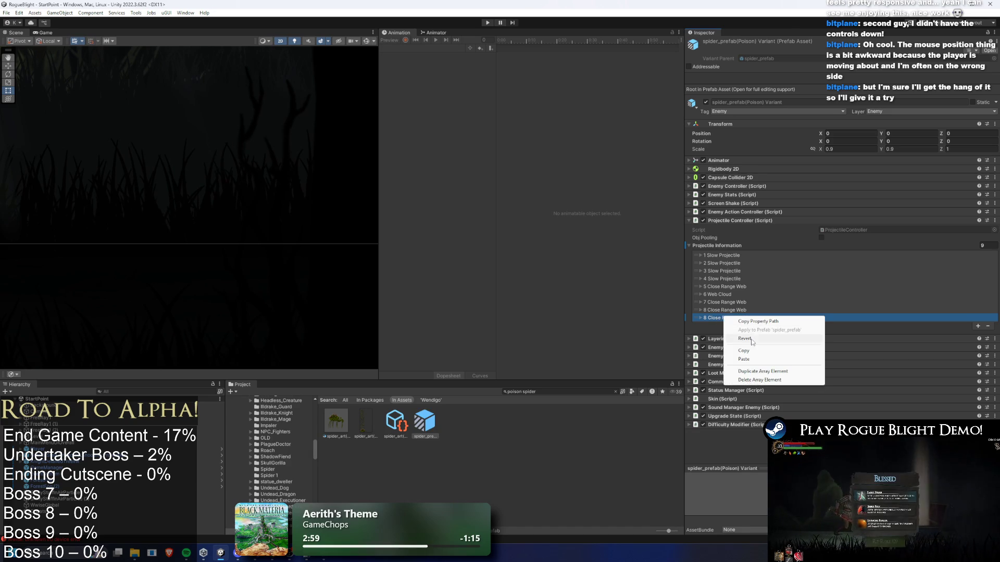
left_click(750, 339)
Step: Copy wendigo's Poison Projectile 1 (InAir) entry and paste it into another spider projectile element
key("BackSpace")
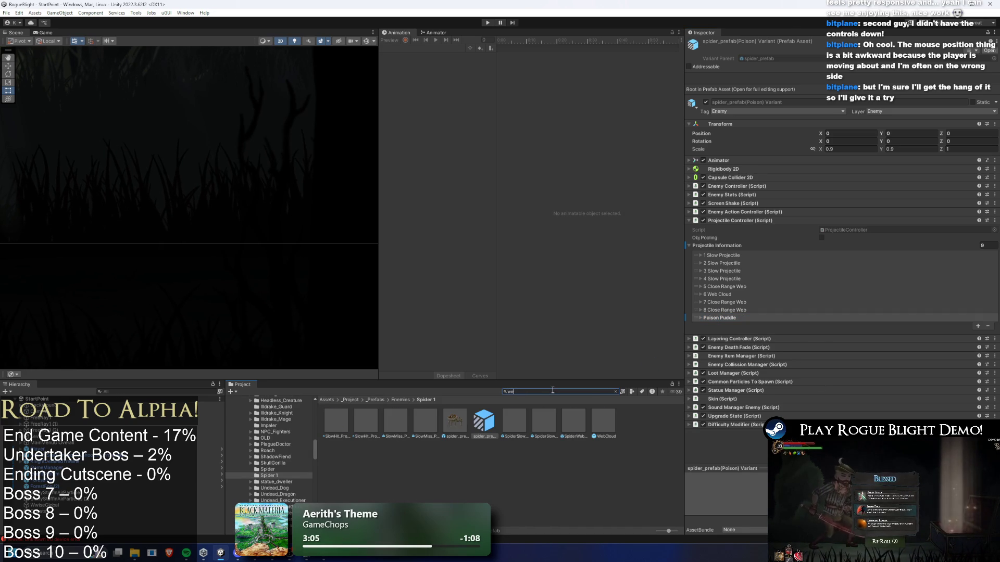
type("wendigo")
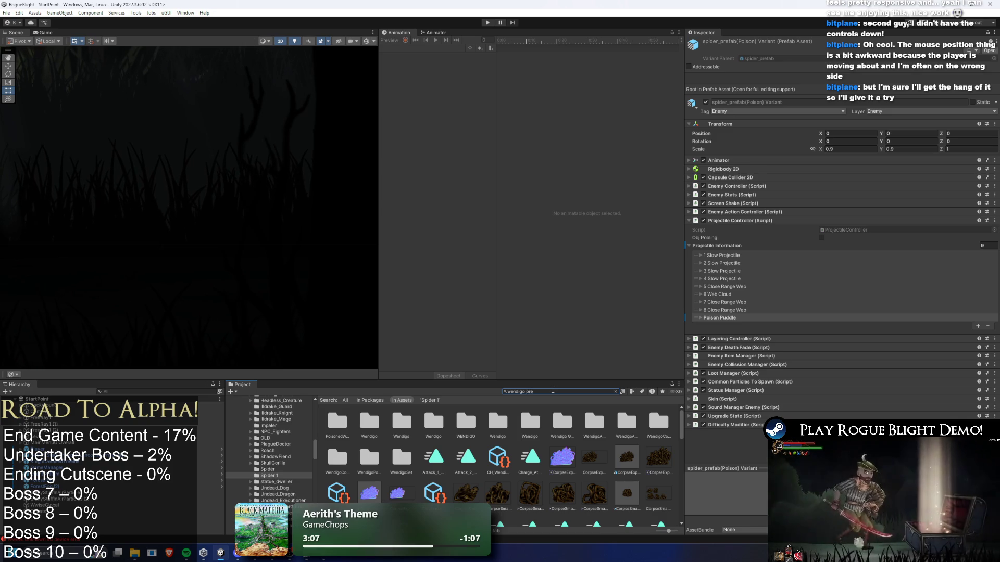
type(" pre")
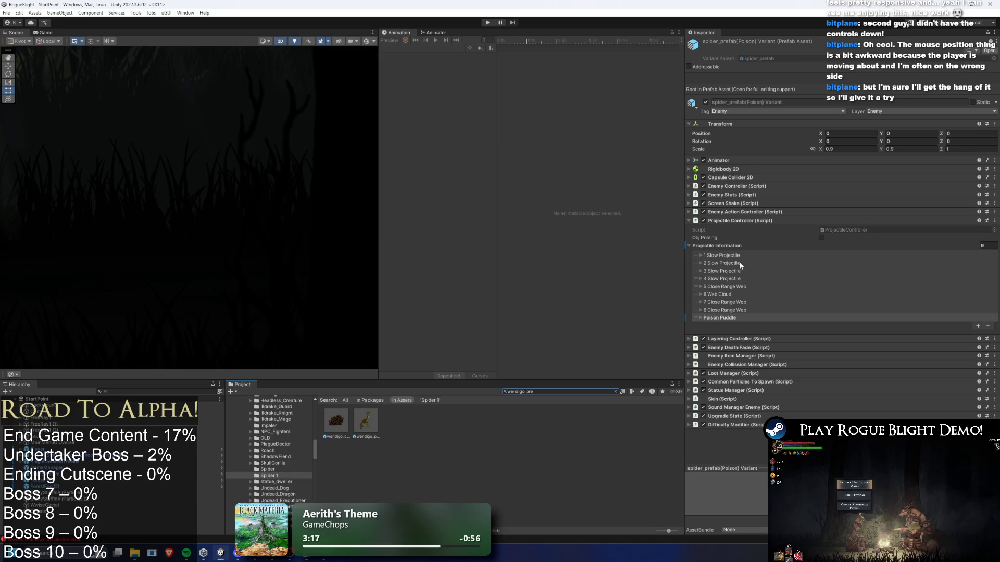
left_click(365, 420)
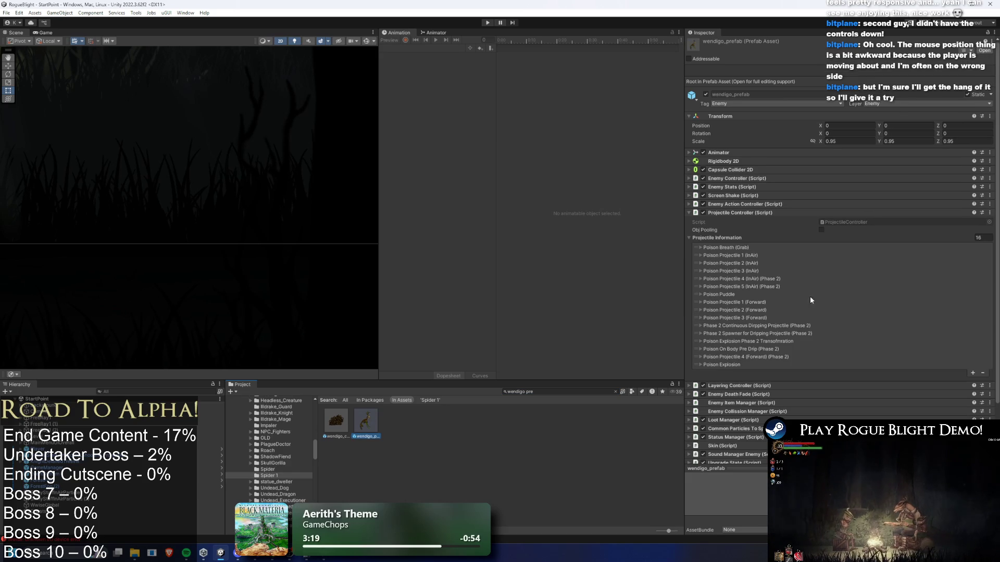
right_click(743, 255)
left_click(770, 272)
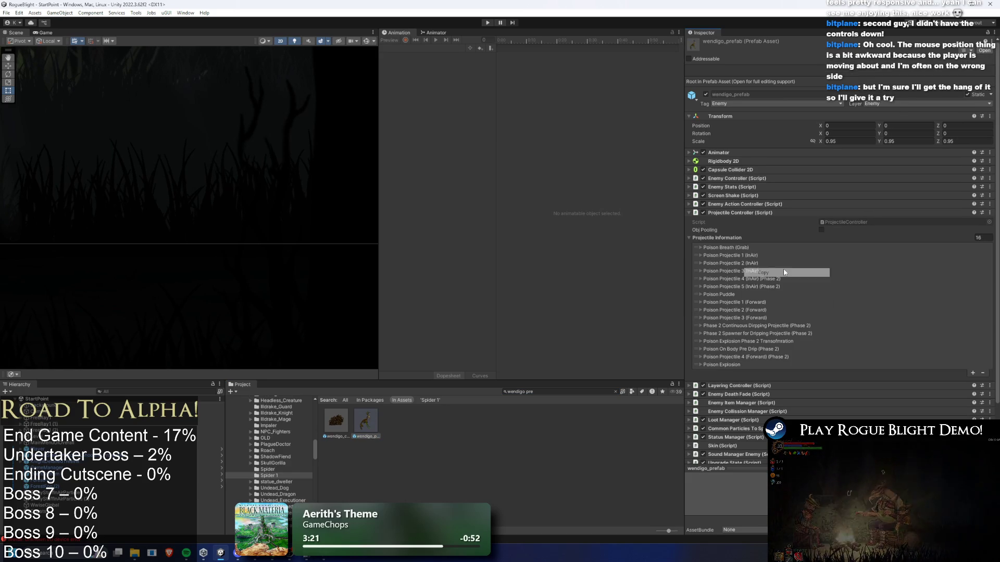
left_click(553, 388)
type("spider")
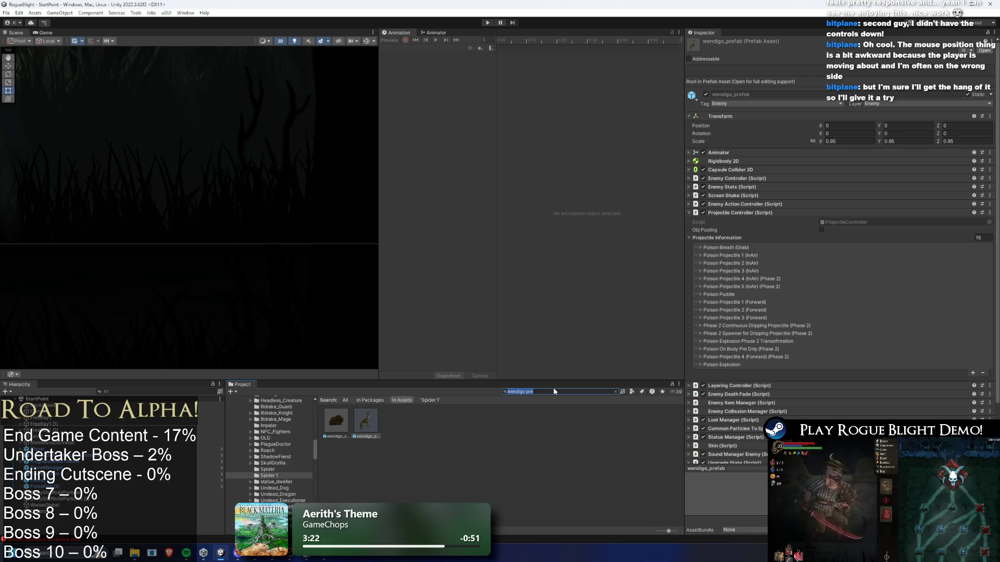
type(" prefab")
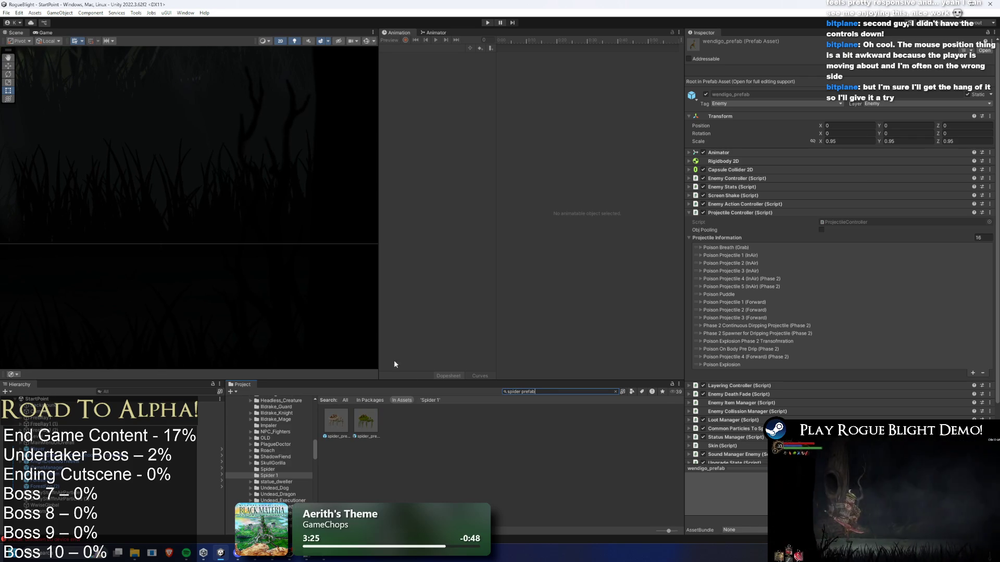
left_click(366, 423)
left_click(976, 326)
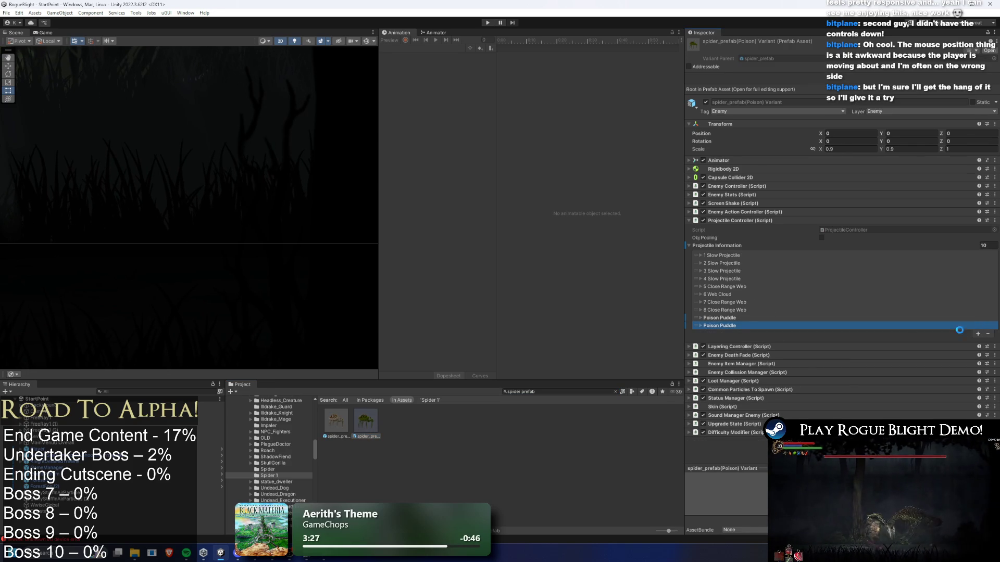
right_click(745, 324)
left_click(771, 354)
Step: Locate and select the Wendigo poison ball and PoisonPuddle projectile assets
left_click(732, 324)
left_click(724, 318)
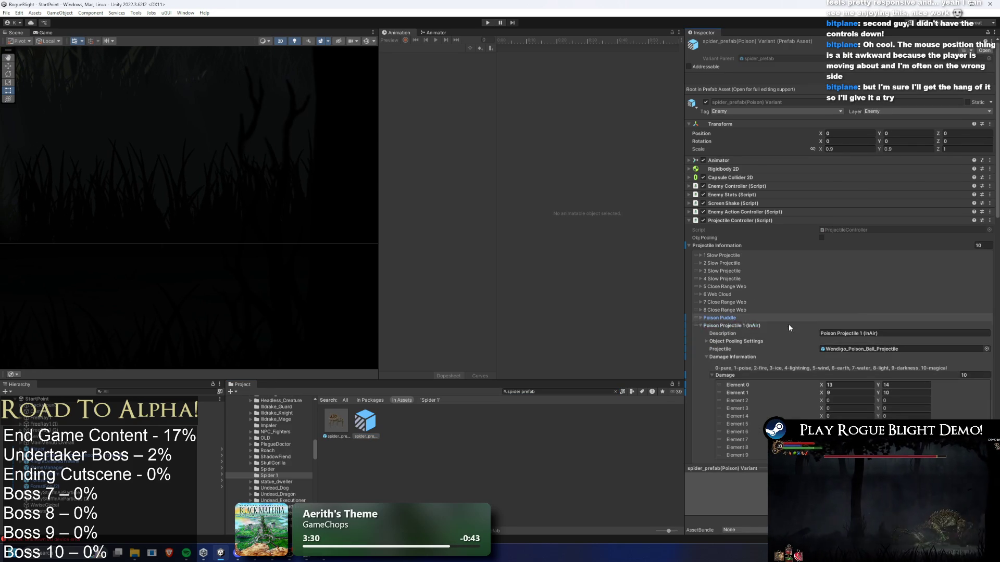
left_click(874, 341)
left_click(735, 320)
left_click(859, 349)
left_click(531, 430)
left_click(459, 421, "ctrl")
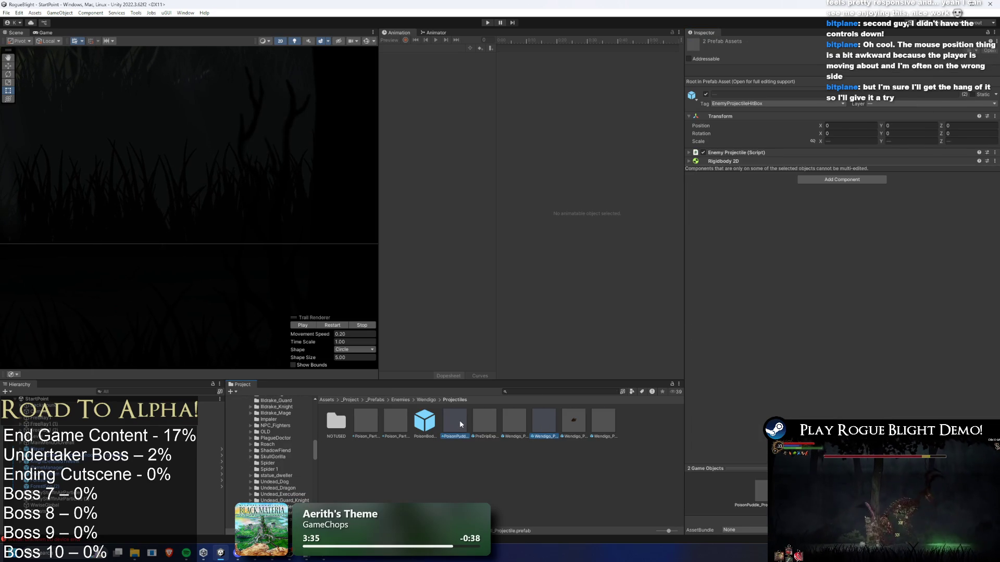
right_click(458, 420)
left_click(503, 184)
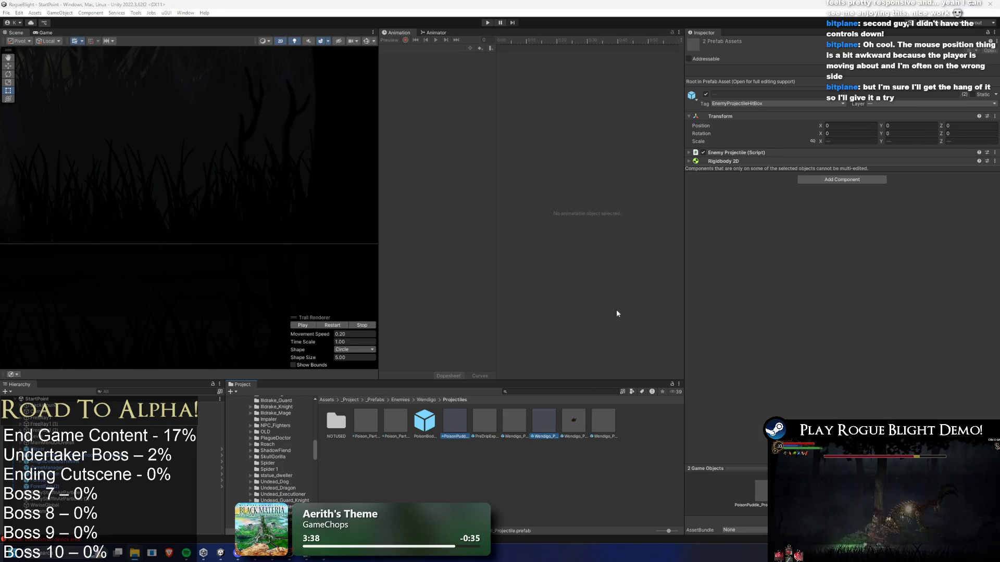
Step: Search 'prefa', select the spider poison variant, and open the Spider 1 folder
left_click(543, 390)
type("spider")
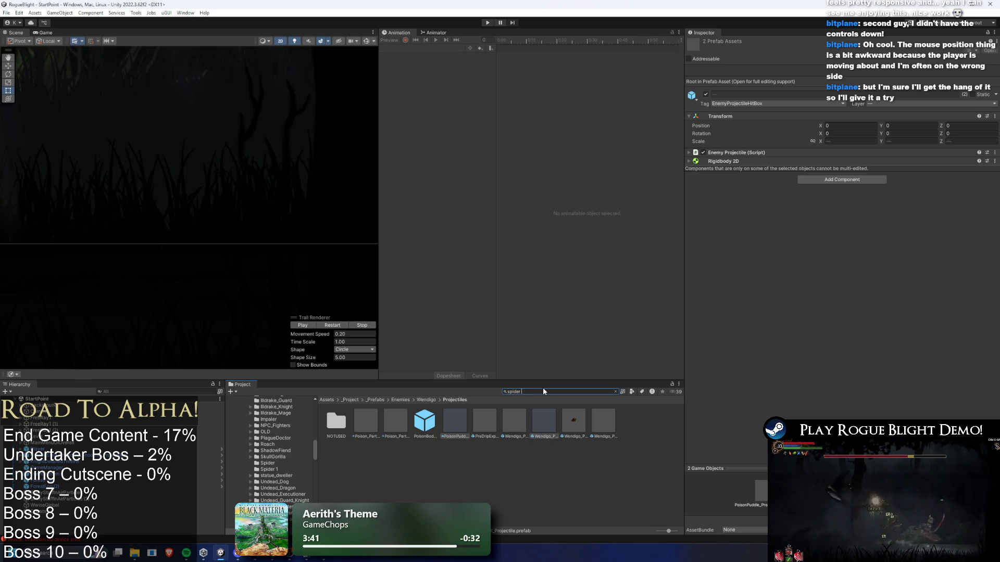
type(" prefa")
left_click(365, 421)
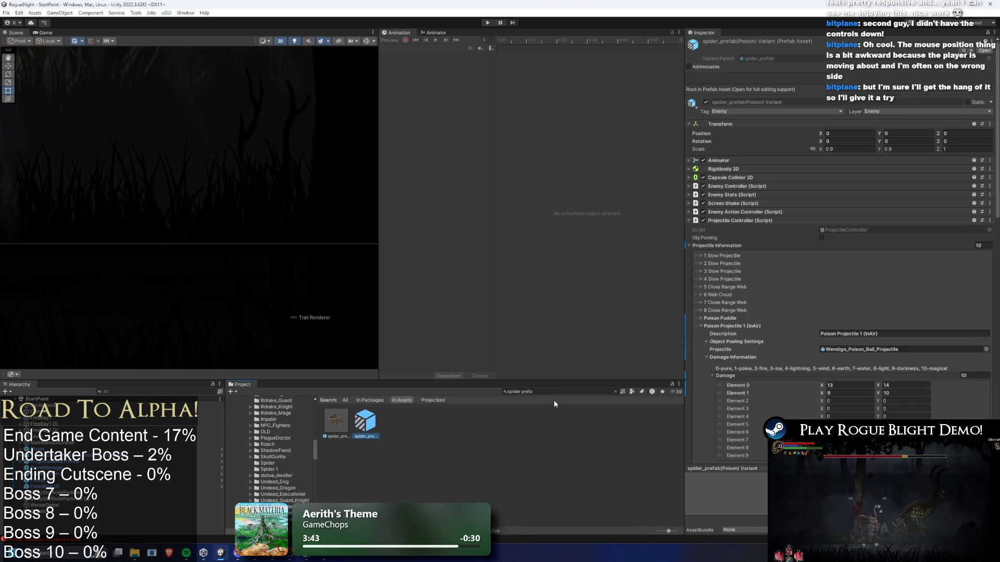
left_click(615, 391)
Step: Create a folder named poison_projectile inside Spider 1
right_click(482, 465)
mouse_move(540, 213)
left_click(647, 135)
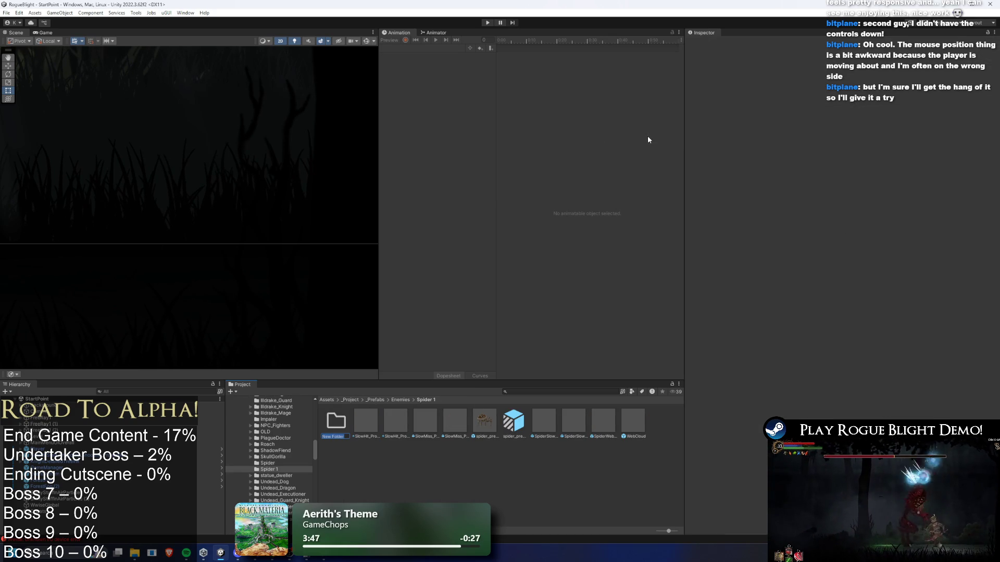
type("poison_poroje")
type("ile")
key("Return")
key("Return")
Step: Paste the copied Wendigo projectile prefab files into poison_projectile through the file browser
right_click(409, 410)
left_click(595, 177)
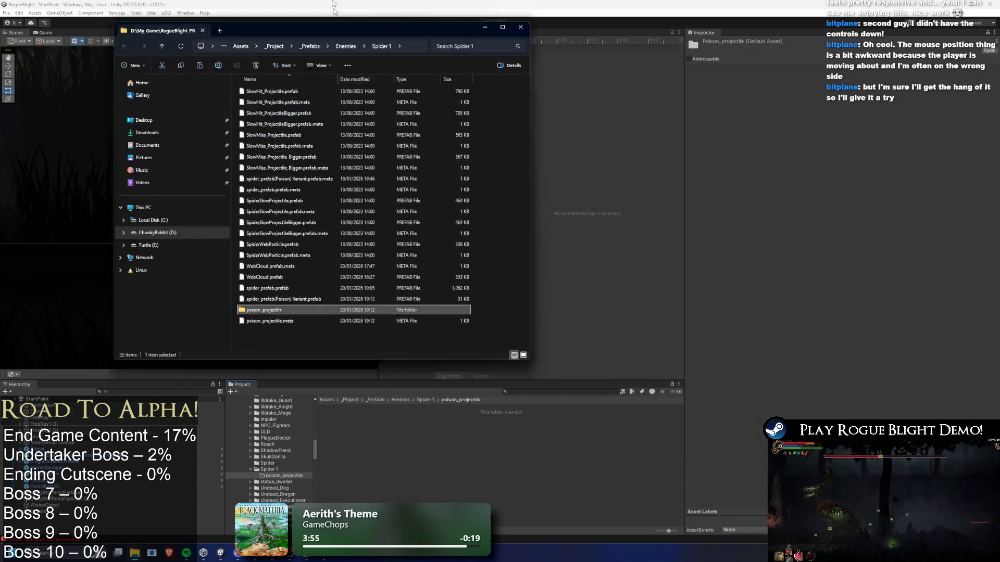
double_click(373, 90)
double_click(164, 287)
key("ctrl+v")
key("super+Down")
key("super+Down")
right_click(345, 395)
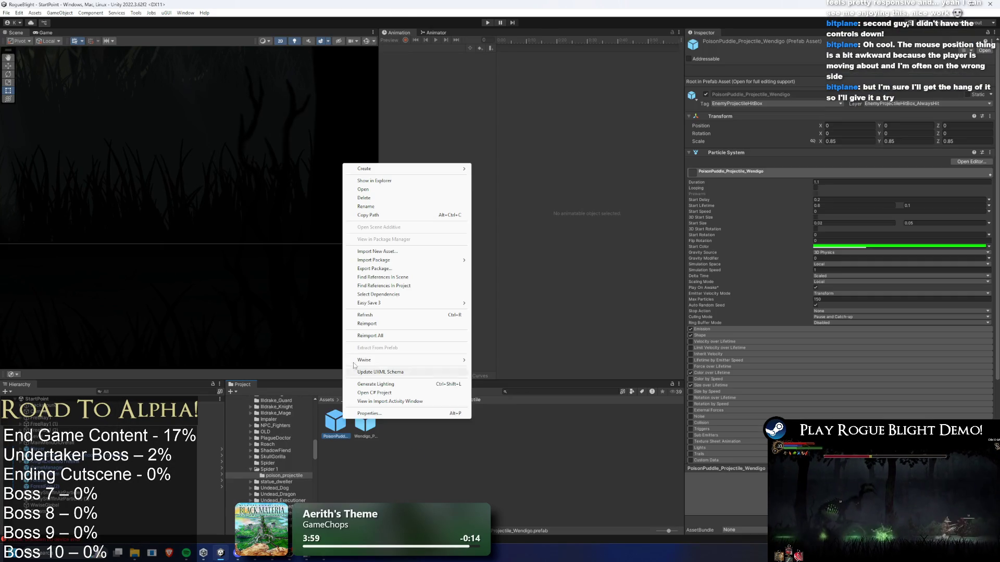
Step: Rename the copied prefabs to spider versions, including PoisonPuddle_Projectile_spider
left_click(367, 207)
key("BackSpace")
key("BackSpace")
key("BackSpace")
type("spider")
key("Return")
right_click(374, 420)
left_click(435, 208)
key("Home")
key("Delete")
key("Delete")
key("Delete")
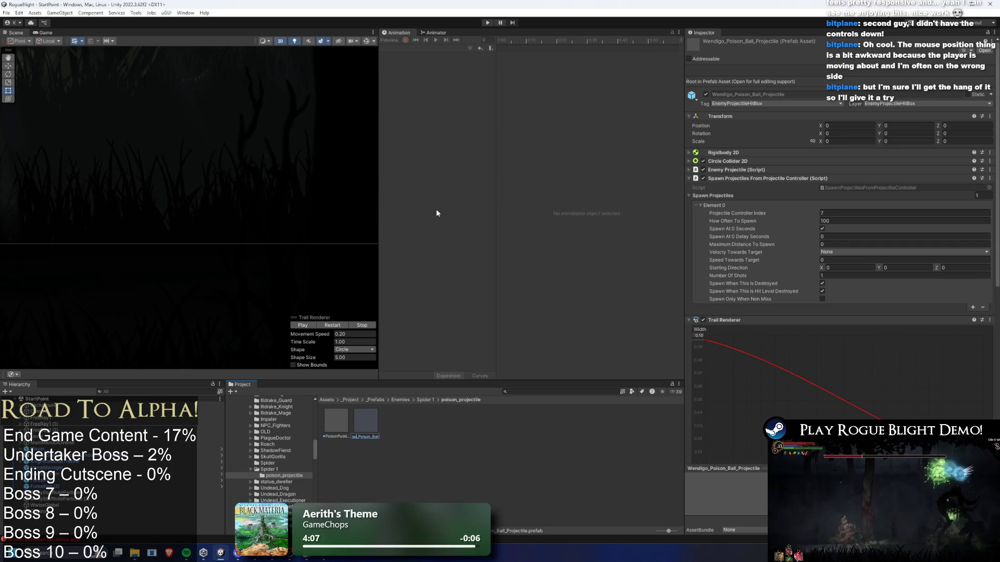
type("r")
key("Return")
Step: Go back to the Spider 1 folder and select spider_prefab
left_click(427, 449)
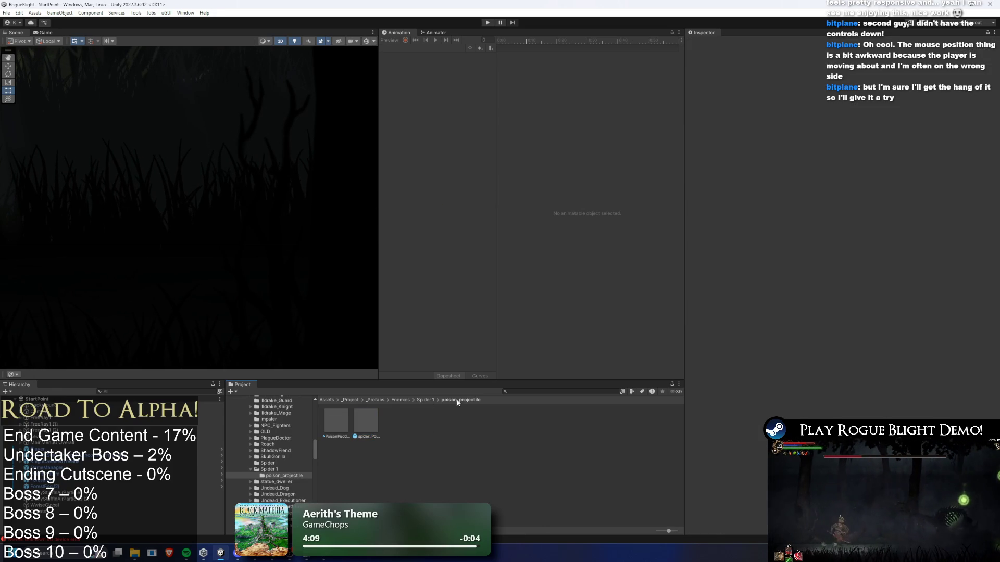
left_click(426, 400)
left_click(492, 421)
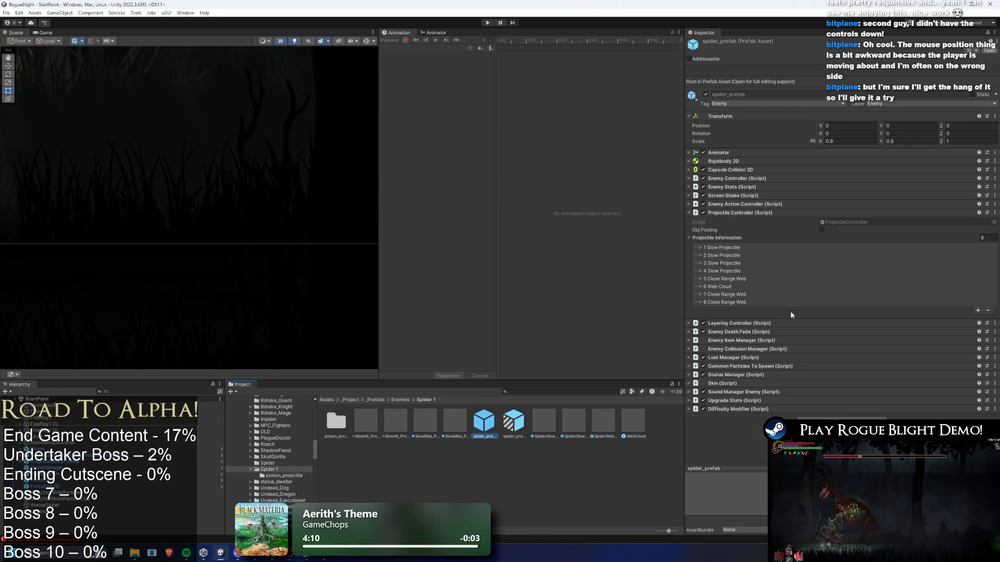
Step: Assign spider_Poison_Ball_Projectile to projectile entry 1's Projectile field and copy that reference
left_click(720, 248)
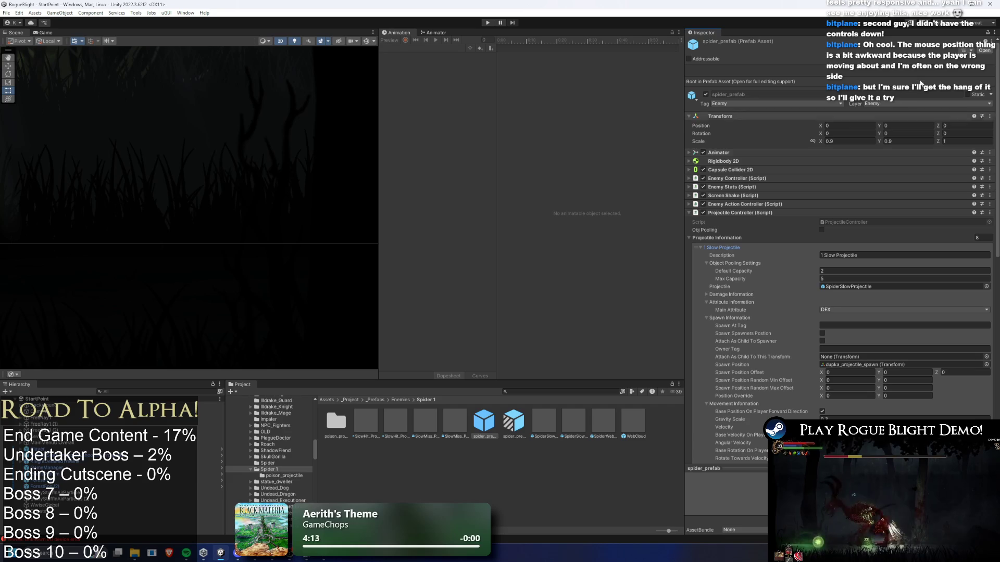
double_click(338, 415)
mouse_move(336, 422)
left_mouse_down()
mouse_move(854, 255)
mouse_move(857, 287)
left_mouse_up()
left_click_drag(504, 379, 856, 286)
right_click(821, 290)
left_click(850, 308)
Step: Paste the poison ball reference into the Projectile fields of entries 2, 3 and 4
left_click(701, 247)
left_click(779, 255)
right_click(848, 279)
left_click(853, 317)
left_click(745, 257)
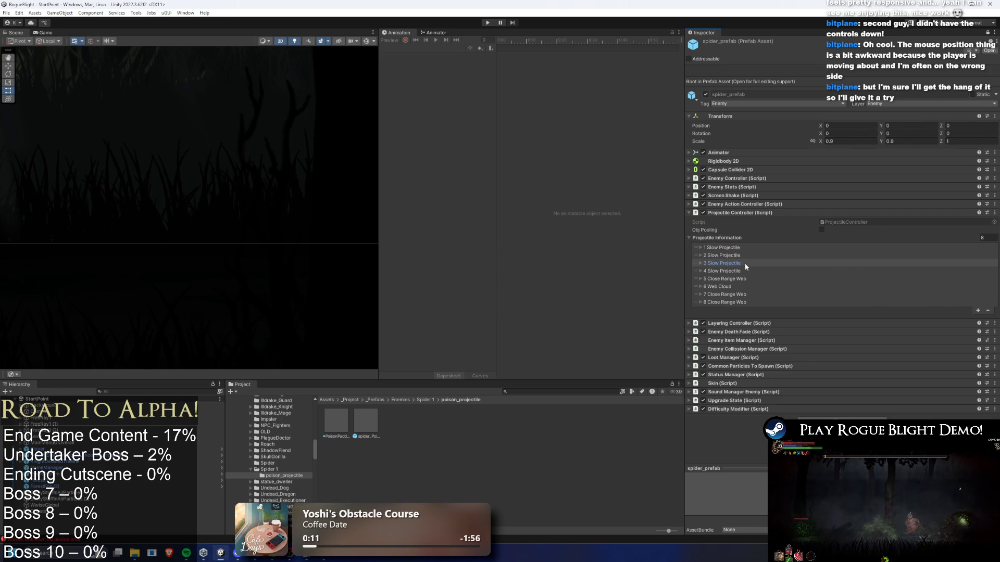
left_click(744, 263)
right_click(849, 302)
left_click(854, 341)
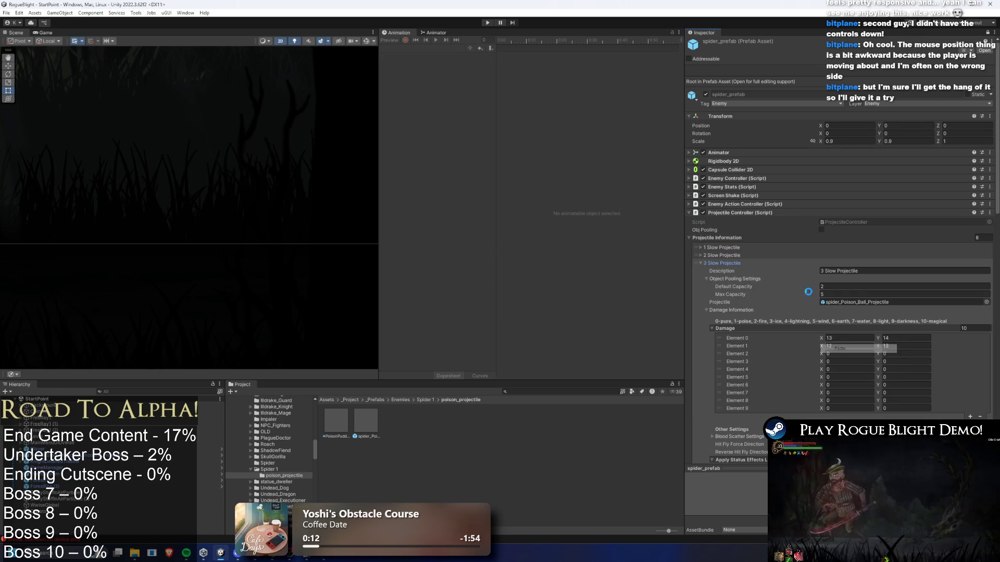
left_click(740, 263)
left_click(739, 271)
right_click(822, 295)
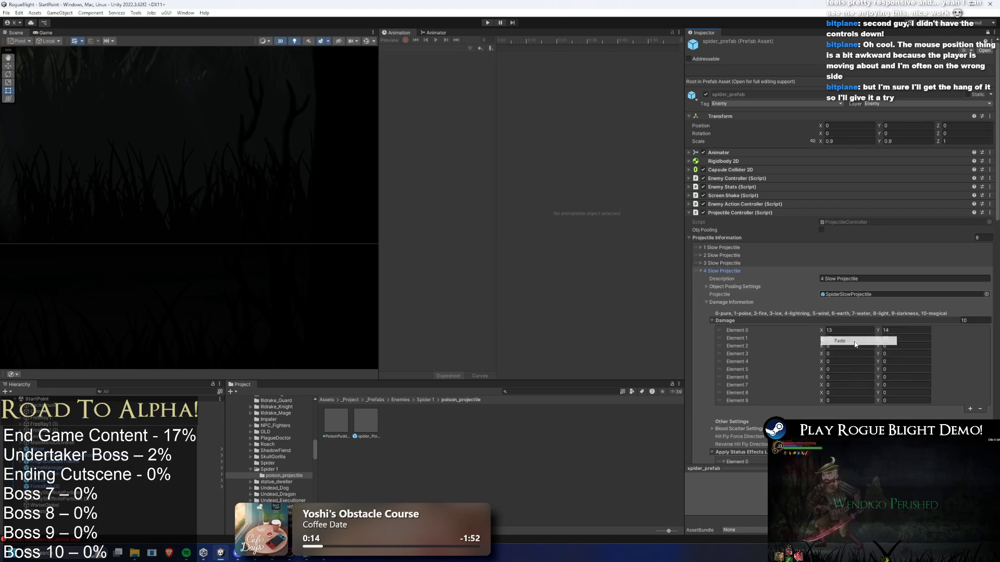
left_click(854, 341)
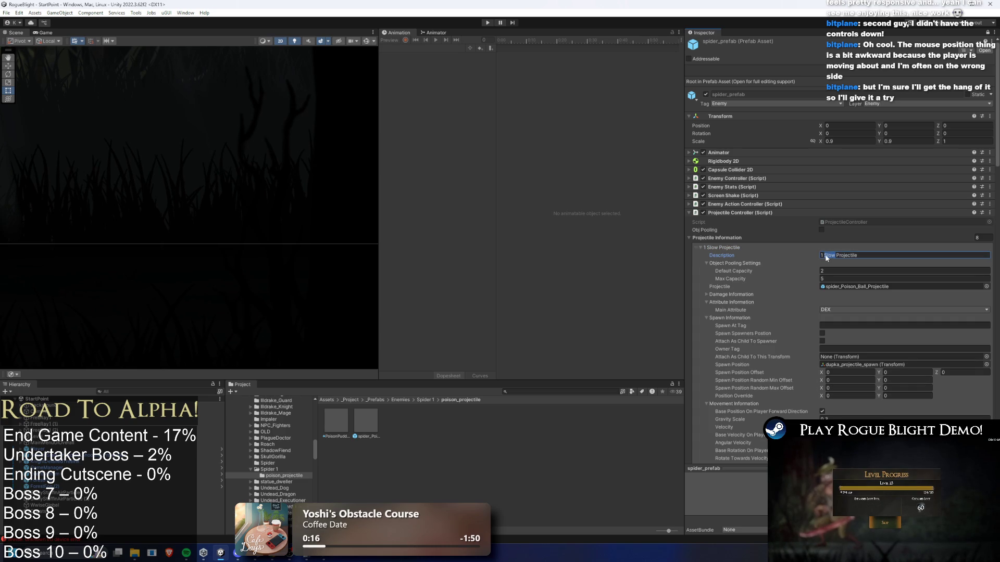
Step: Rename entries 1–3 from Slow Projectile to Poison Projectile in their Descriptions
type("Poison")
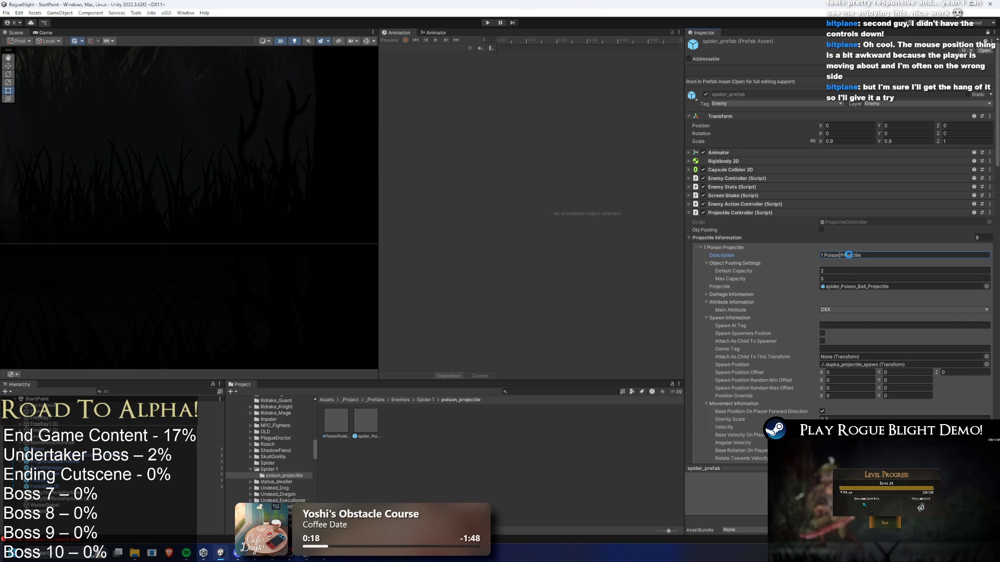
double_click(831, 255)
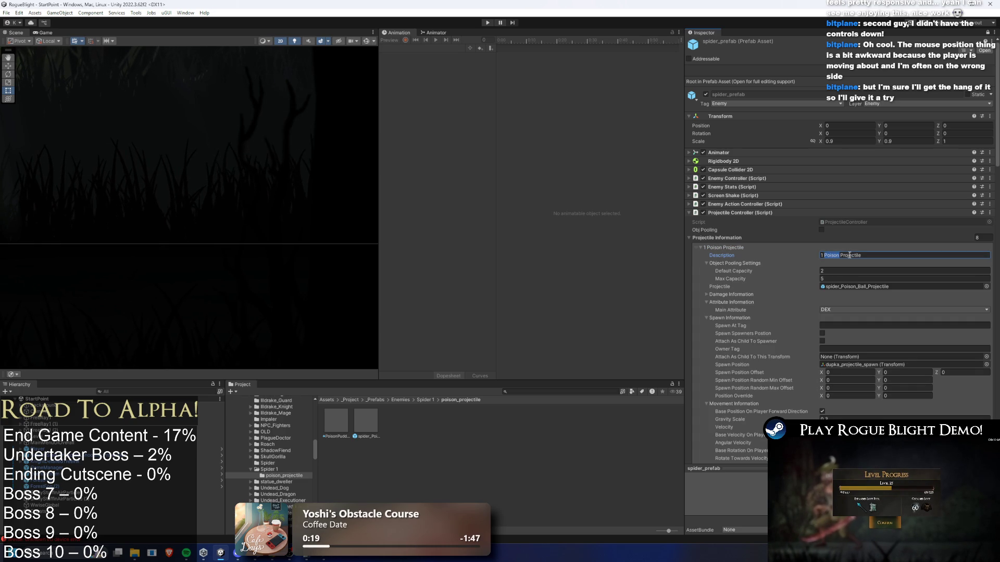
left_click(724, 247)
left_click(724, 256)
double_click(829, 263)
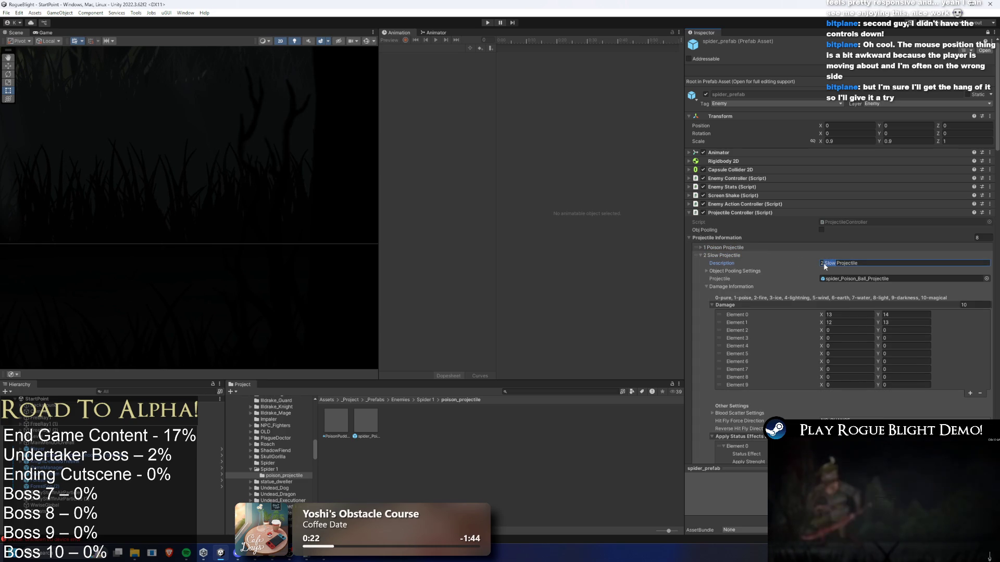
type("Poison")
left_click(728, 255)
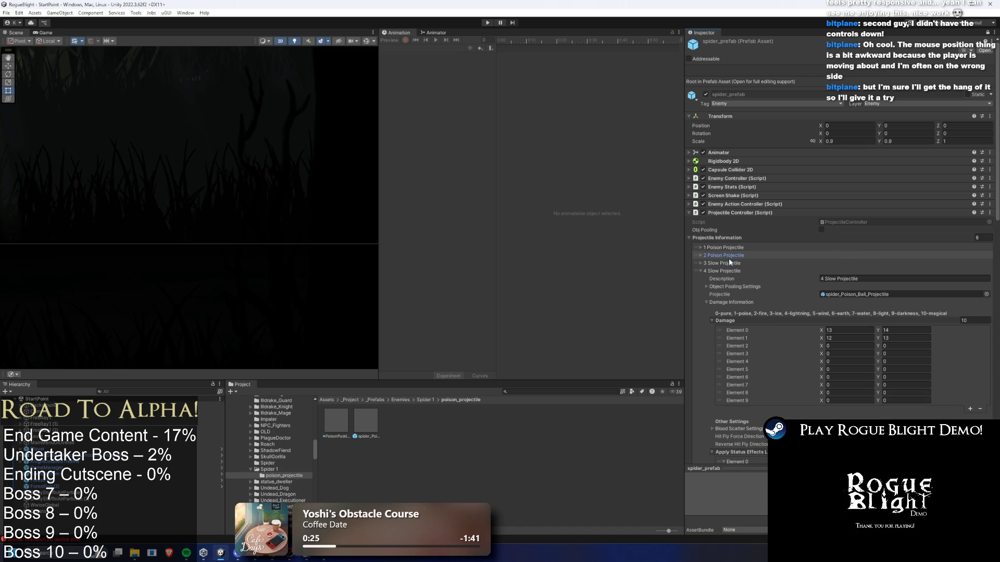
left_click(727, 263)
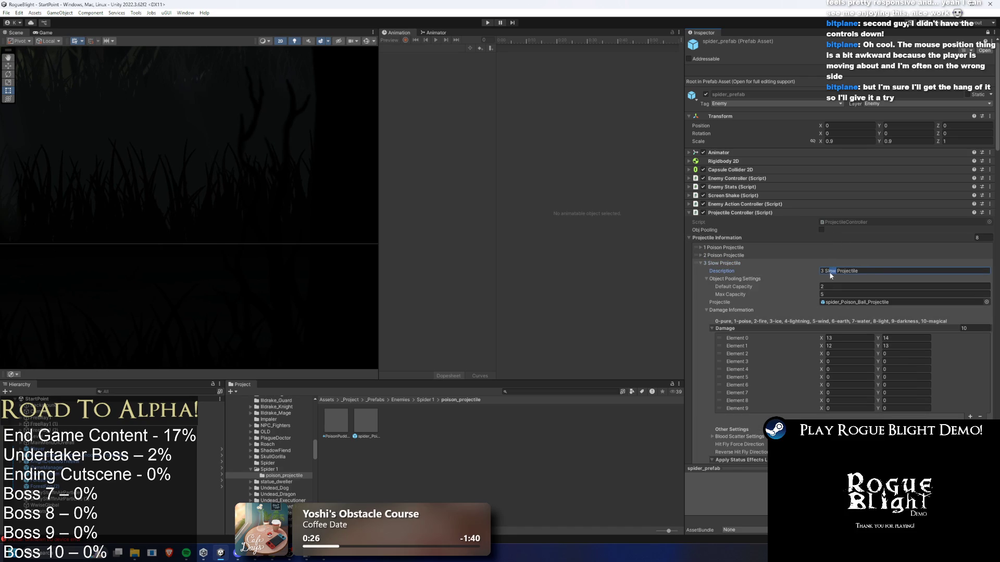
type("Poison")
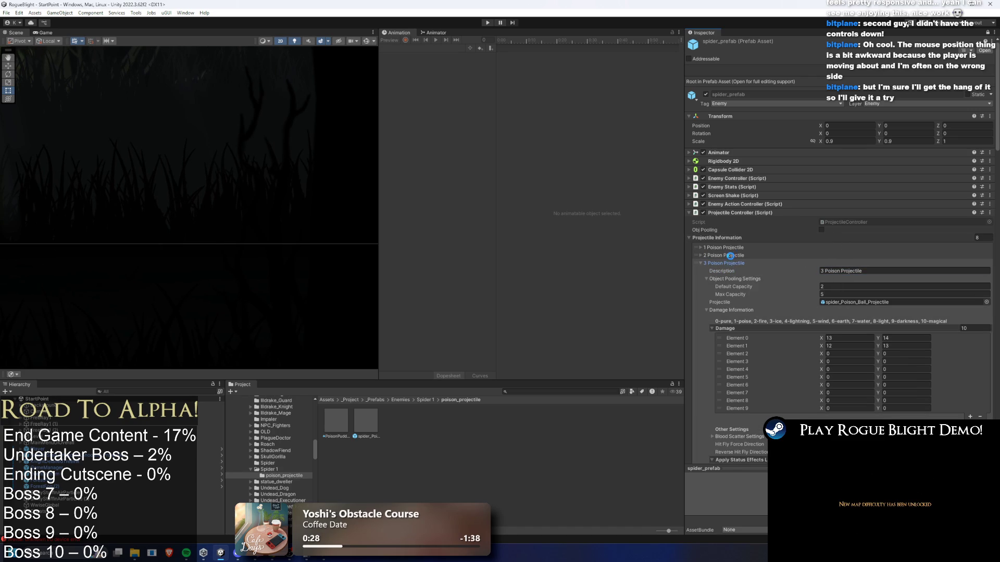
left_click(734, 263)
left_click(731, 270)
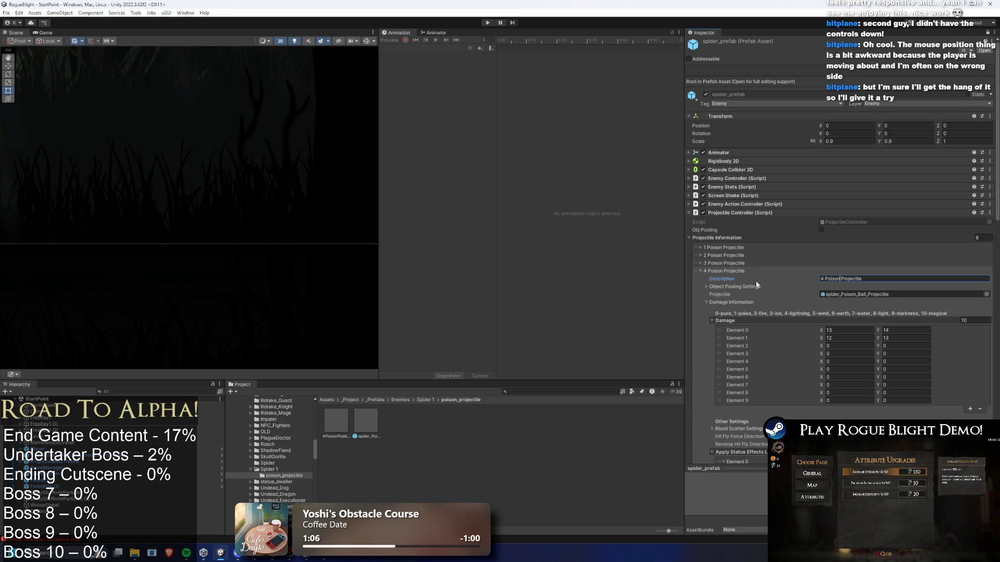
Step: Fold up 4 Poison Projectile and select the word to replace in 5 Close Range Web's Description
left_click(717, 271)
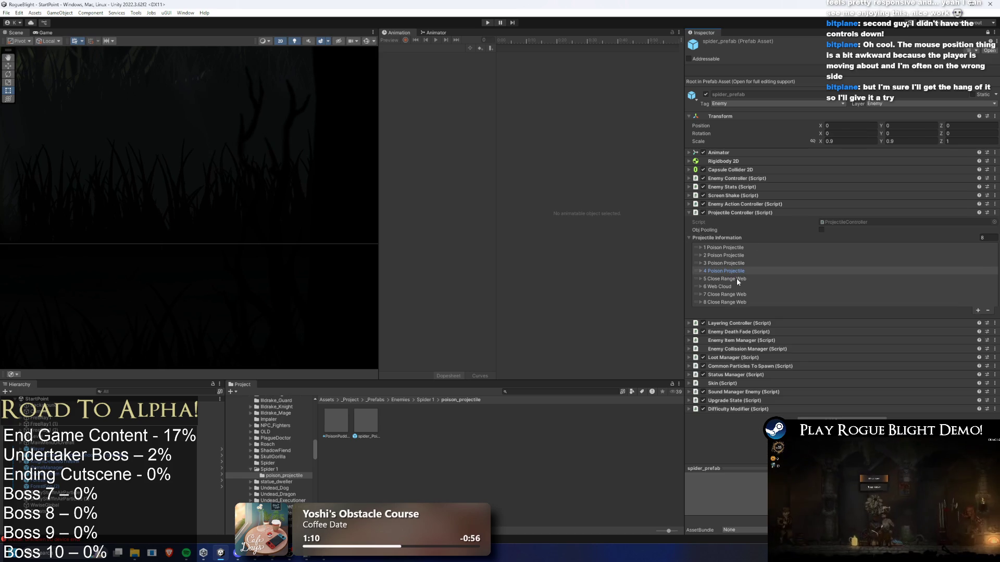
left_click(736, 278)
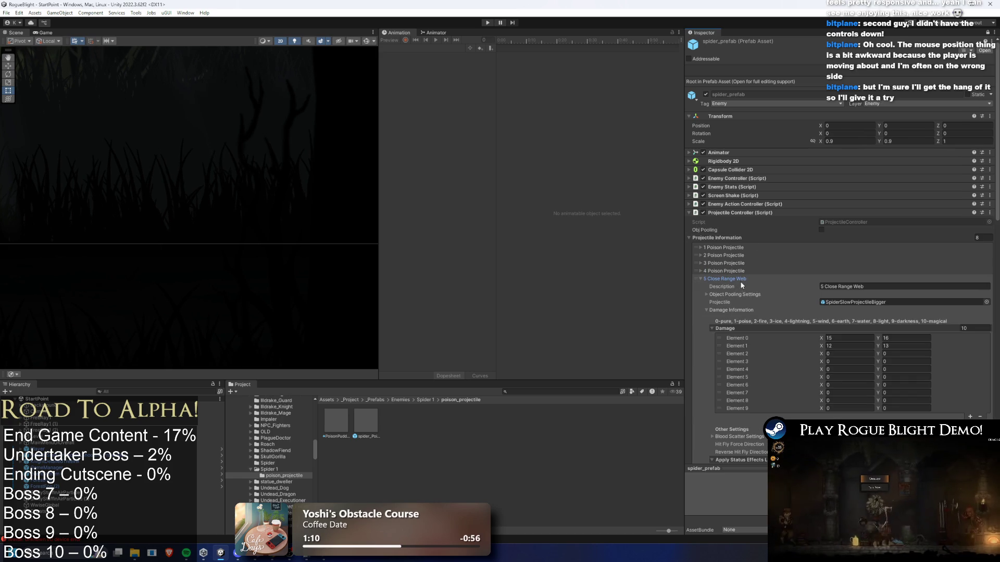
double_click(835, 286)
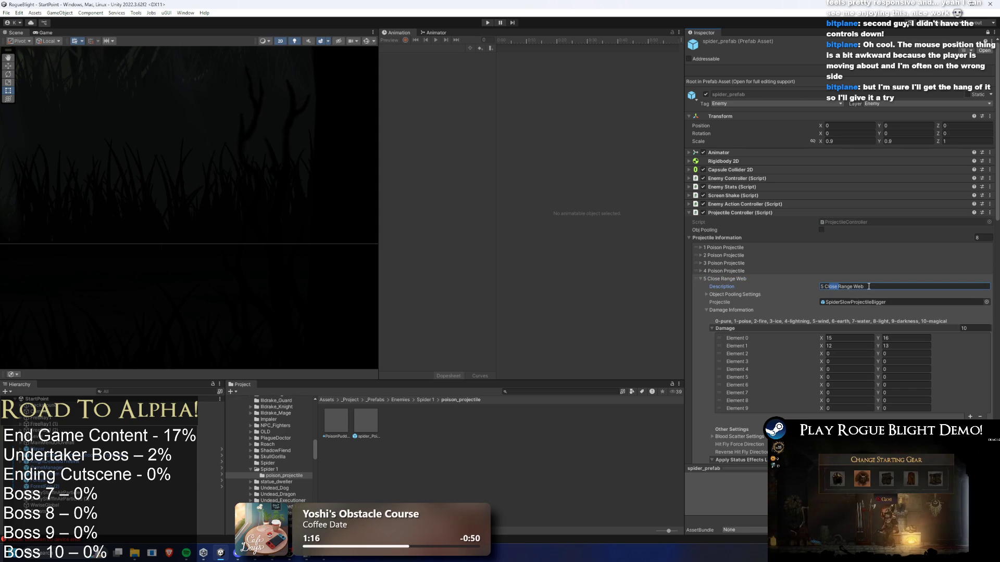
Step: Rename entry 5 to '5 Close Range Poison' and give it spider_Poison_Ball_Projectile
key("BackSpace")
key("BackSpace")
key("BackSpace")
type("Po")
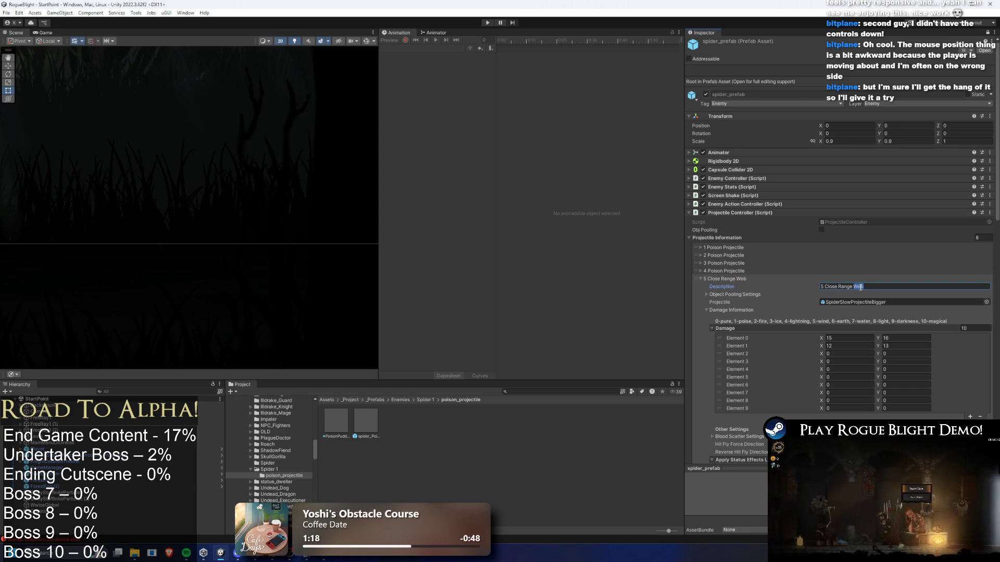
type("ison")
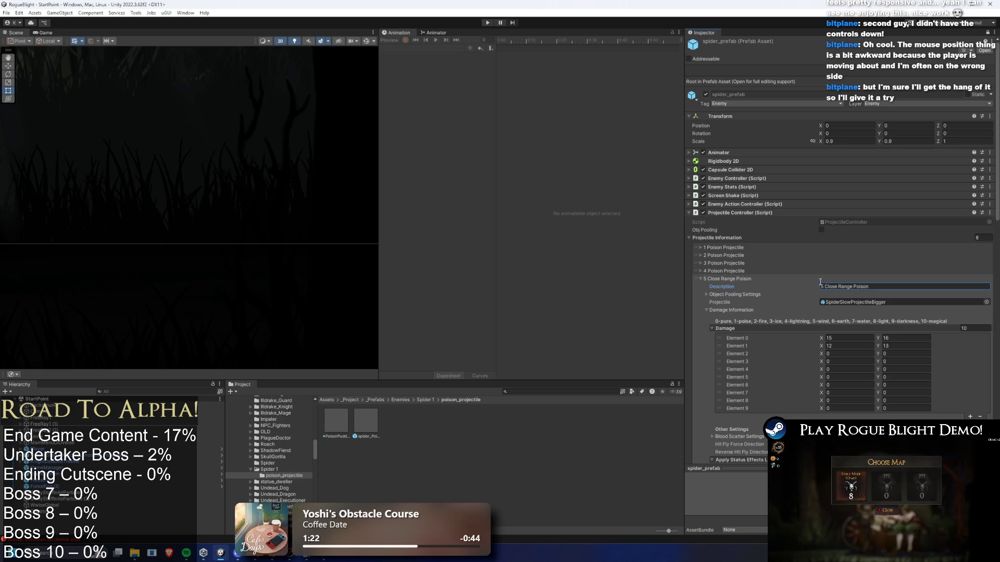
right_click(822, 301)
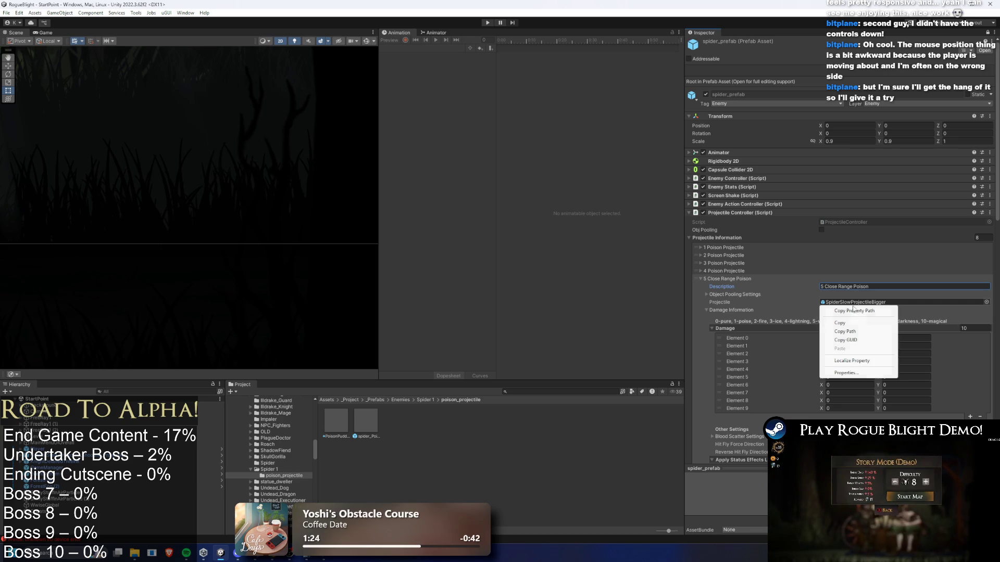
left_click(844, 367)
right_click(821, 286)
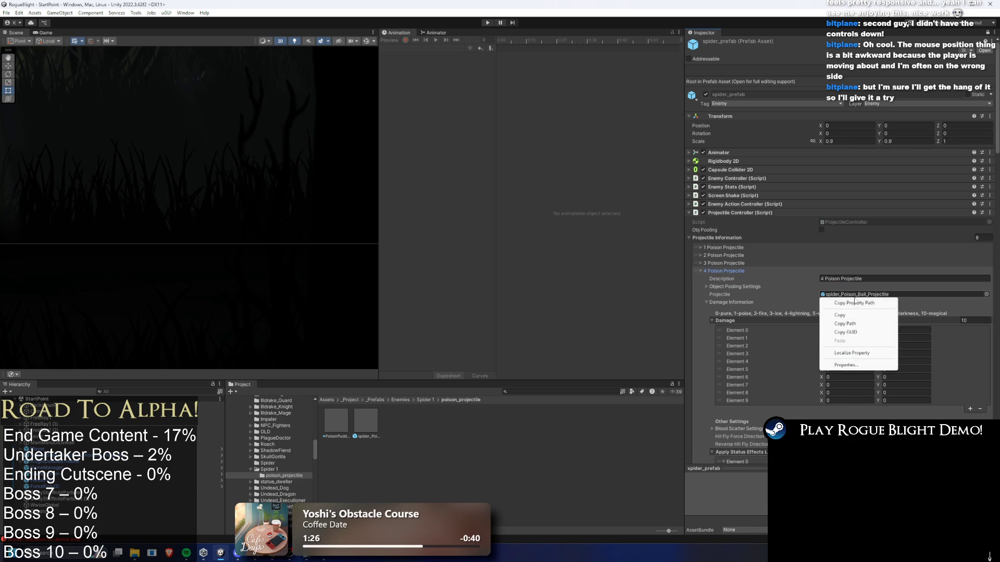
key("Escape")
left_click(734, 271)
right_click(822, 303)
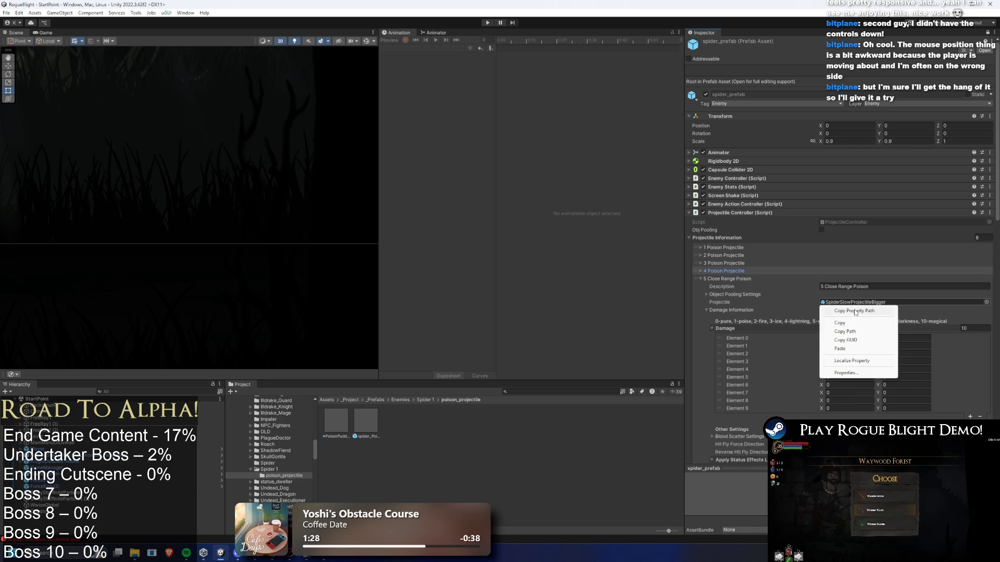
left_click(859, 349)
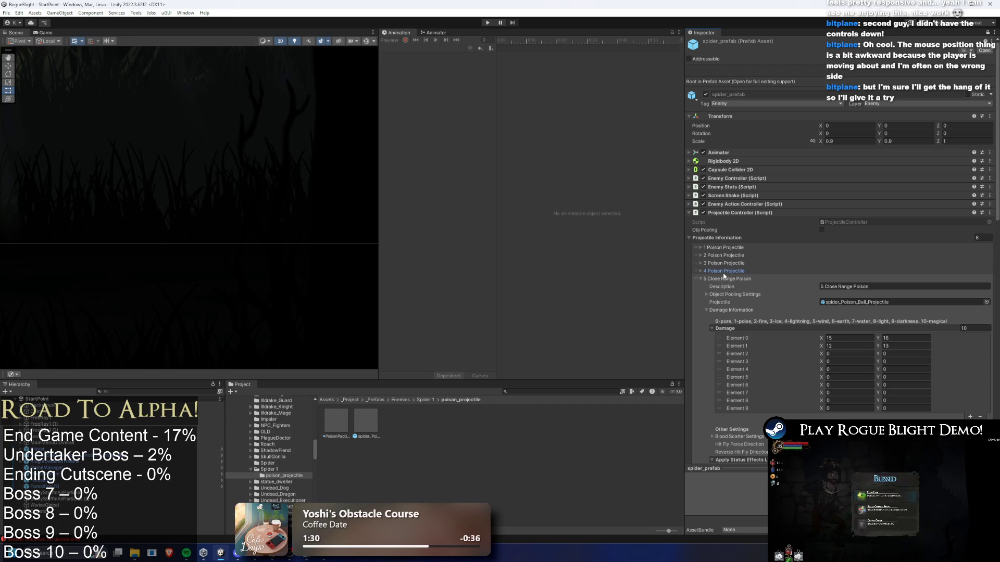
left_click(726, 280)
Step: Duplicate 7 Close Range Web into entry 8 and set its projectile to spider_Poison_Ball_Projectile
left_click(732, 287)
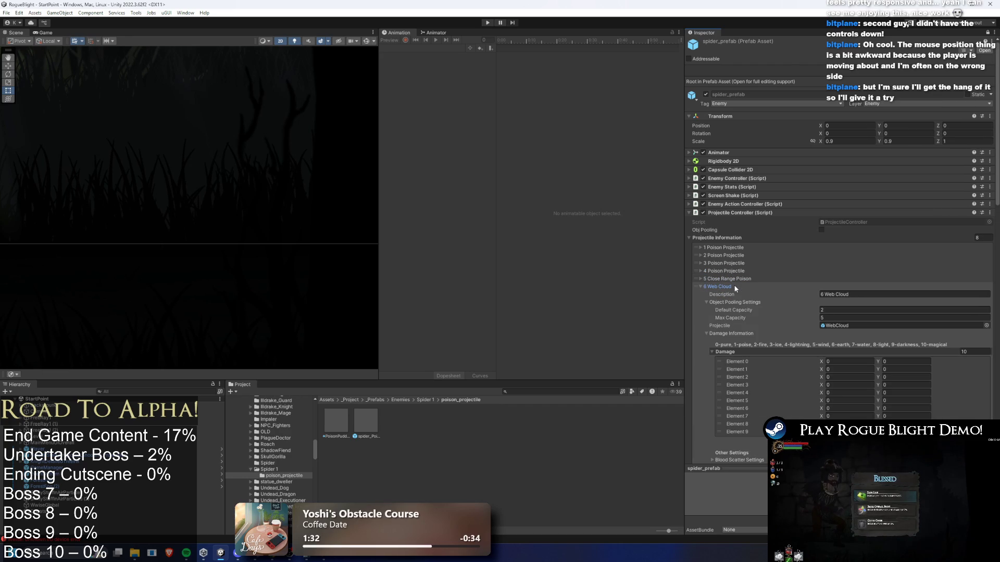
left_click(727, 287)
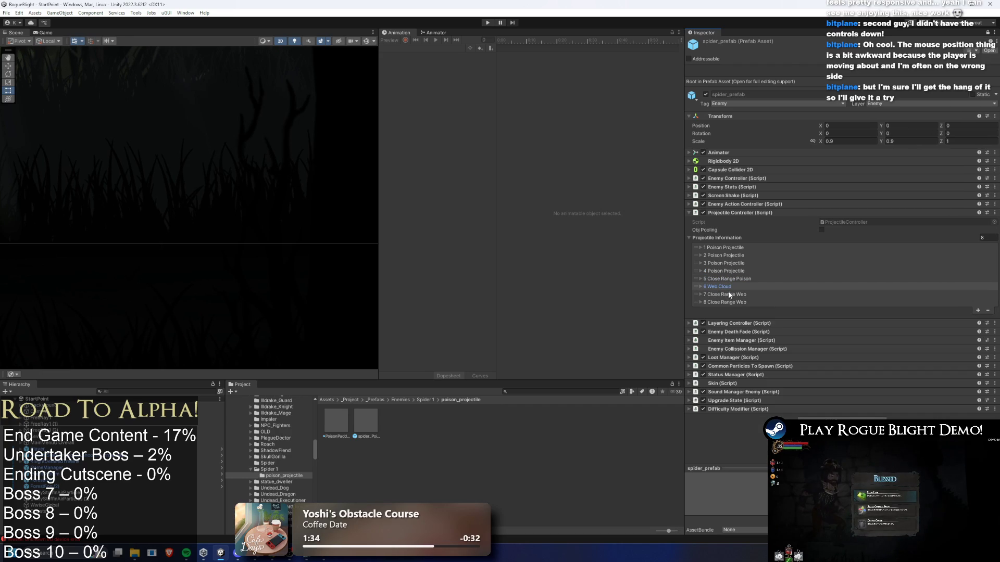
left_click(728, 294)
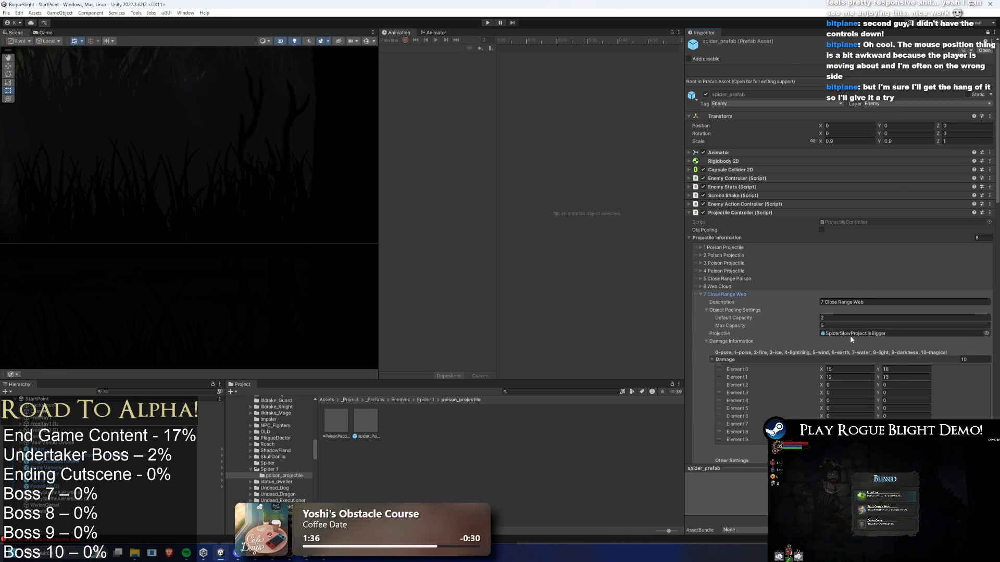
right_click(851, 335)
left_click(750, 294)
left_click(750, 294)
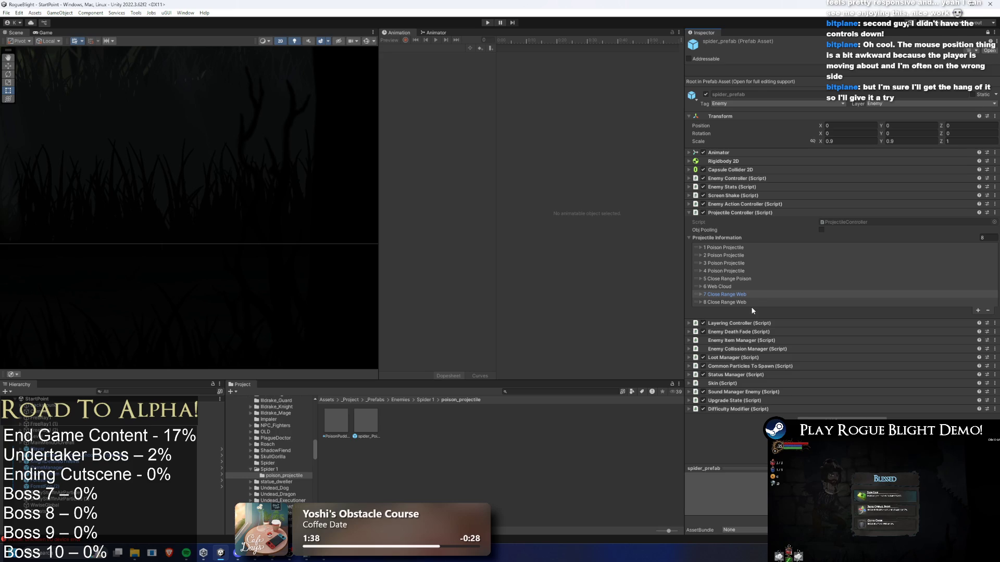
left_click(751, 302)
right_click(844, 341)
left_click(849, 379)
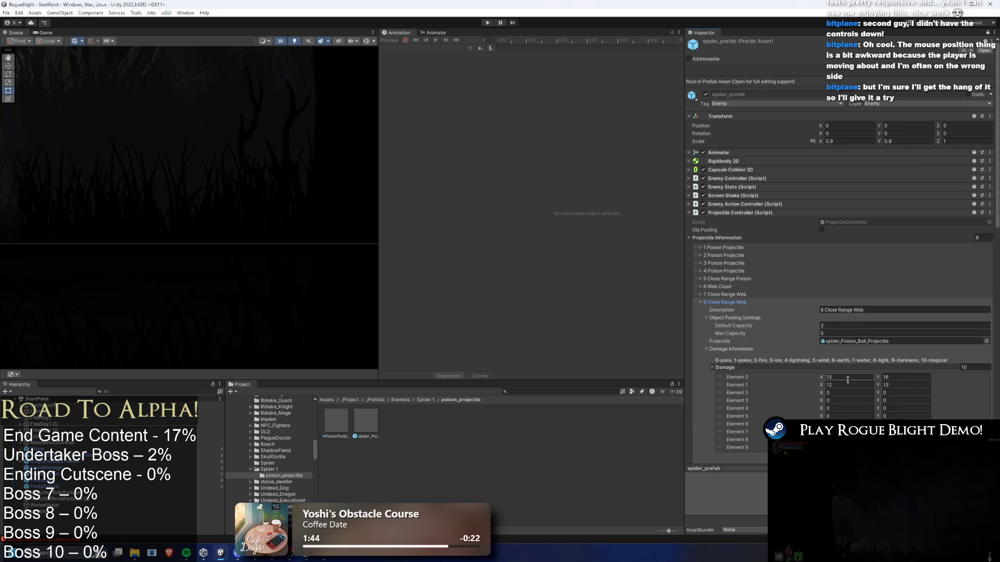
Step: Search for 'poison cloud' and reveal the PoisonCloud prefab in Explorer to copy it
left_click(552, 393)
type("poison")
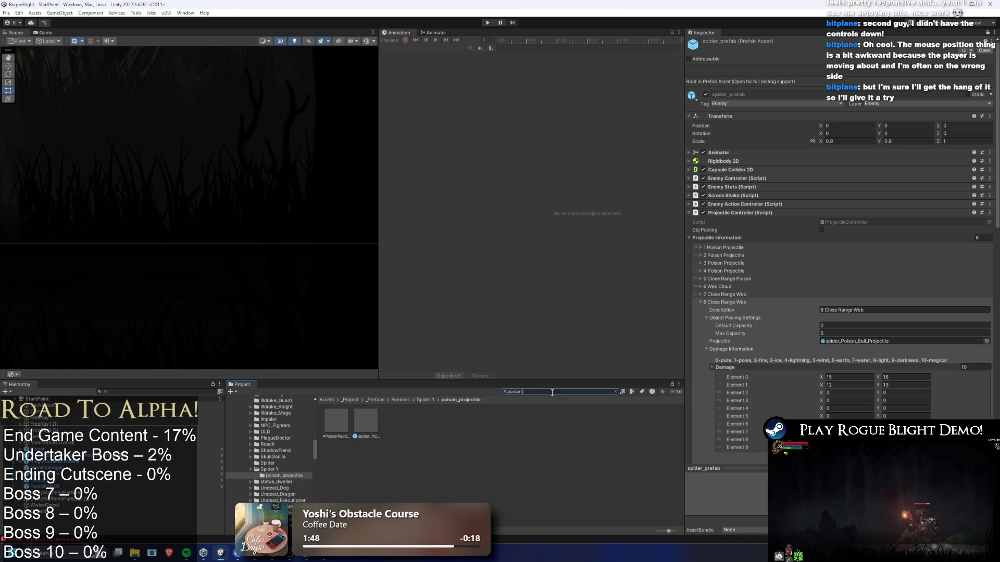
type(" cloud")
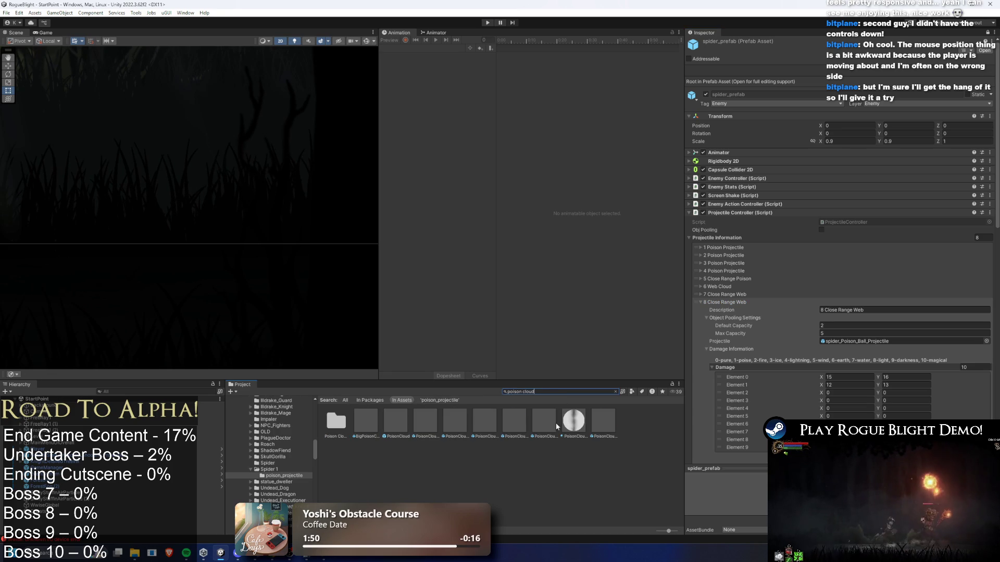
left_click_drag(370, 420, 510, 404)
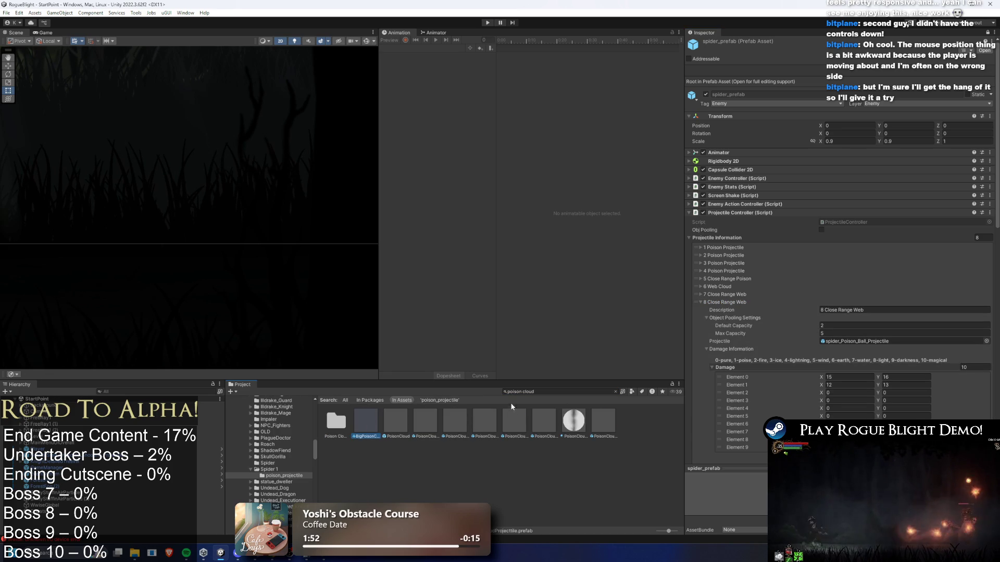
key("Right")
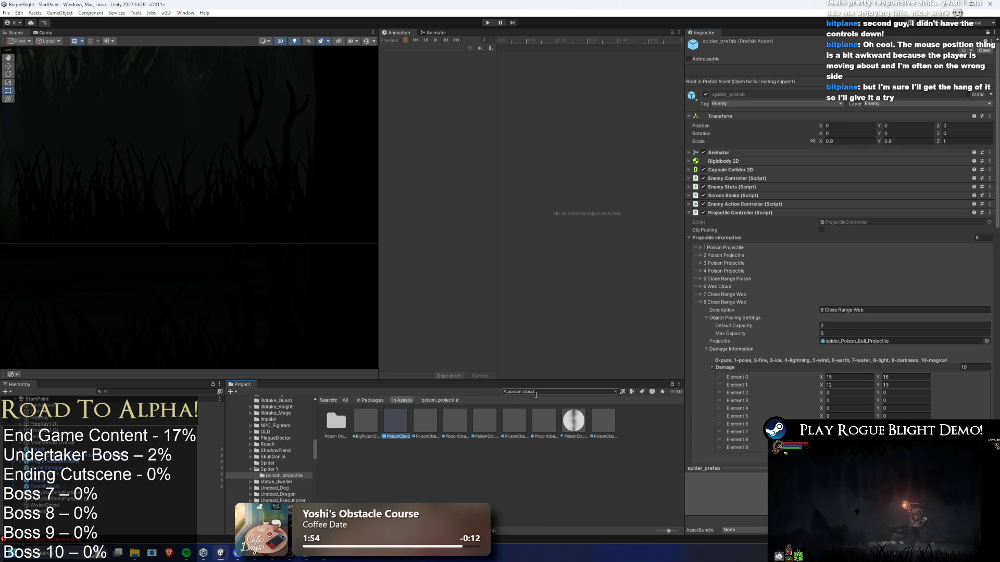
left_click(615, 392)
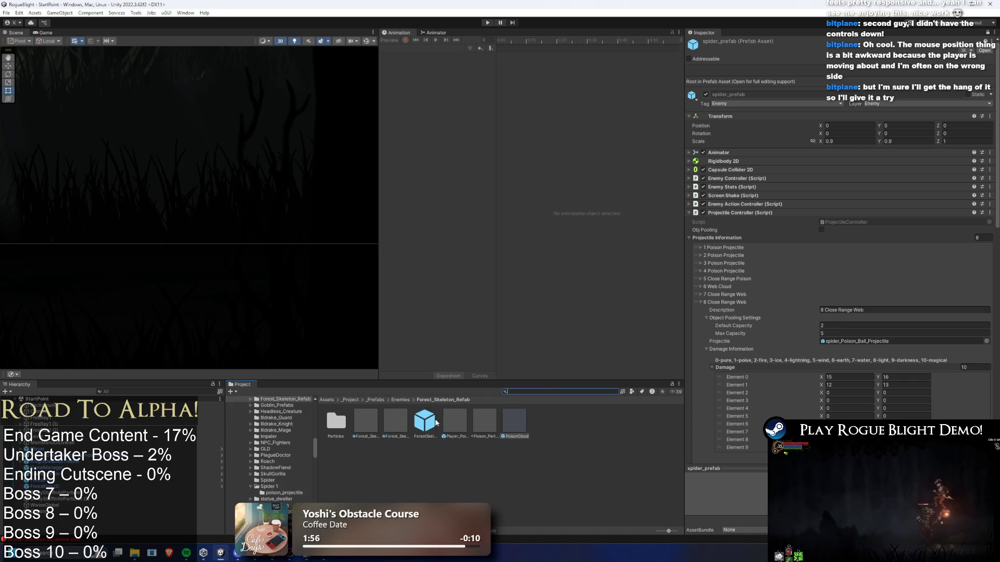
right_click(509, 419)
left_click(546, 183)
Step: Search for and open the spider_prefab(Poison) Variant for editing
left_click(540, 391)
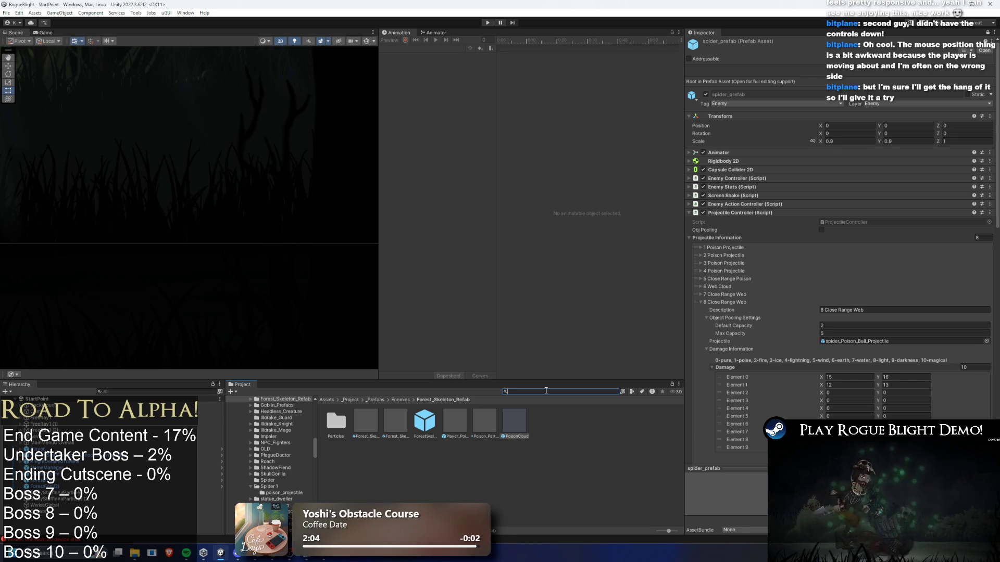
type("poison spider pre")
left_click(338, 427)
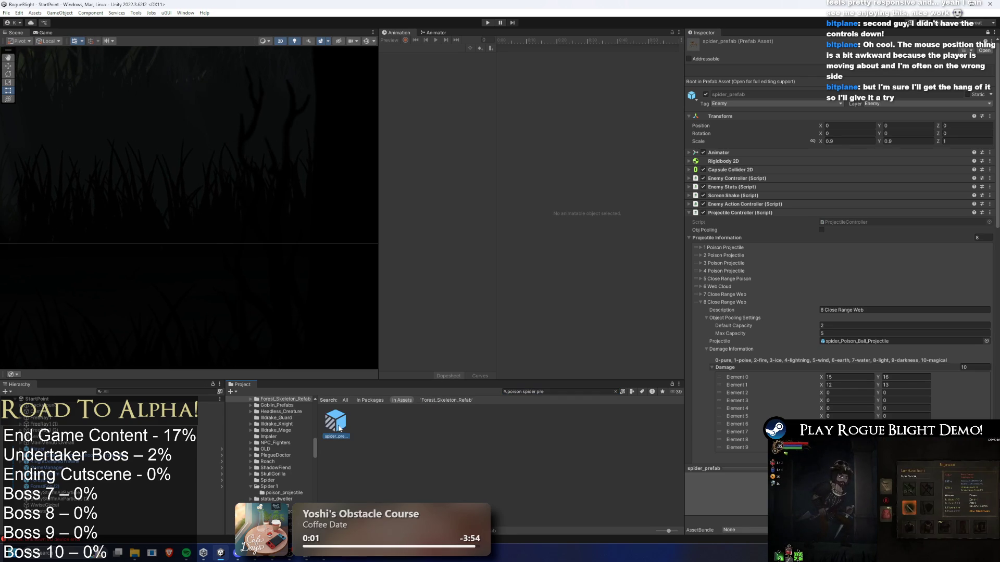
double_click(338, 427)
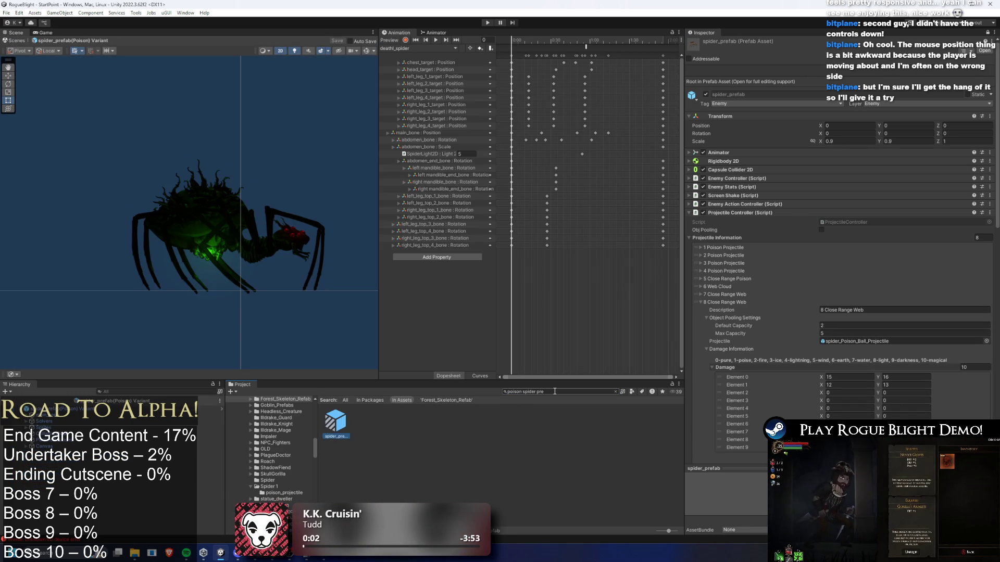
Step: Paste the PoisonCloud prefab files into the Spider 1 poison_projectile folder on disk
left_click(615, 391)
right_click(456, 434)
left_click(521, 202)
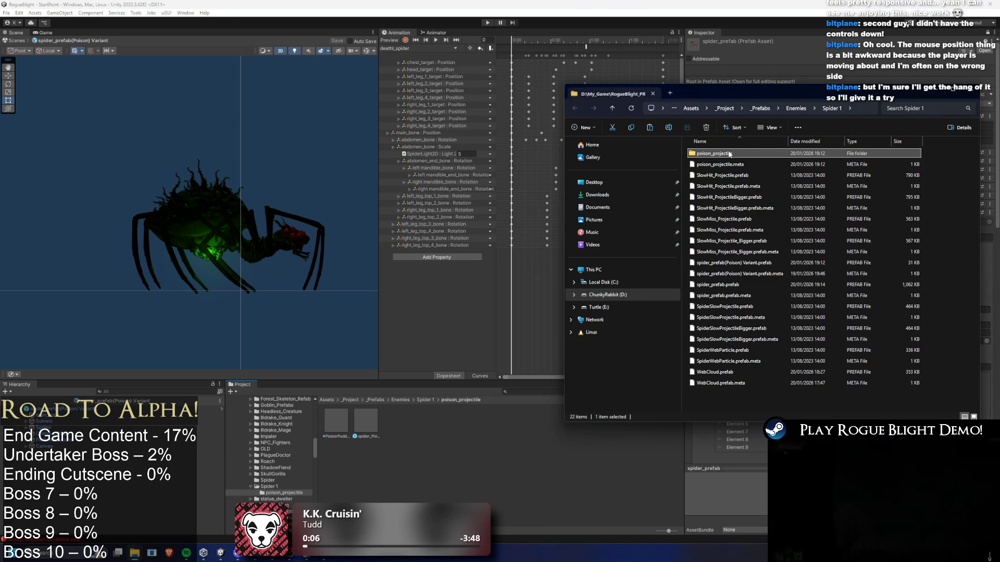
double_click(729, 154)
key("ctrl+v")
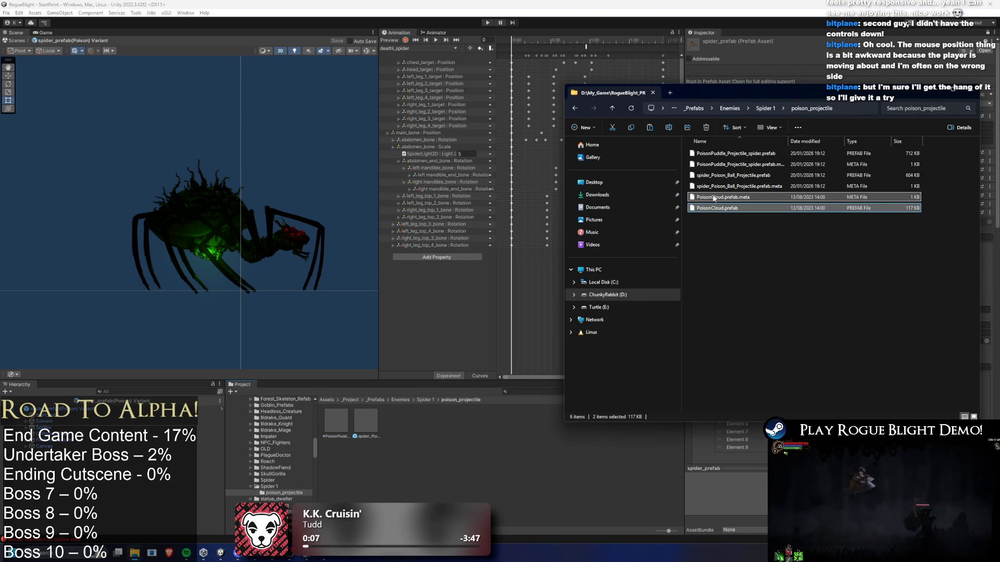
left_click(396, 423)
right_click(396, 422)
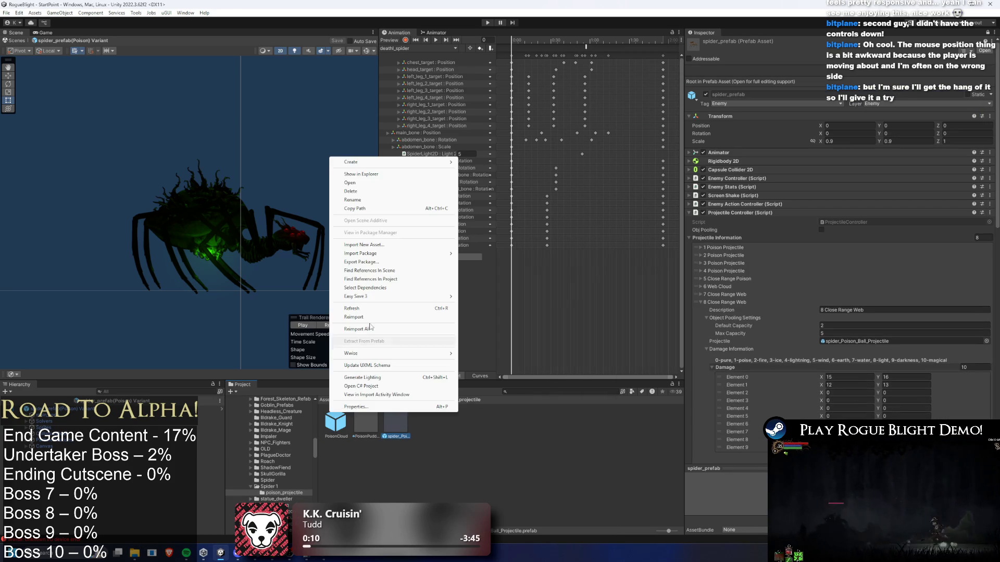
Step: Rename the copied PoisonCloud prefab with a Spider prefix
left_click(335, 423)
right_click(335, 423)
left_click(370, 202)
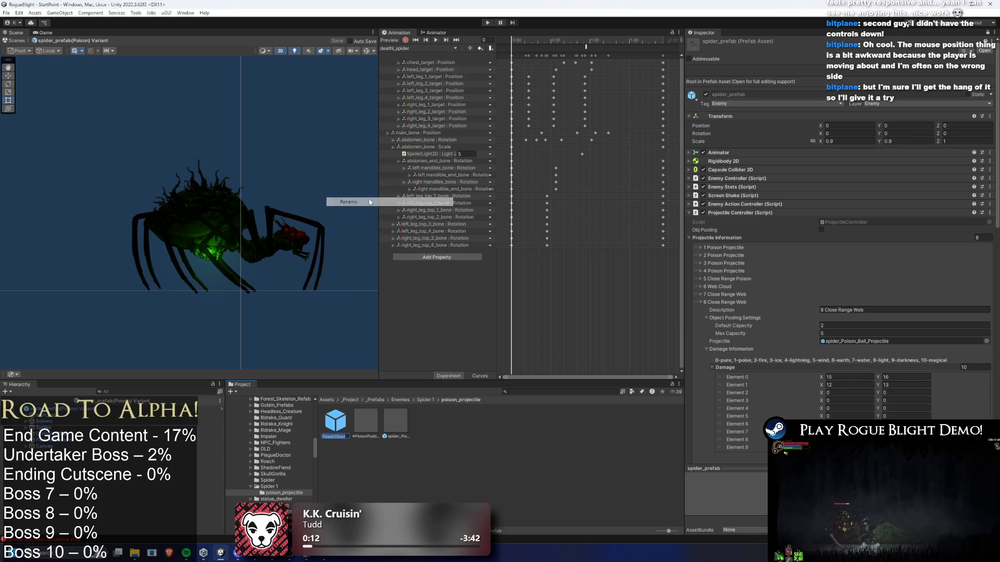
type("ider_")
key("Return")
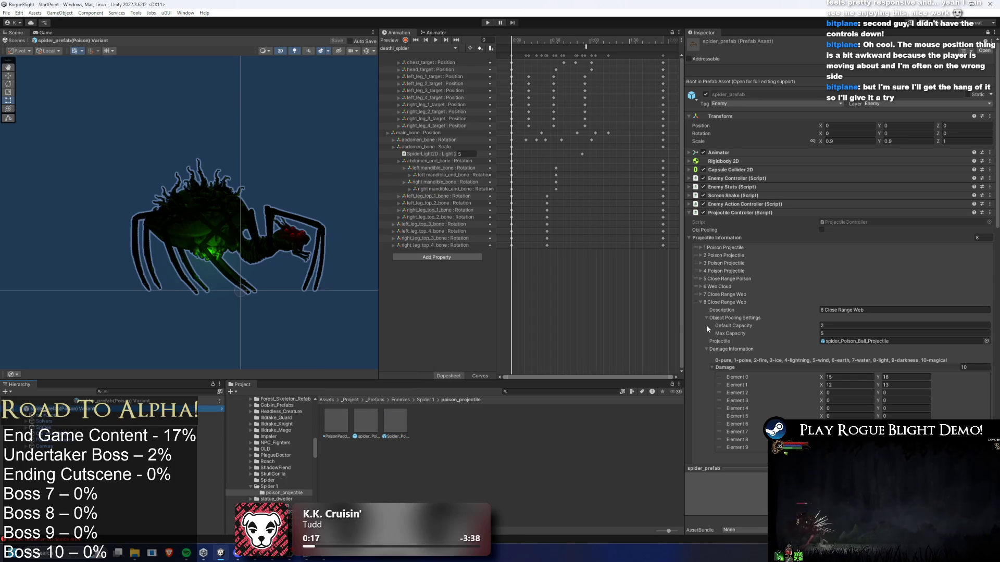
Step: Make 6 Web Cloud fire PoisonPuddle_Projectile_spider with WeakPoison_Status_Effect as its status effect
left_click(723, 303)
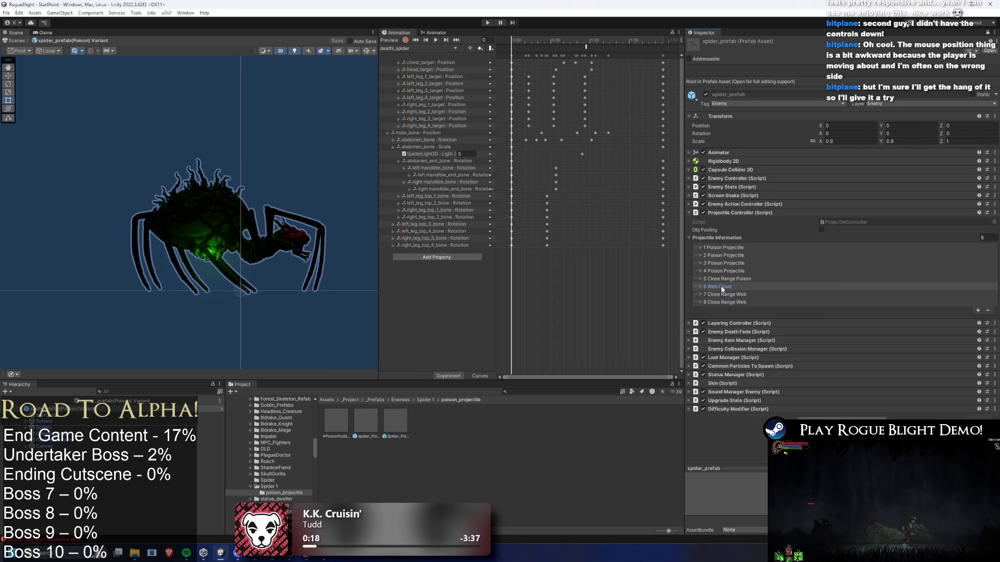
left_click(722, 286)
left_click_drag(795, 301, 844, 327)
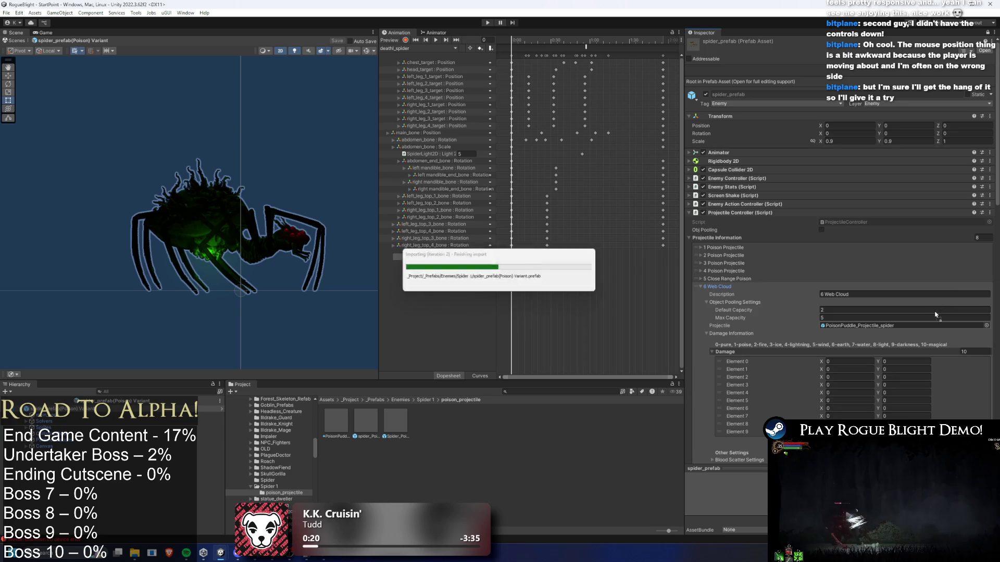
scroll(938, 314, "down", 8)
left_click(983, 227)
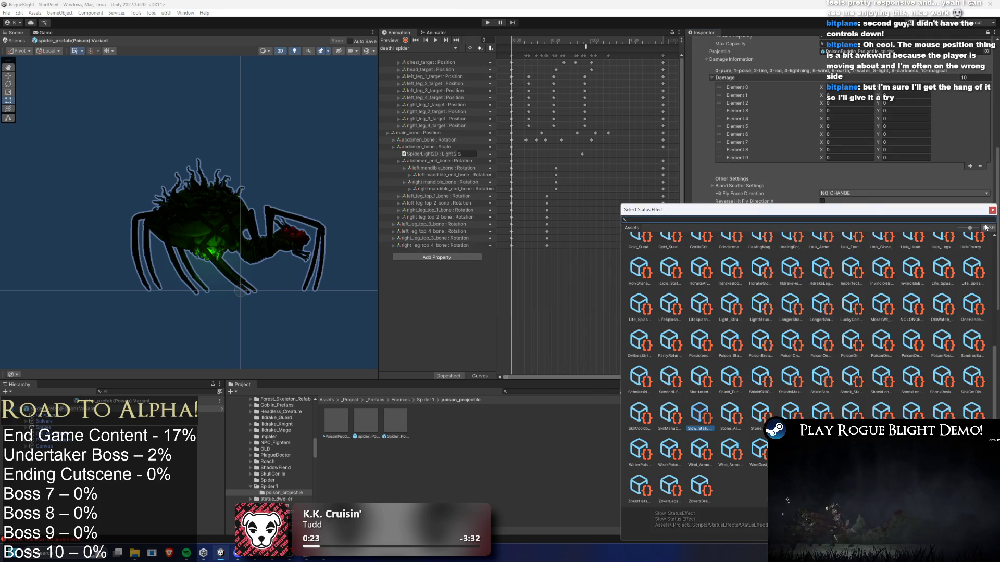
type("weak po")
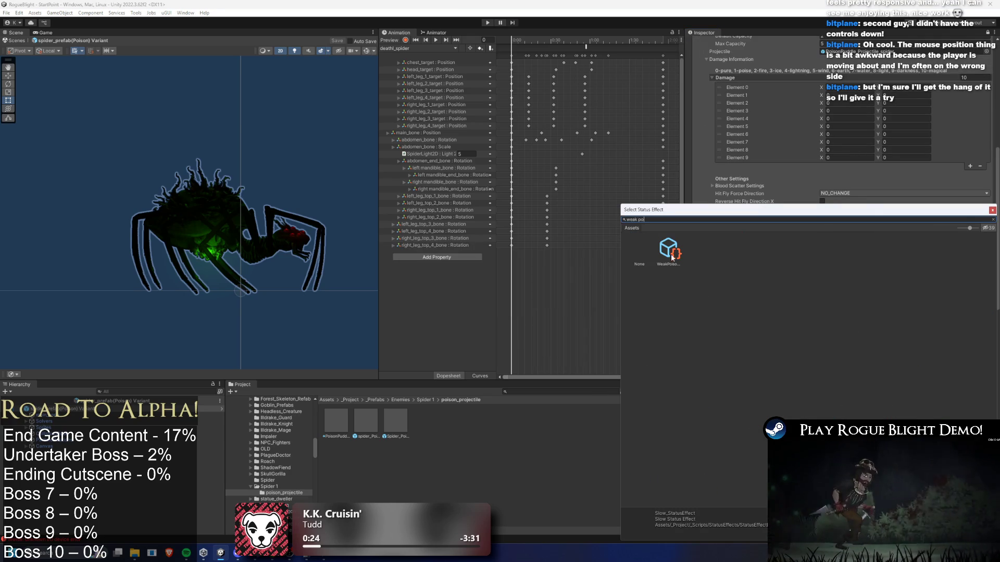
double_click(668, 249)
Step: Review the 7 Close Range Web and 1 Poison Projectile entries, then start a project search
scroll(906, 211, "down", 3)
scroll(929, 217, "up", 8)
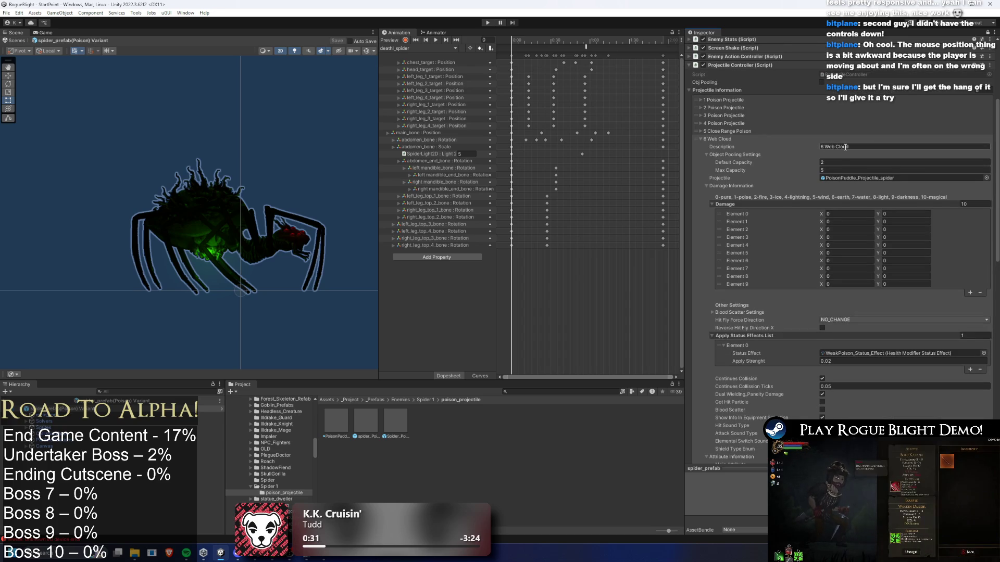
scroll(832, 149, "down", 7)
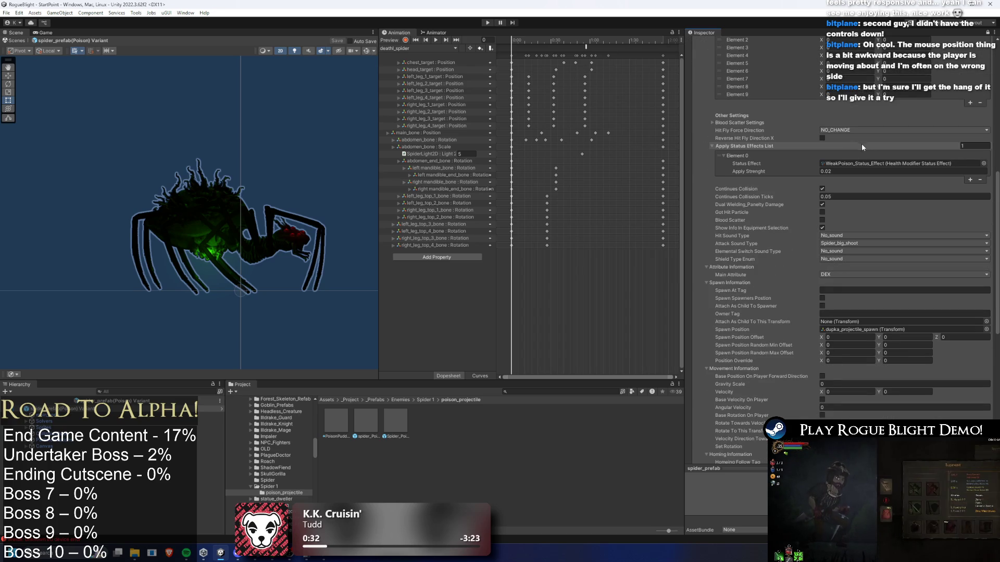
scroll(860, 142, "up", 15)
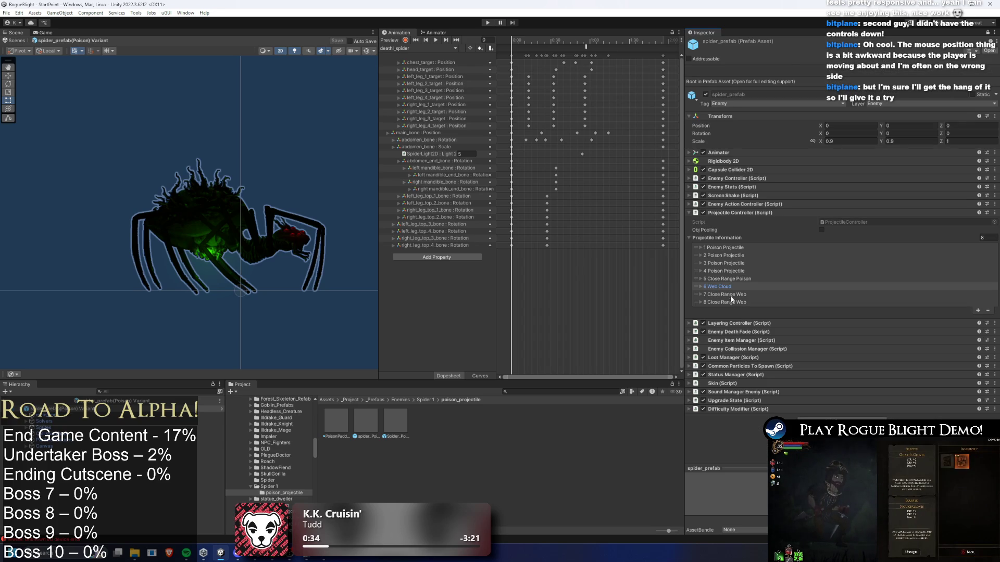
left_click(732, 295)
left_click(737, 295)
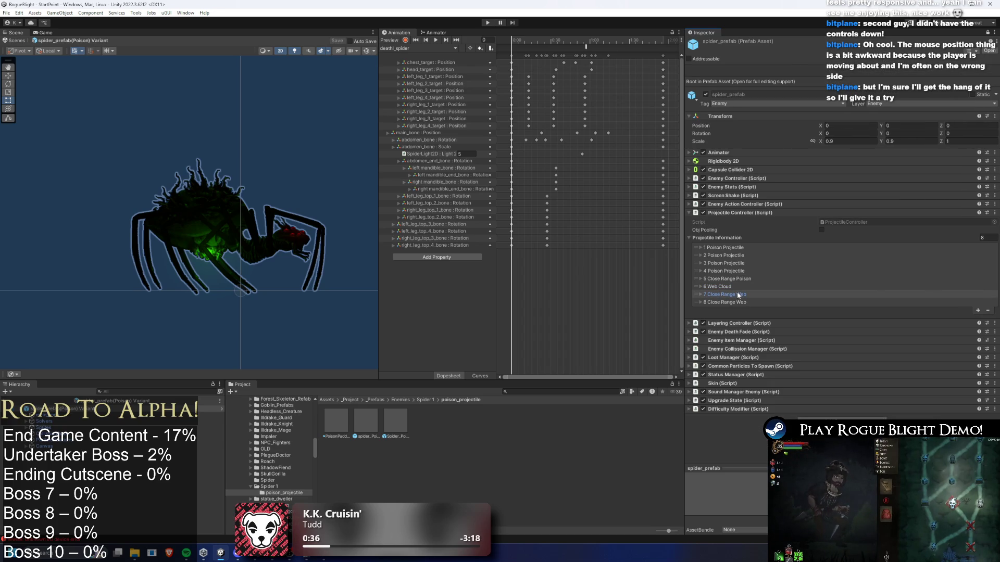
left_click(738, 248)
left_click(736, 245)
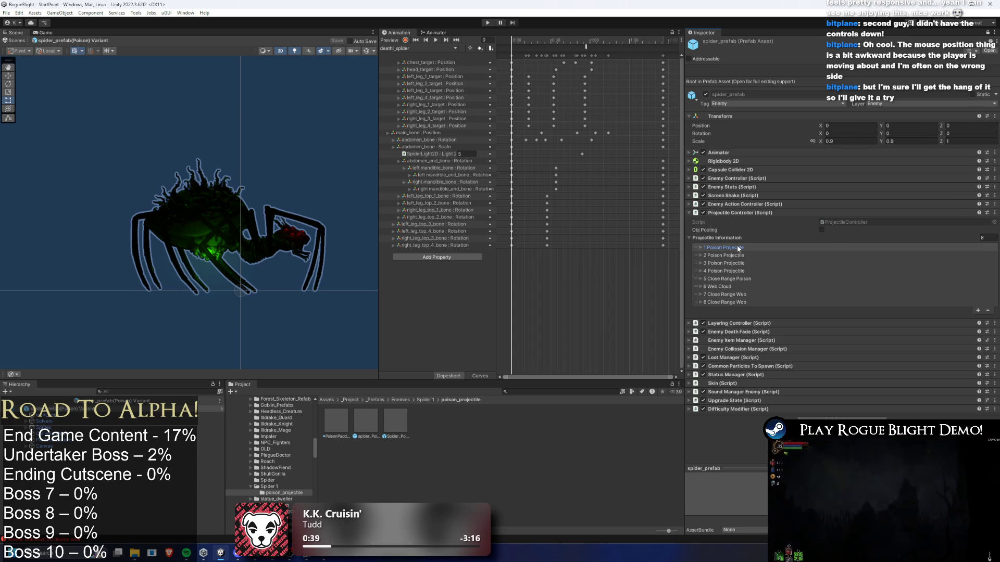
left_click(734, 247)
left_click(735, 248)
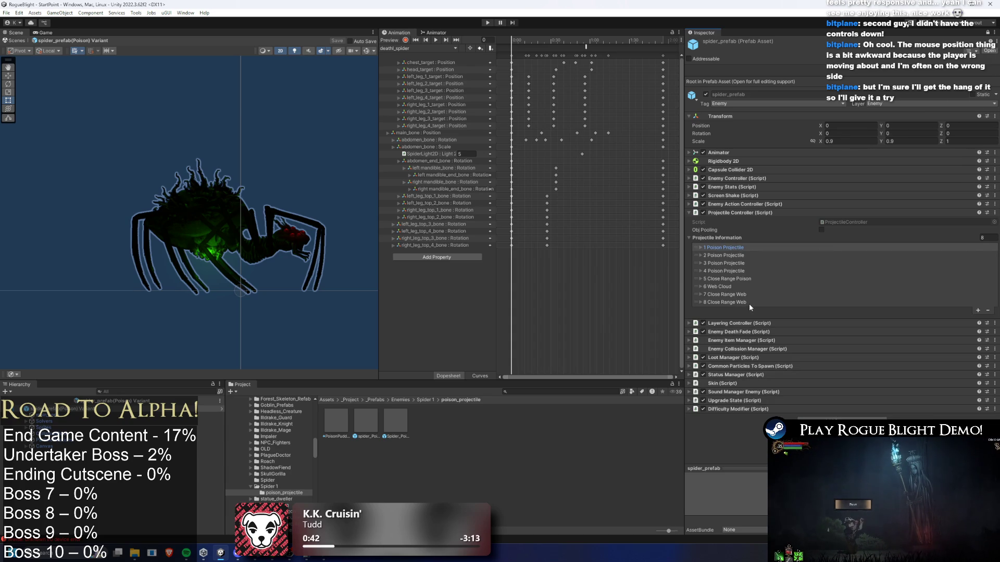
left_click(525, 392)
left_click(525, 391)
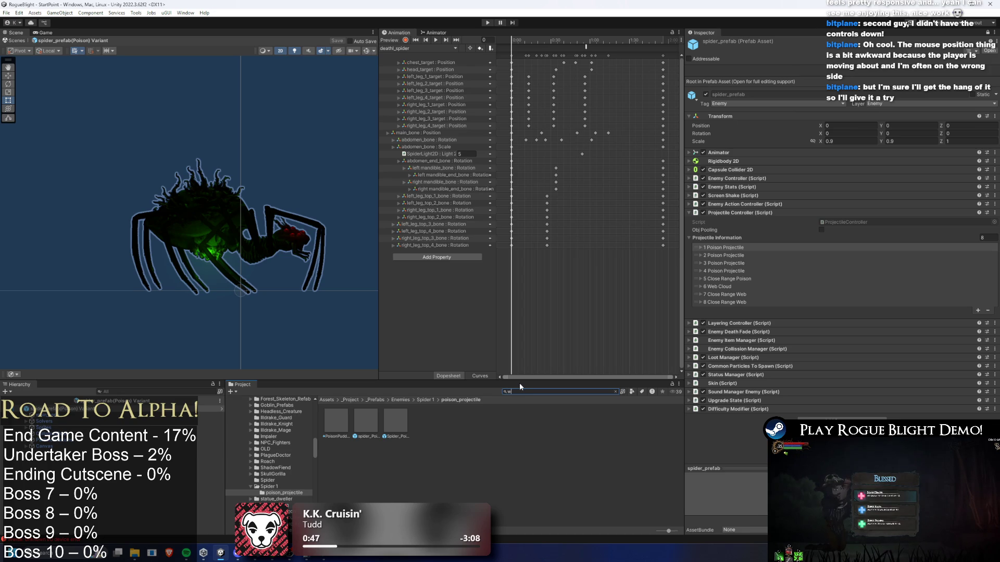
Step: Open the wendigo prefab to compare its projectile entries
type("endi")
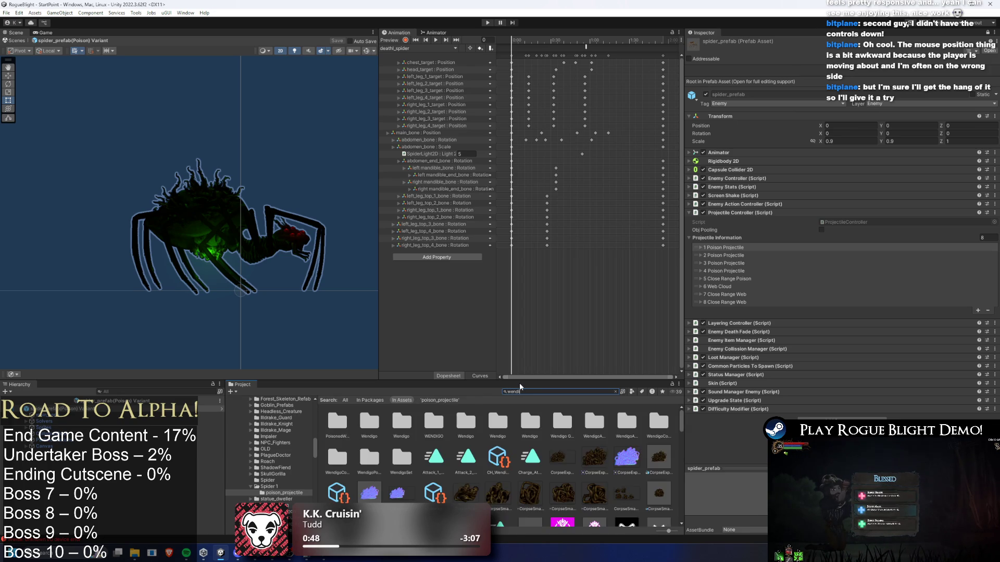
type("go prefa")
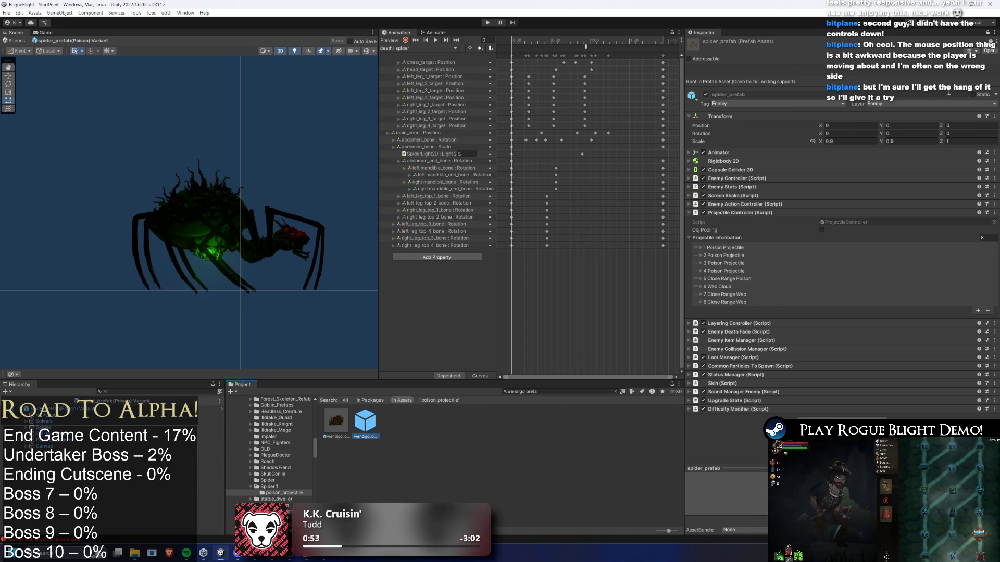
left_click(988, 32)
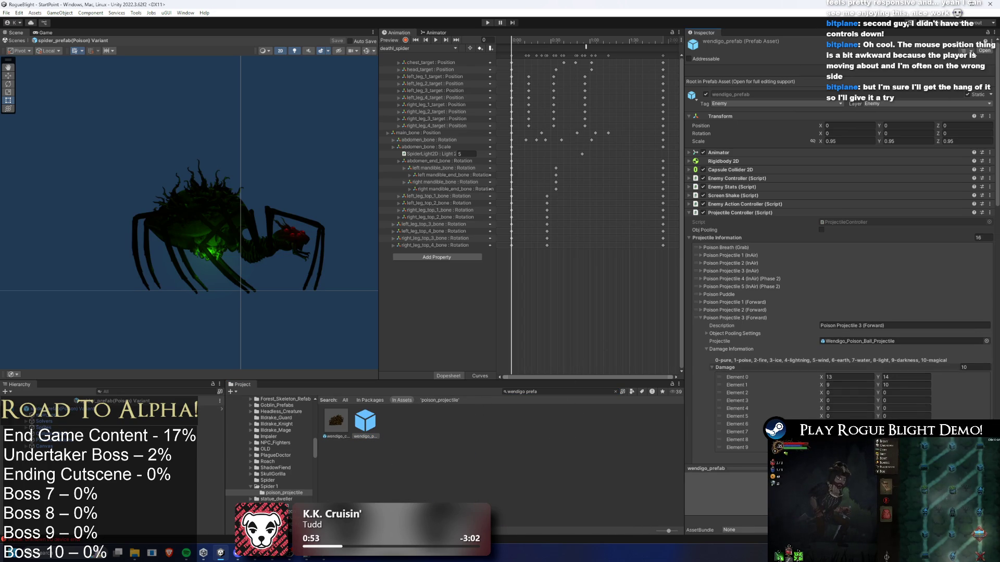
left_click(735, 318)
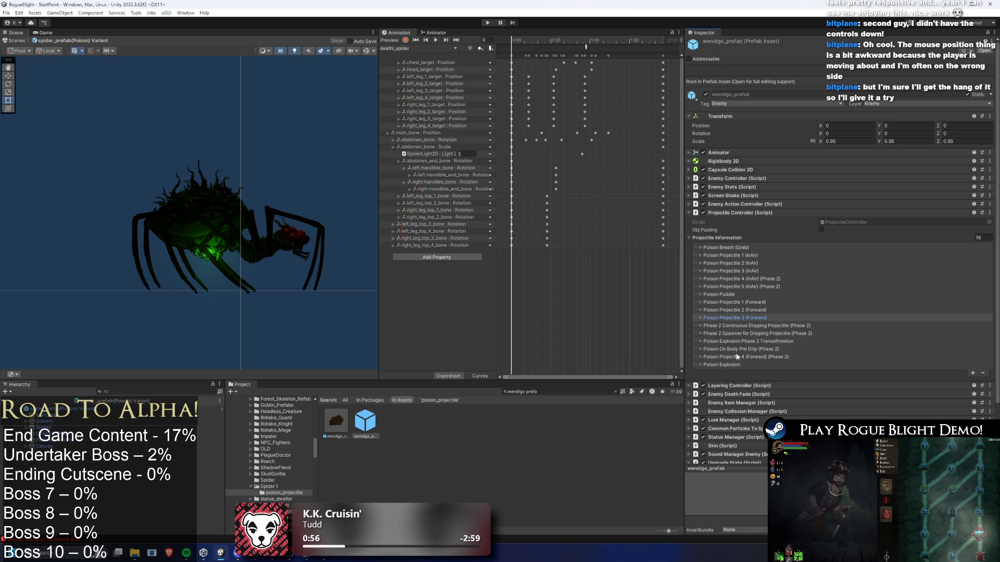
right_click(718, 295)
left_click(760, 312)
Step: Duplicate the Poison Puddle entry in the spider poison variant and expand the copy
left_click(978, 294)
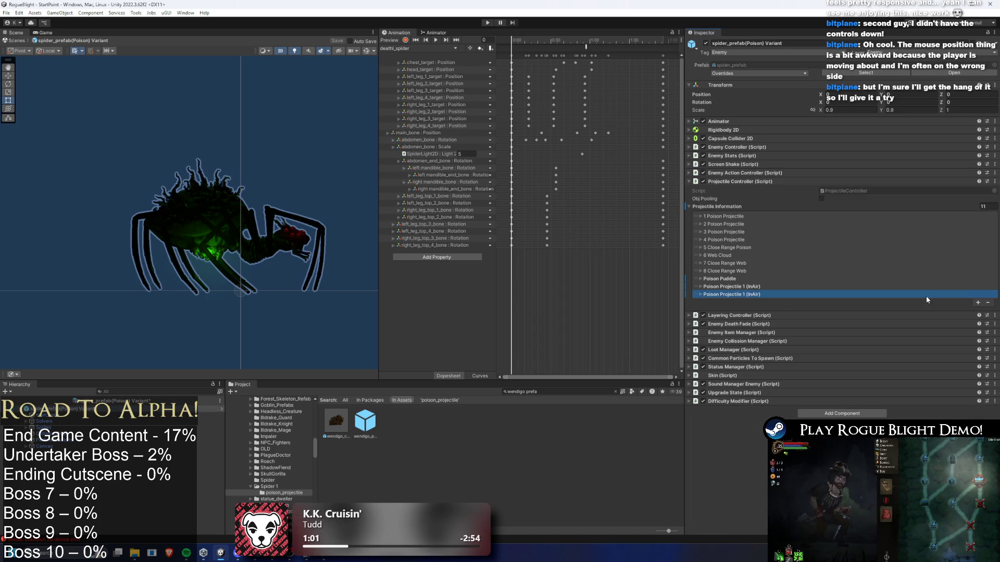
right_click(729, 294)
left_click(765, 331)
left_click(724, 295)
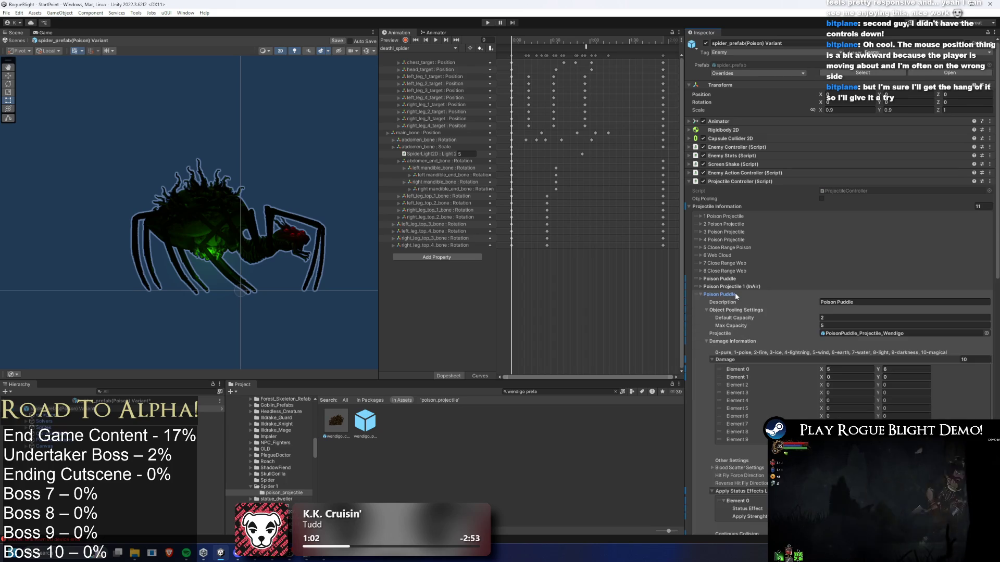
left_click(731, 294)
left_click(724, 294)
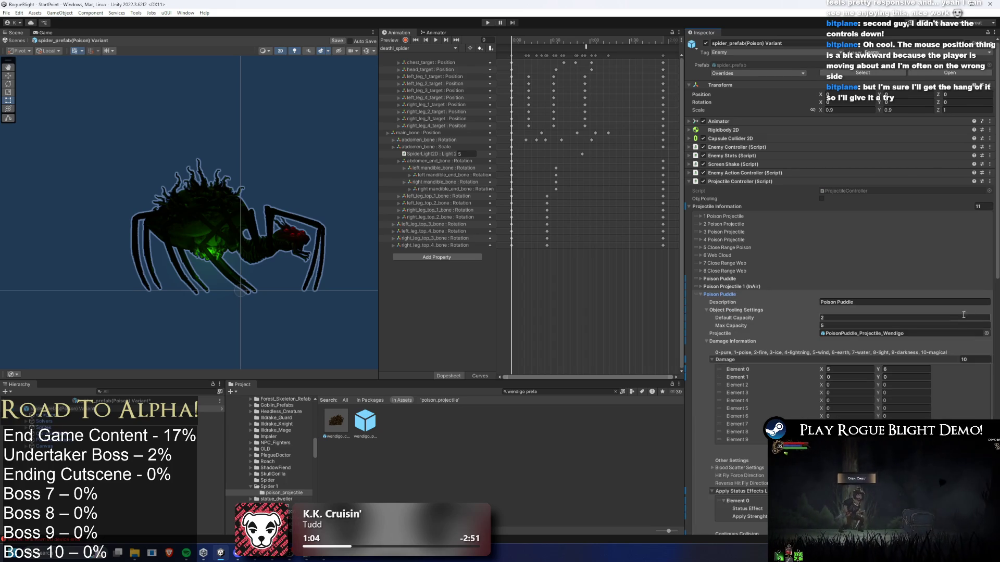
Step: Set the Poison Puddle entry's projectile to PoisonPuddle_Projectile_spider
left_click(992, 315)
type("sp")
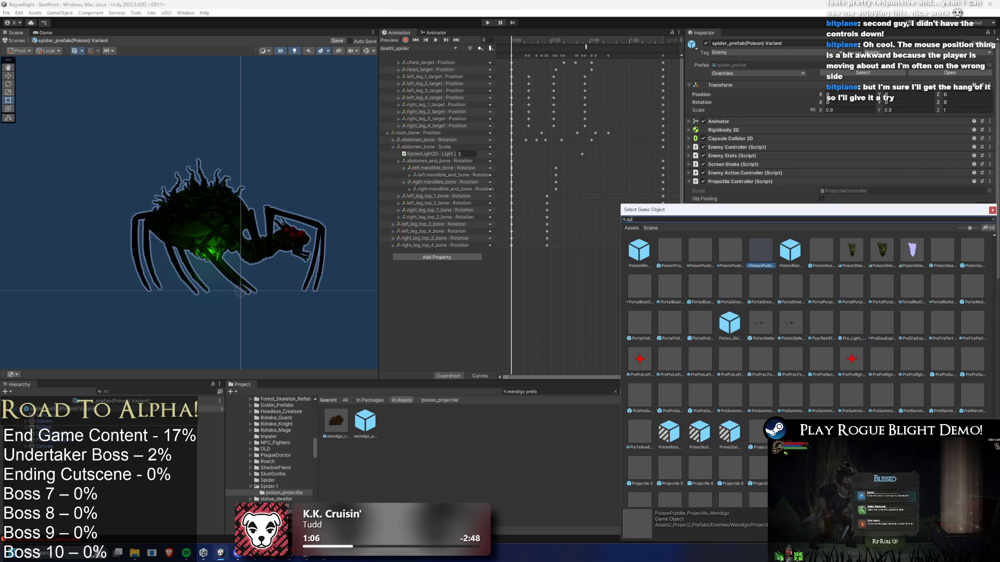
type("ider pudd")
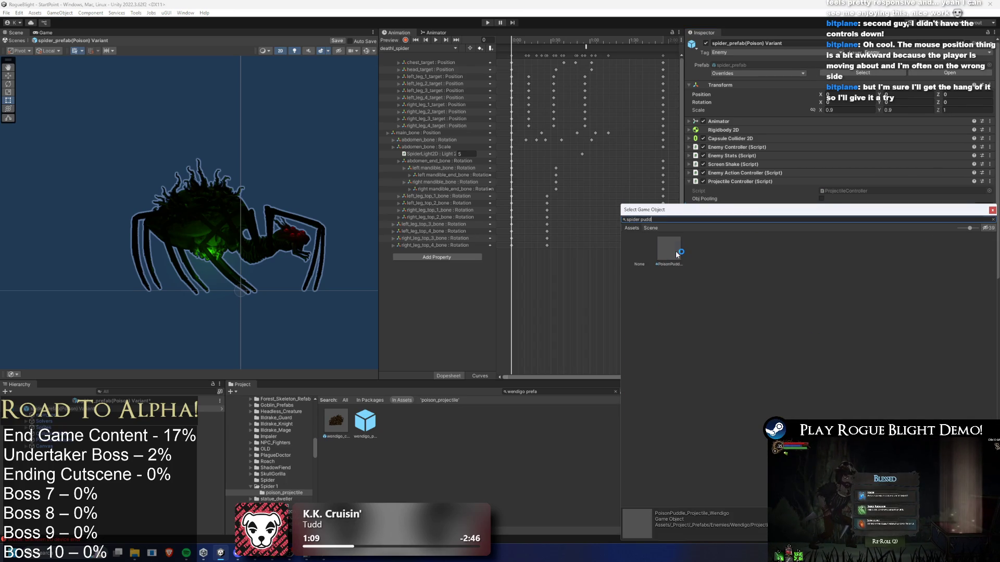
double_click(676, 254)
left_click(733, 294)
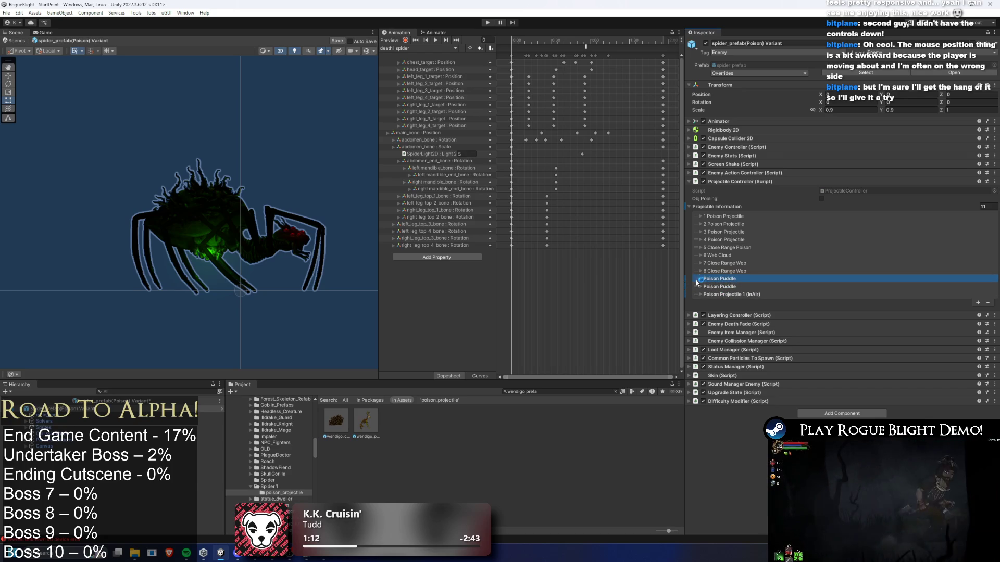
Step: Delete the duplicate Poison Puddle entry and rename the remaining one '9 Poison Puddle'
left_click(728, 231)
left_click(728, 229)
left_click(732, 218)
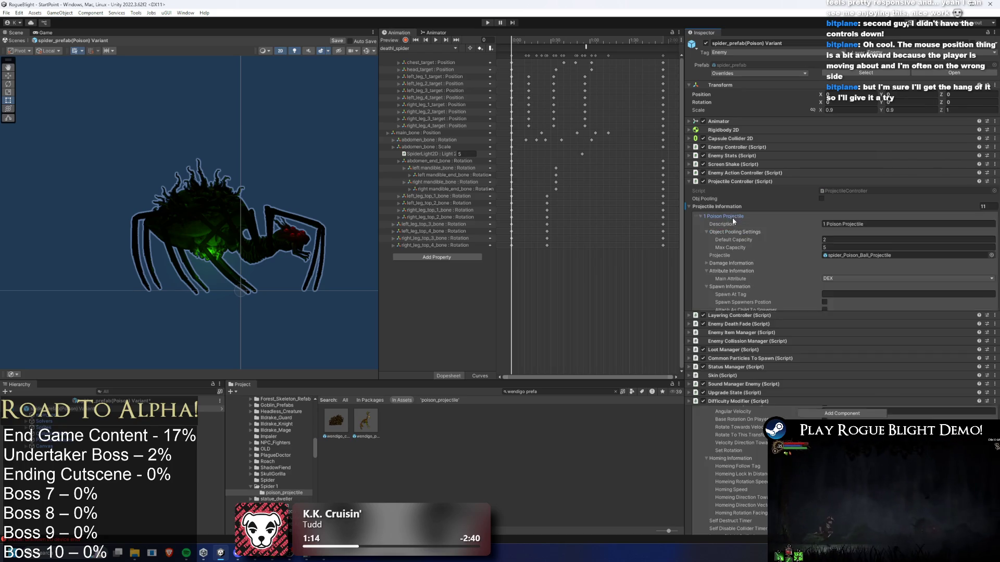
left_click(696, 286)
key("Delete")
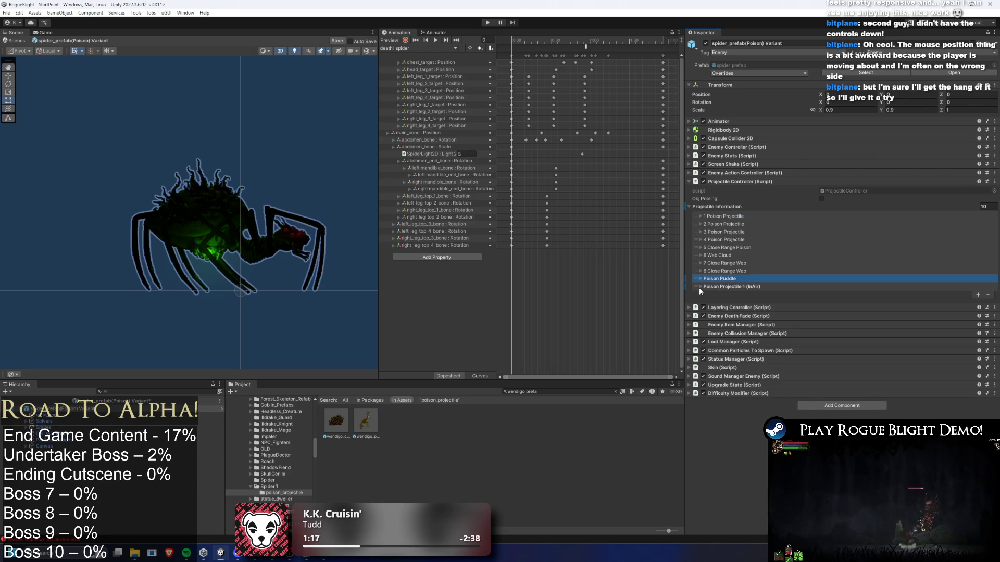
left_click(699, 285)
left_click(700, 286)
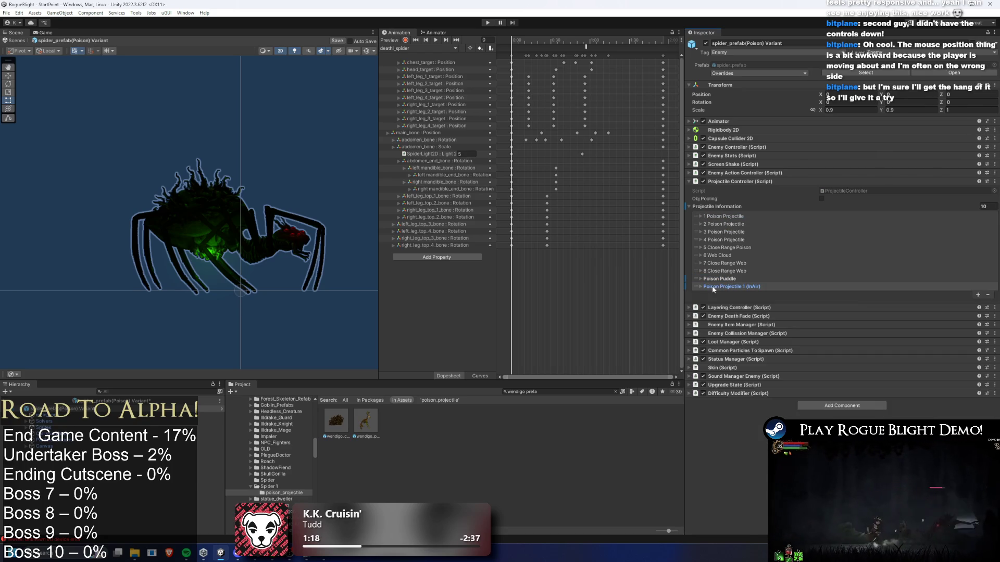
left_click(699, 279)
left_click(870, 287)
type("9 Poison Puddle")
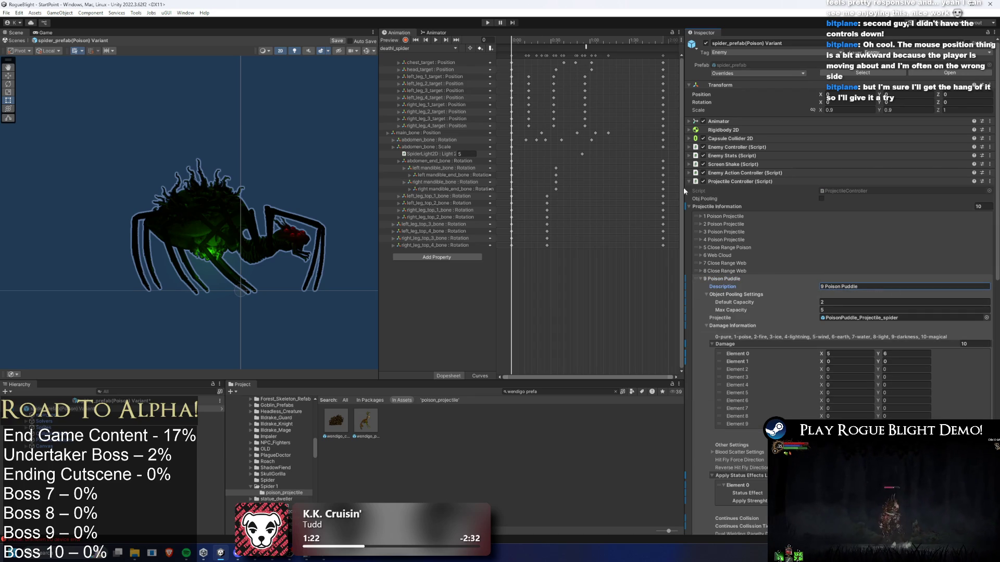
left_click(721, 216)
left_click(845, 255)
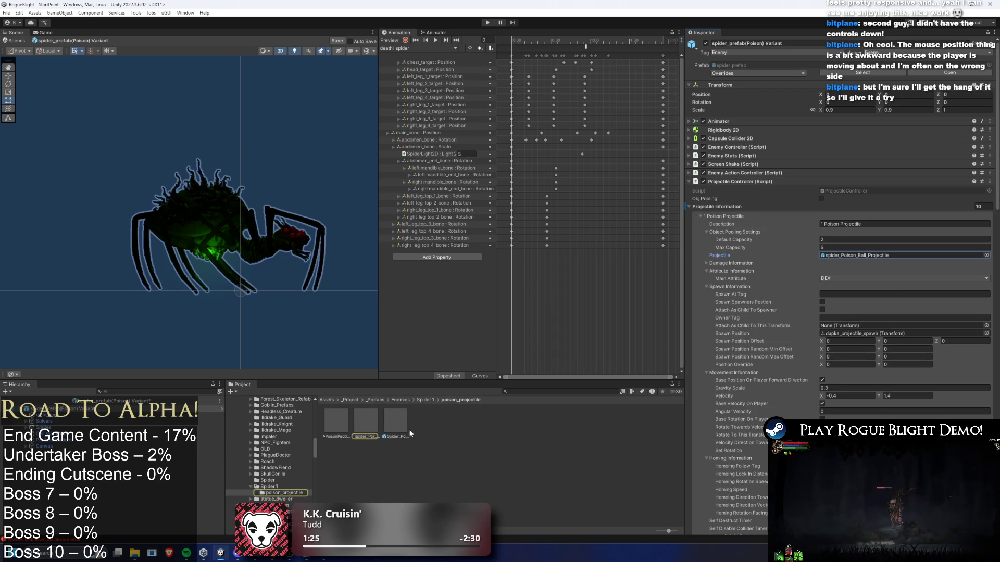
Step: Set spider_Poison_Ball_Projectile's Projectile Controller Index to 9
left_click(377, 424)
left_click(830, 214)
left_click(395, 422)
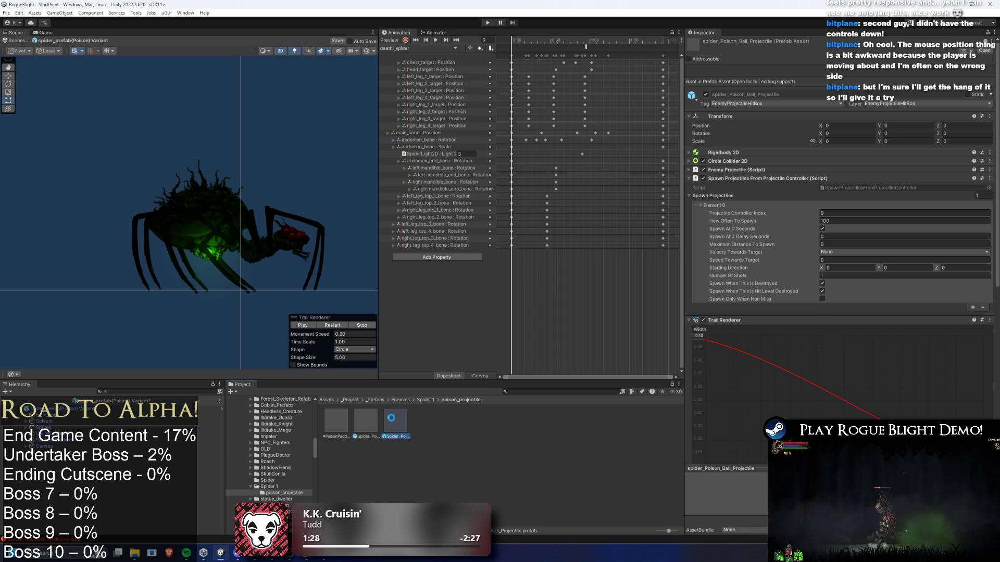
left_click(336, 420)
left_click(96, 417)
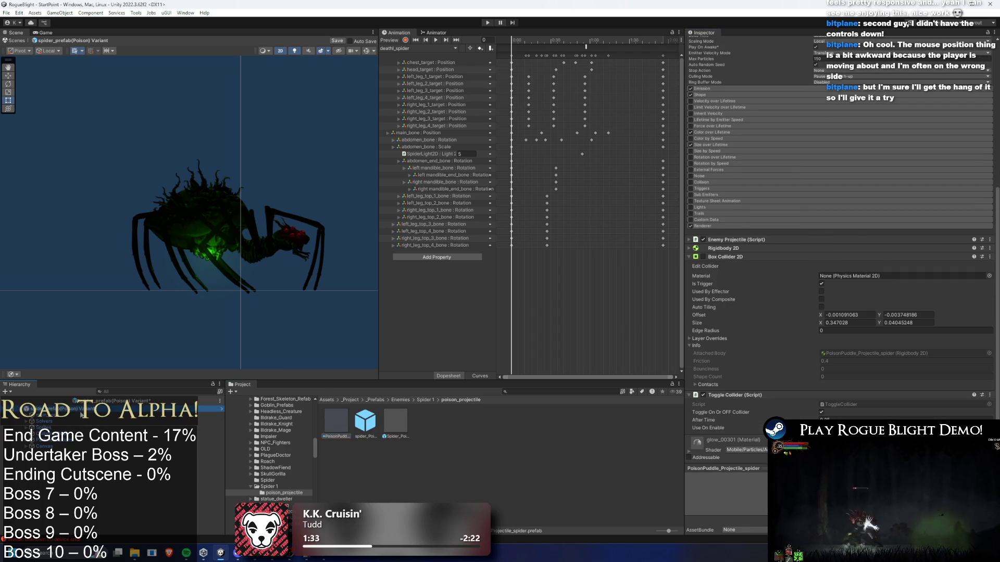
Step: Give 1 Poison Projectile the WeakPoison_Status_Effect with Apply Strength 0.4
scroll(848, 243, "down", 5)
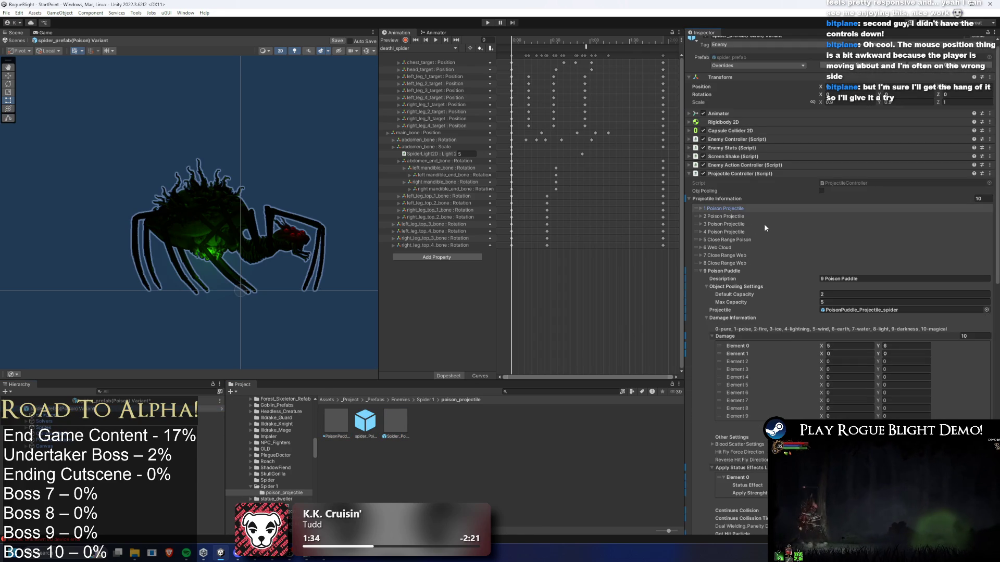
left_click(726, 267)
left_click(724, 287)
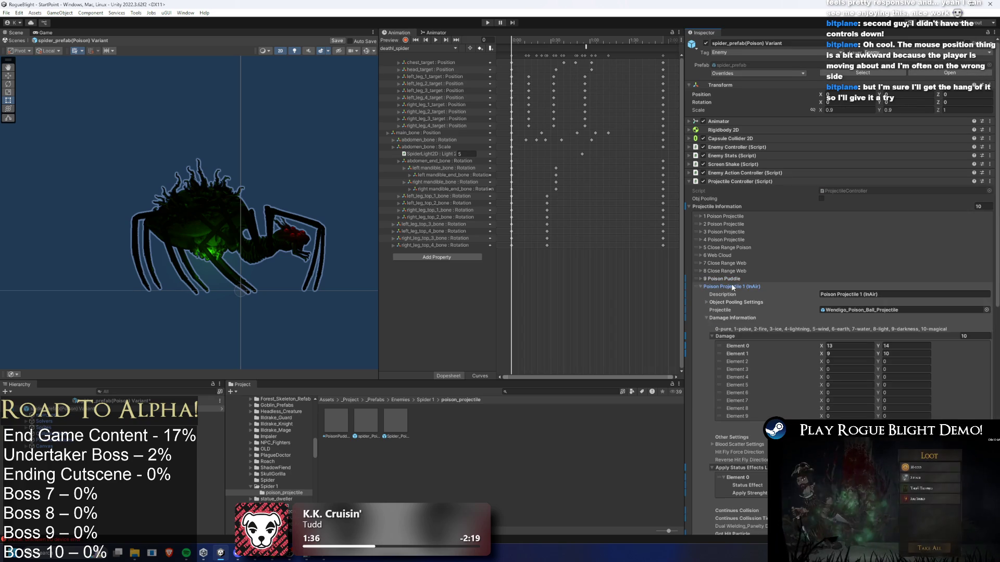
scroll(898, 298, "down", 5)
left_click(849, 198)
left_click(738, 69)
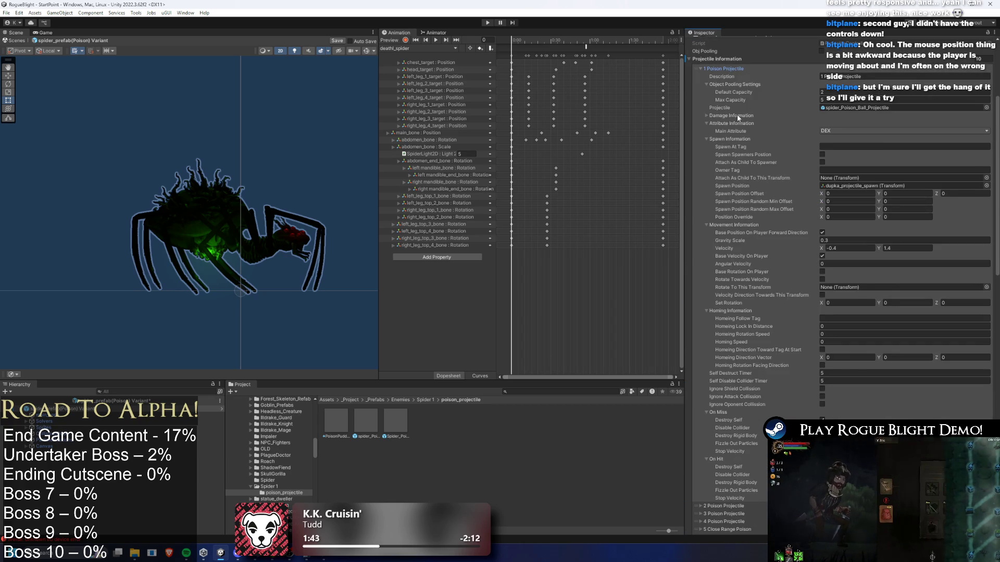
left_click(737, 116)
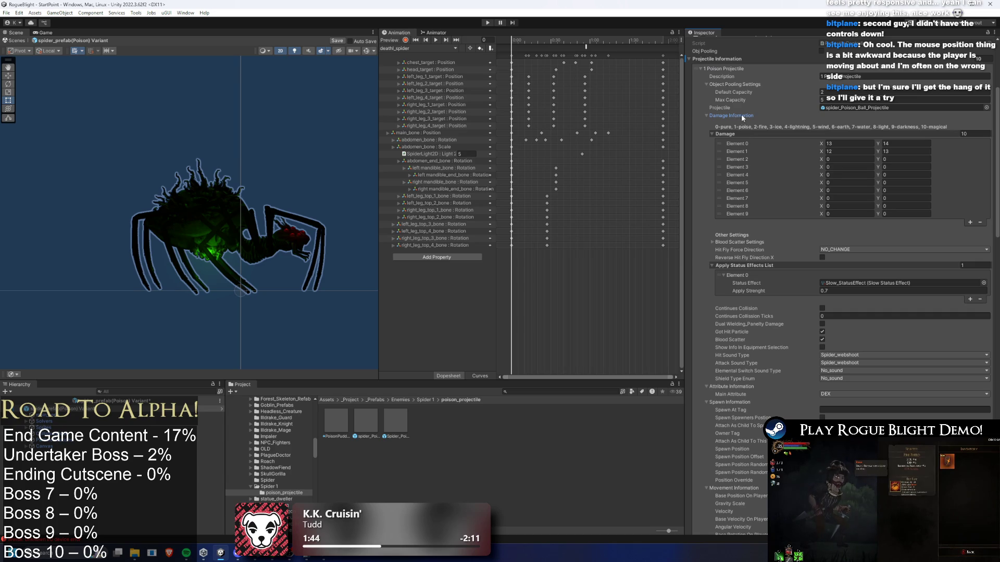
left_click(983, 283)
type("weak po")
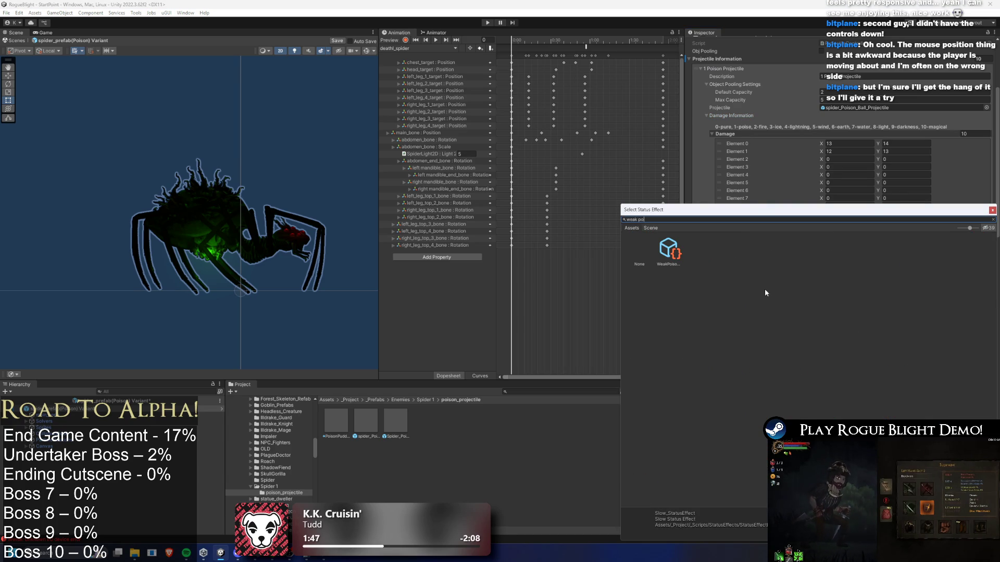
double_click(641, 247)
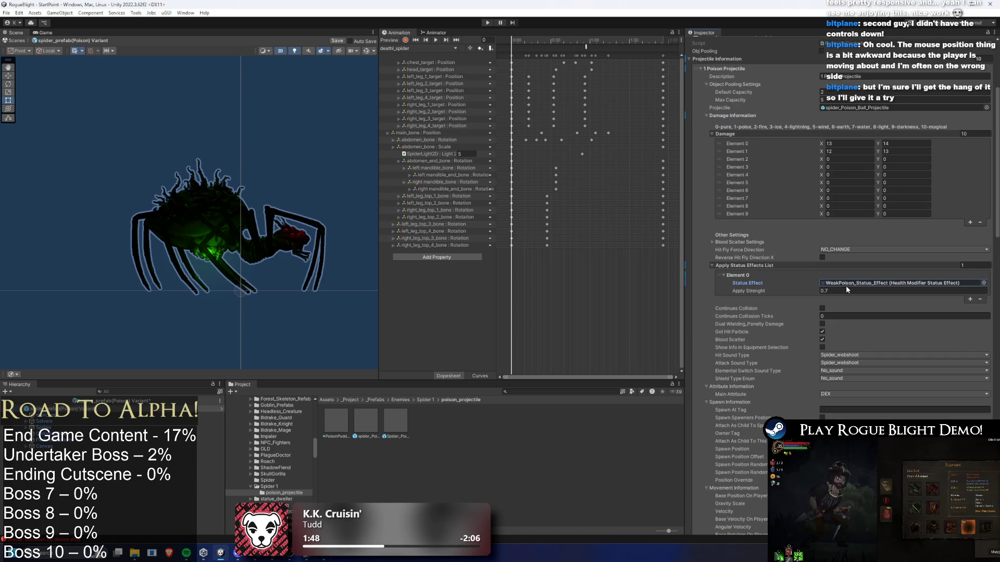
right_click(826, 289)
left_click(830, 293)
type("0.4")
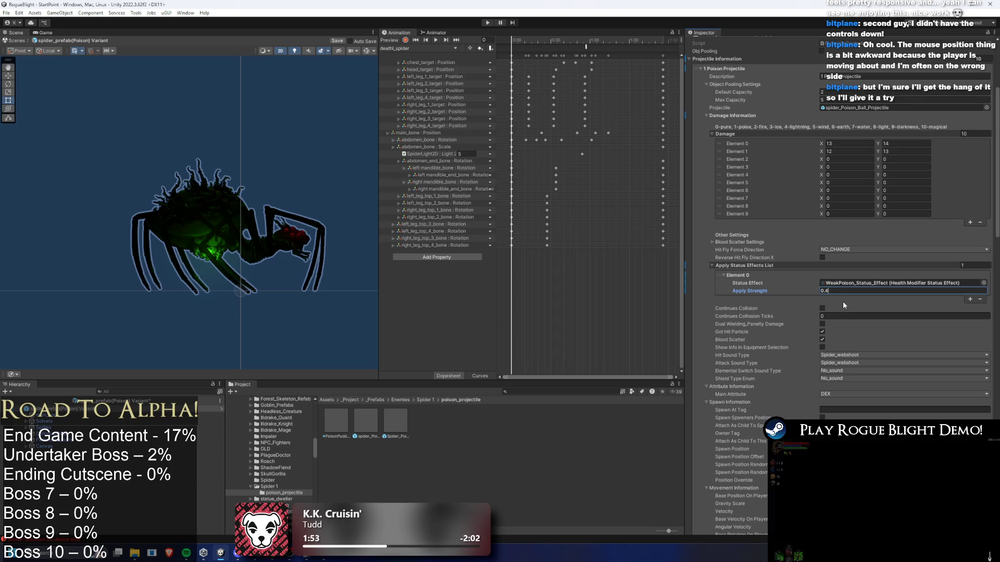
Step: Search for and open the wendigo prefab for comparison
left_click(532, 392)
type("ndigo pre")
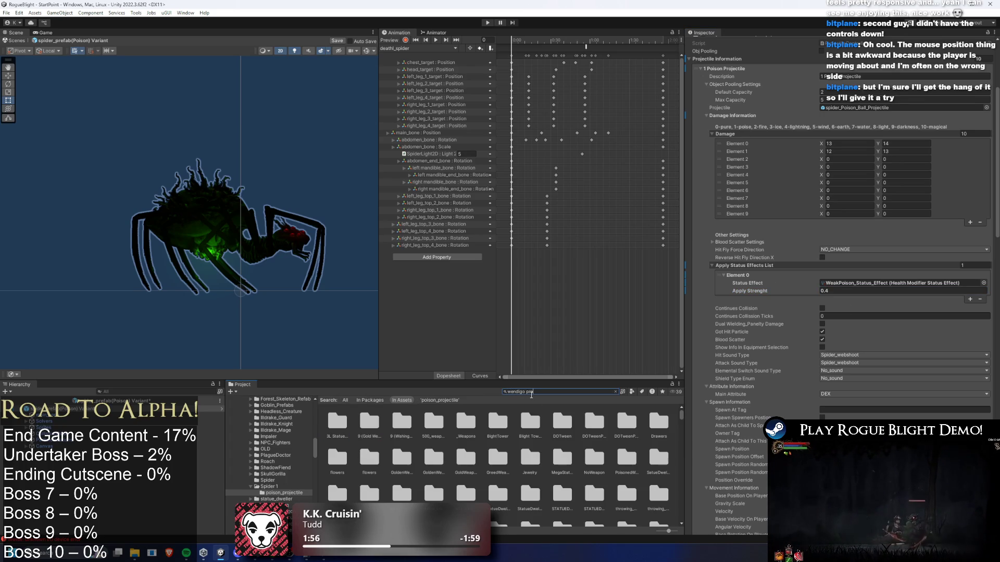
type("fa")
left_click(366, 422)
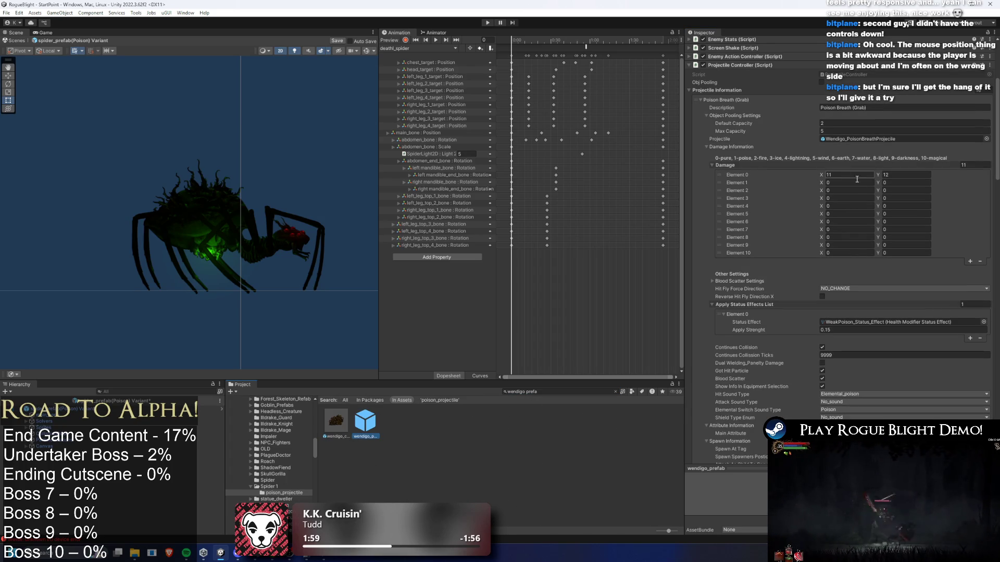
Step: Check the wendigo prefab's Poison Breath and InAir projectile poison apply strengths
left_click(845, 330)
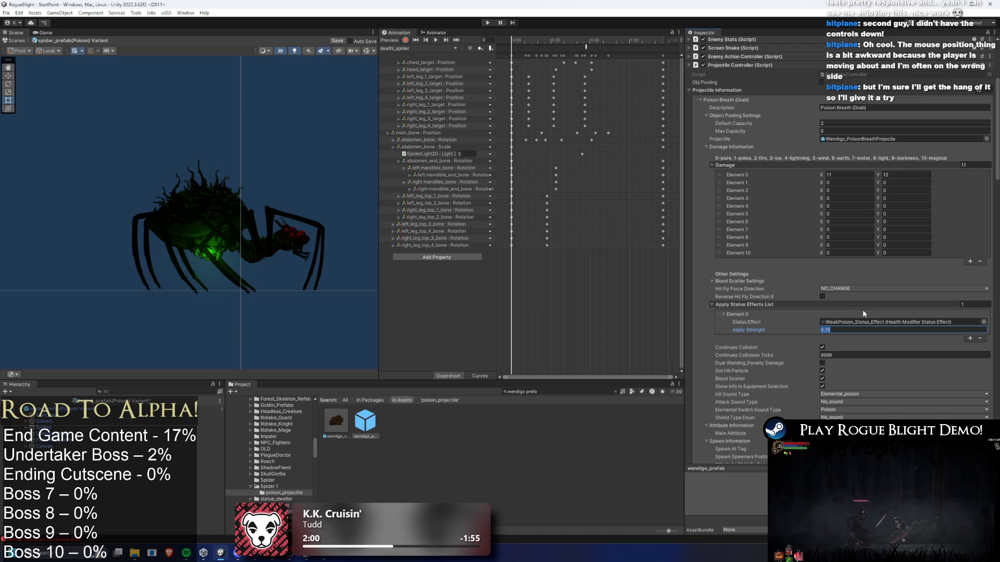
left_click(747, 99)
left_click(748, 107)
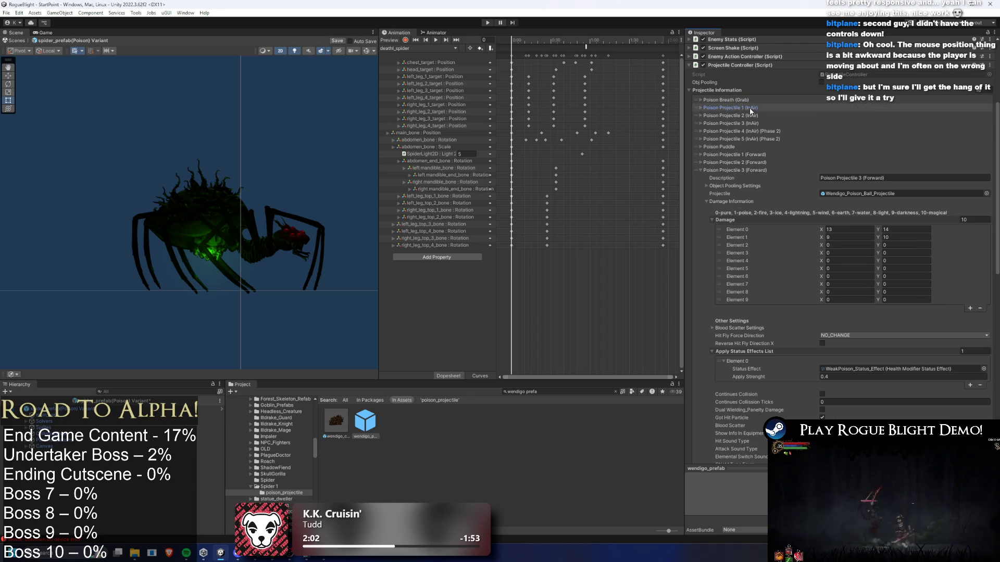
left_click(843, 315)
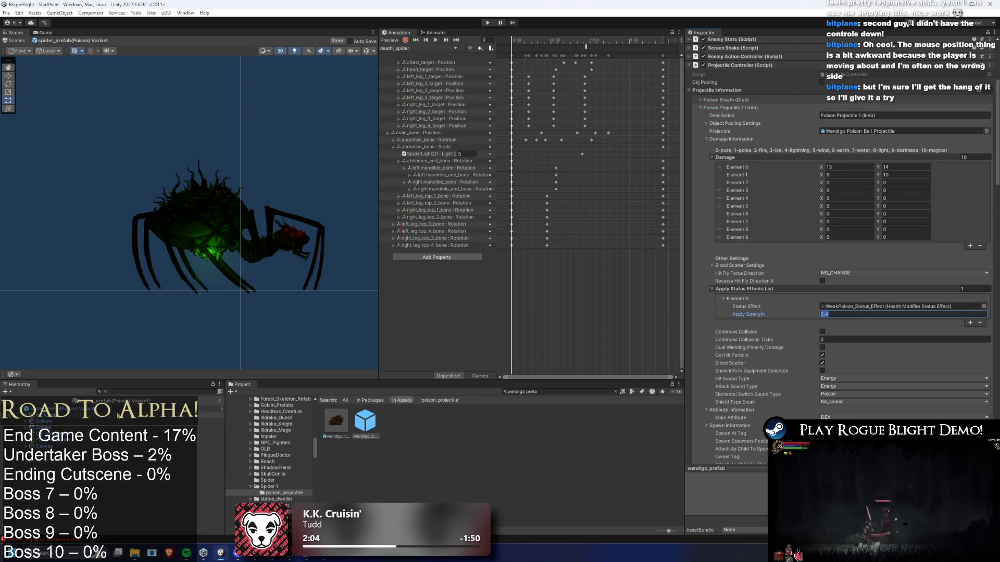
Step: Back on the spider poison variant, adjust projectile 1's poison effect strength and save
double_click(104, 409)
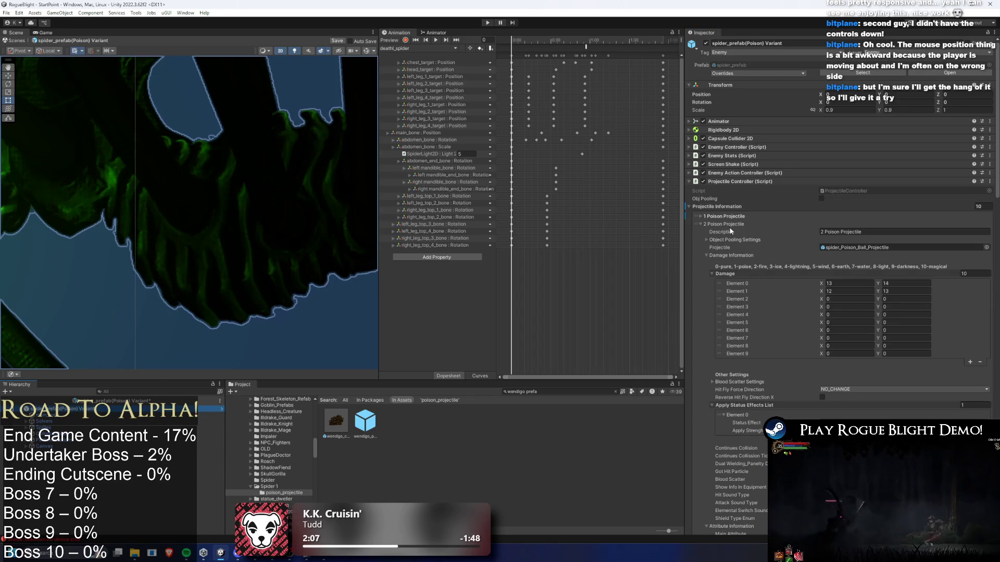
left_click(725, 215)
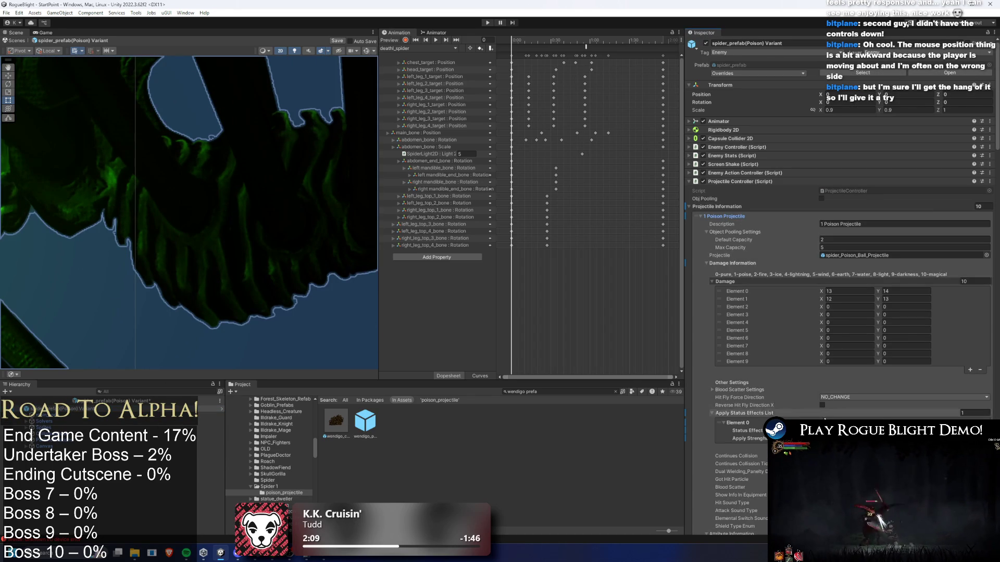
left_click(843, 438)
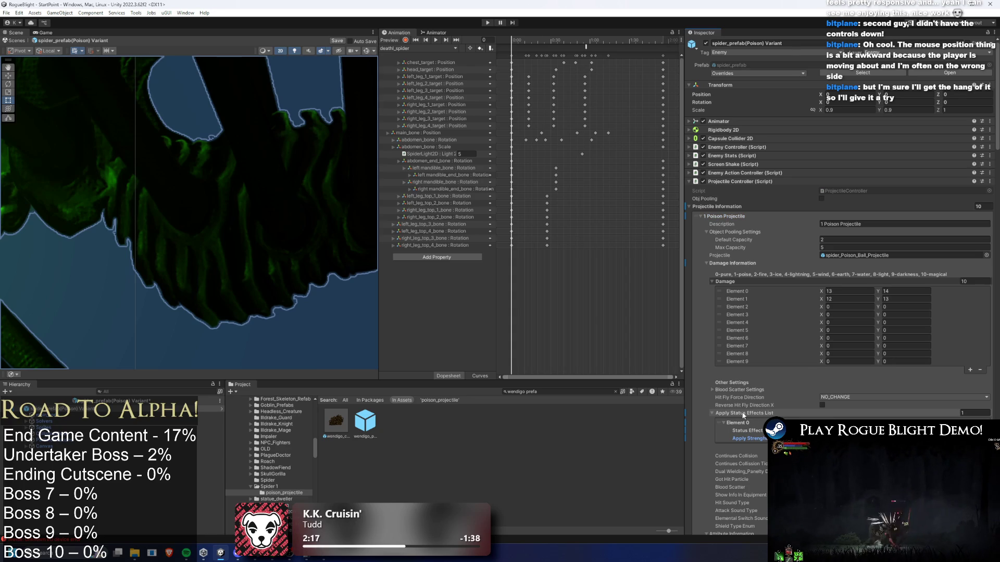
key("ctrl+s")
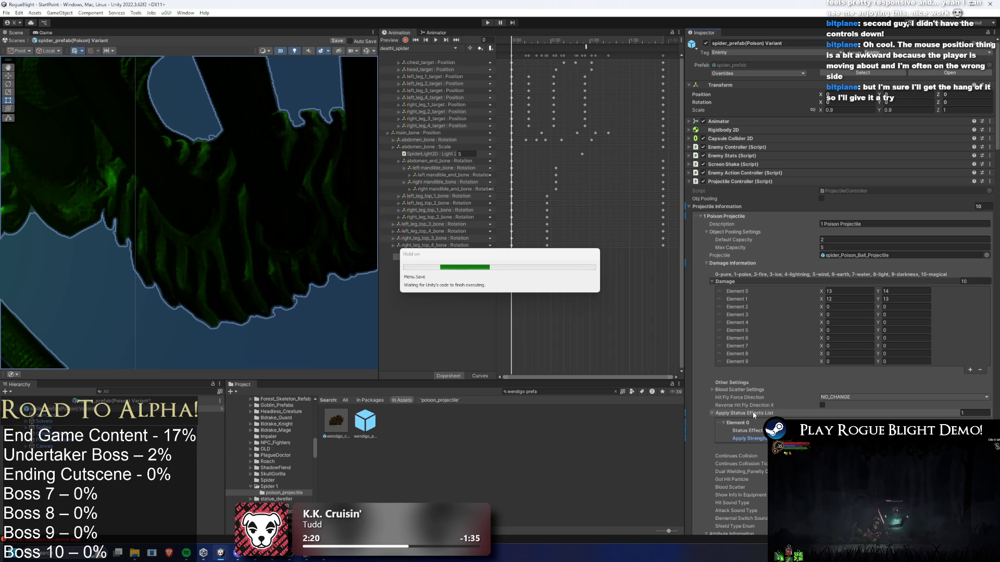
Step: Copy projectile 1's weak poison status effect and paste it into projectile 2
right_click(858, 409)
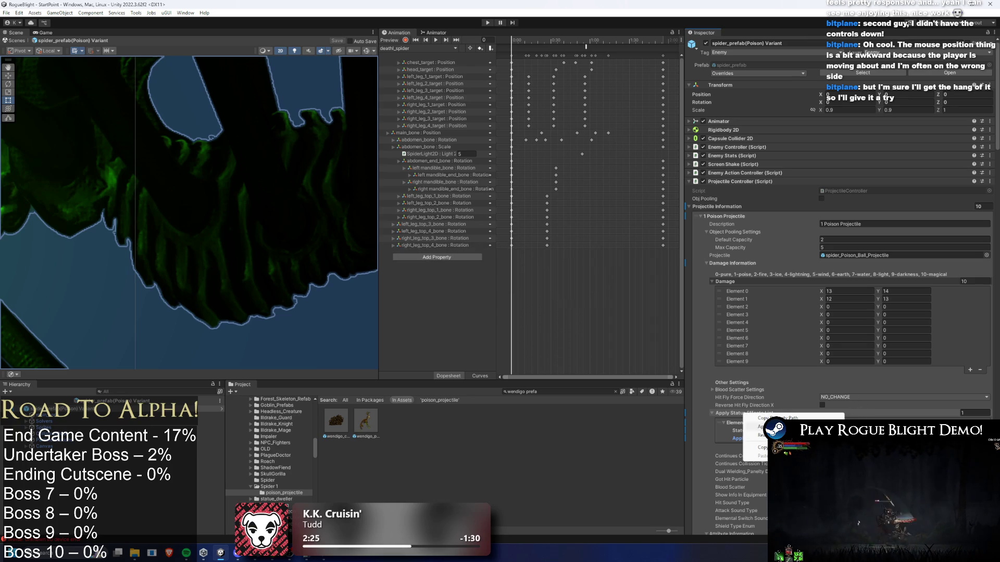
left_click(701, 482)
scroll(742, 312, "down", 3)
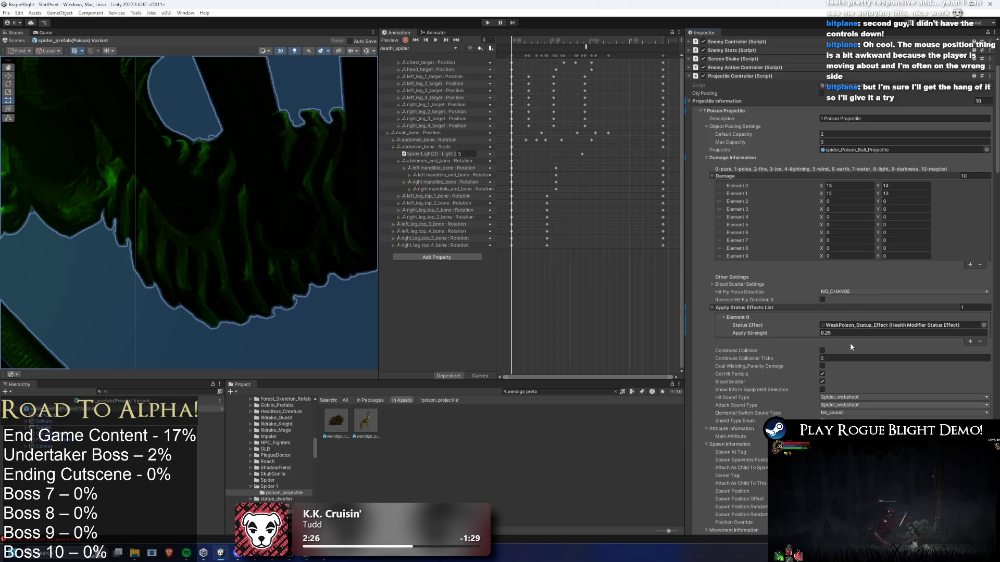
right_click(742, 313)
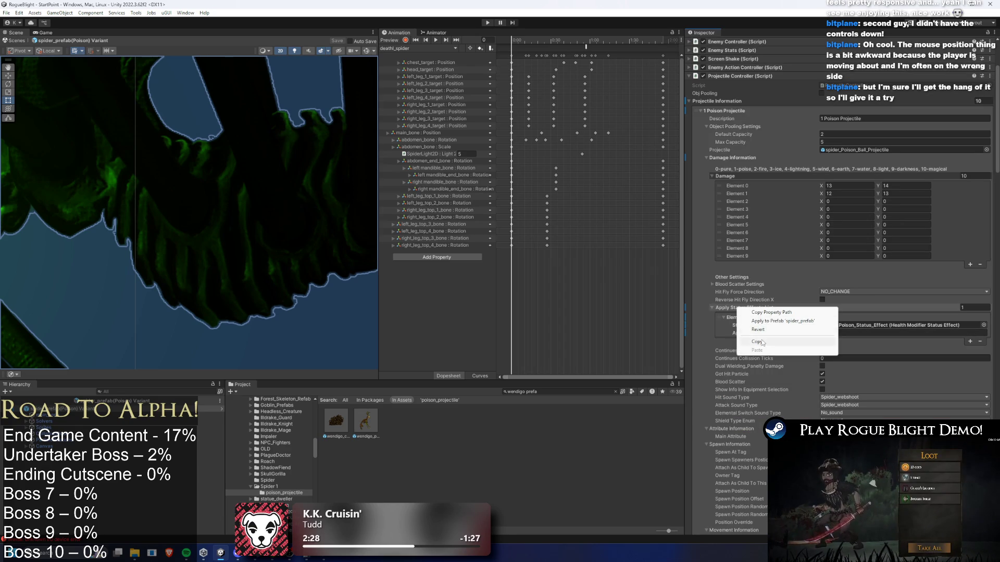
left_click(737, 110)
right_click(737, 300)
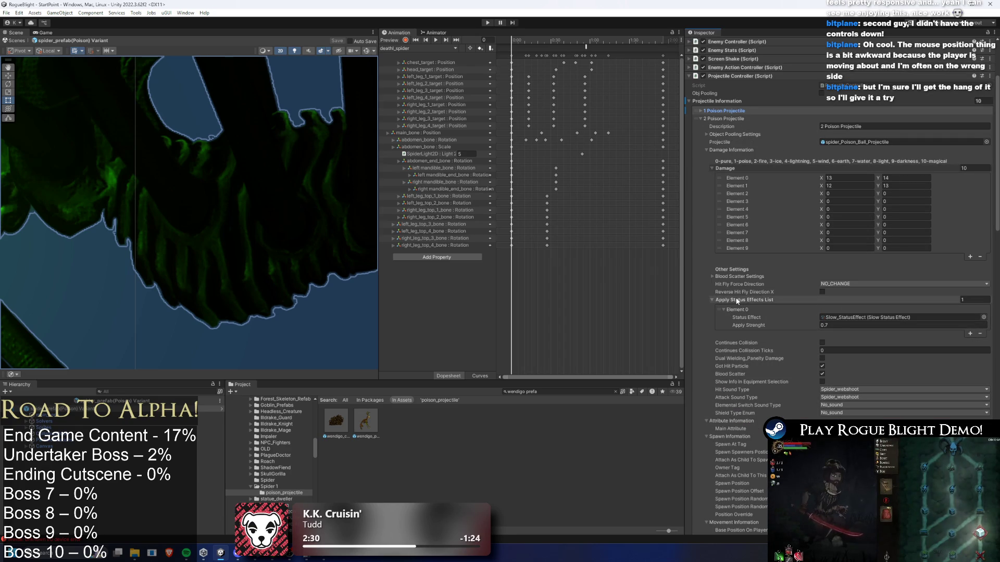
left_click(755, 320)
Step: Paste the weak poison status effect into poison projectiles 3 and 4
left_click(719, 119)
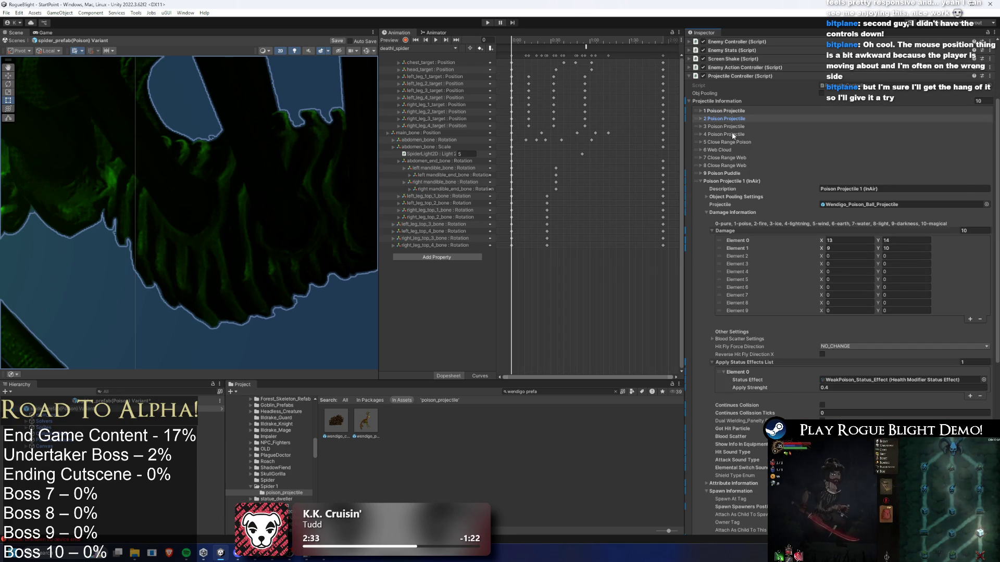
left_click(731, 127)
right_click(731, 323)
left_click(755, 343)
left_click(722, 126)
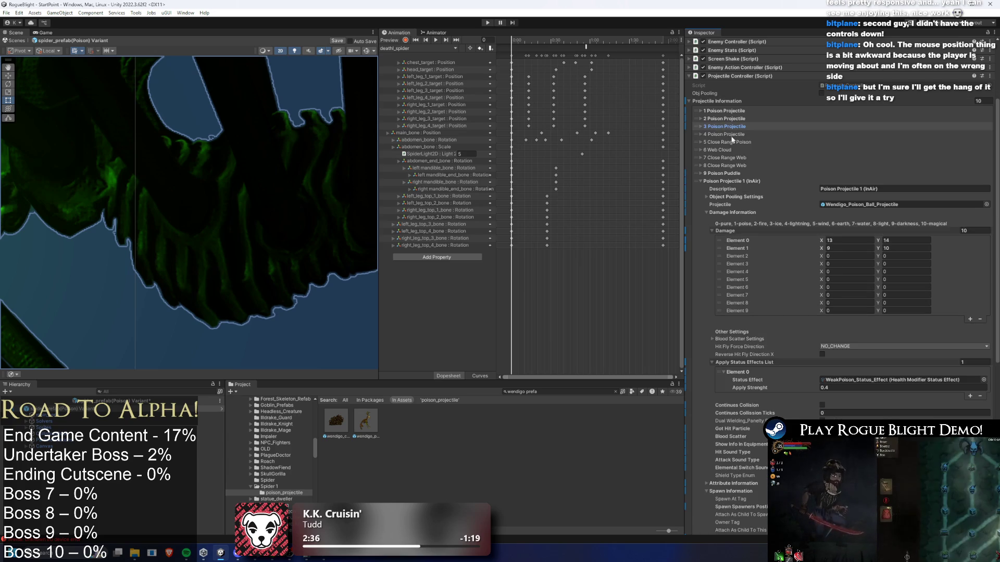
left_click(726, 134)
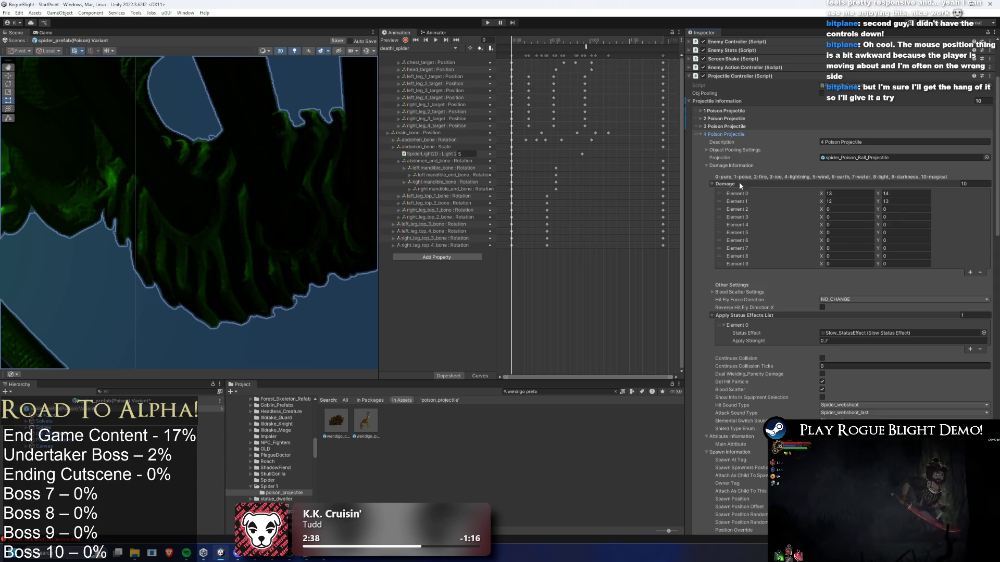
right_click(739, 315)
left_click(760, 342)
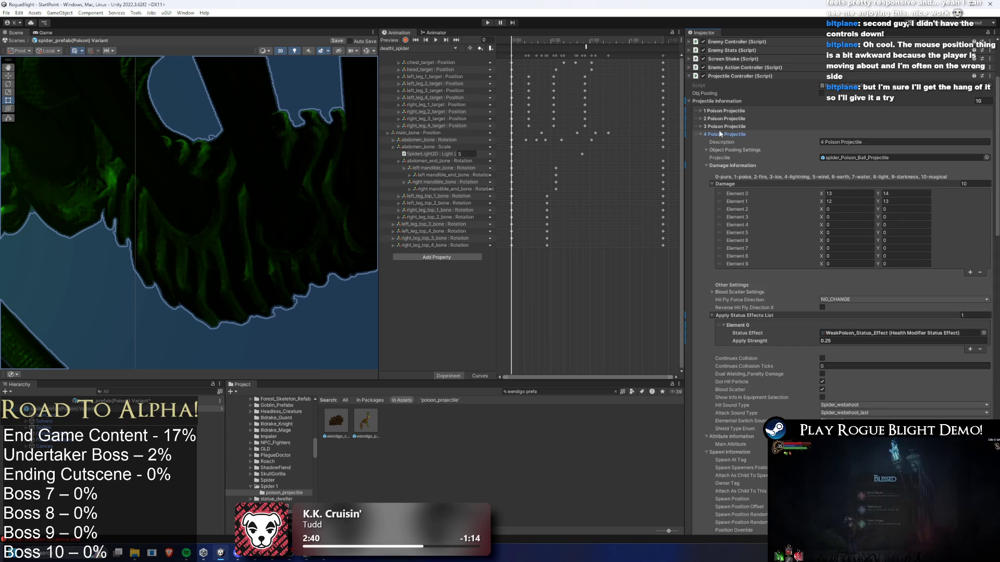
Step: Paste the weak poison status effect into 5 Close Range Poison
left_click(726, 133)
left_click(726, 141)
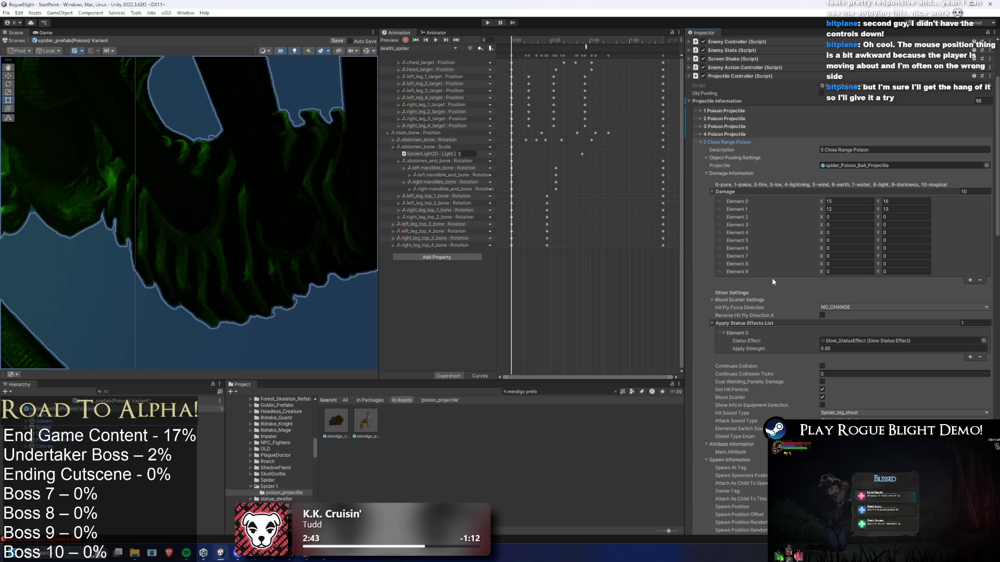
right_click(738, 323)
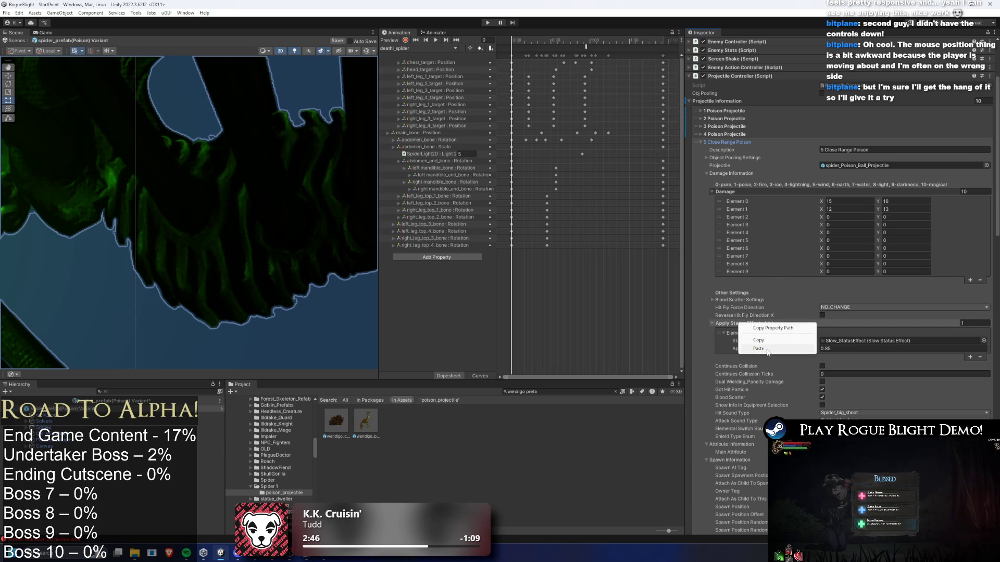
left_click(758, 348)
left_click(729, 142)
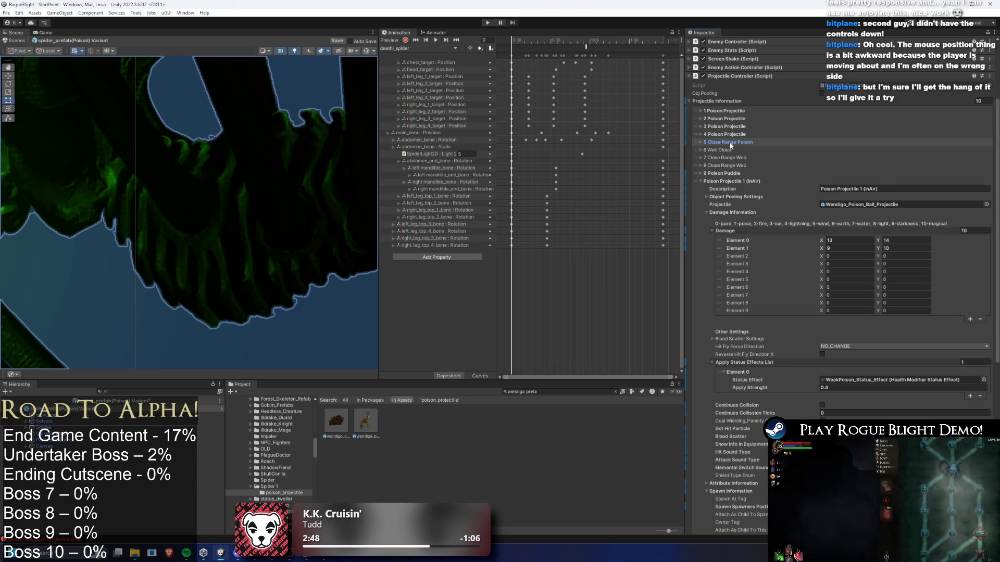
Step: Rename 6 Web Cloud to '6 Poison Cloud' and set its elemental switch sound to Poison
left_click(729, 150)
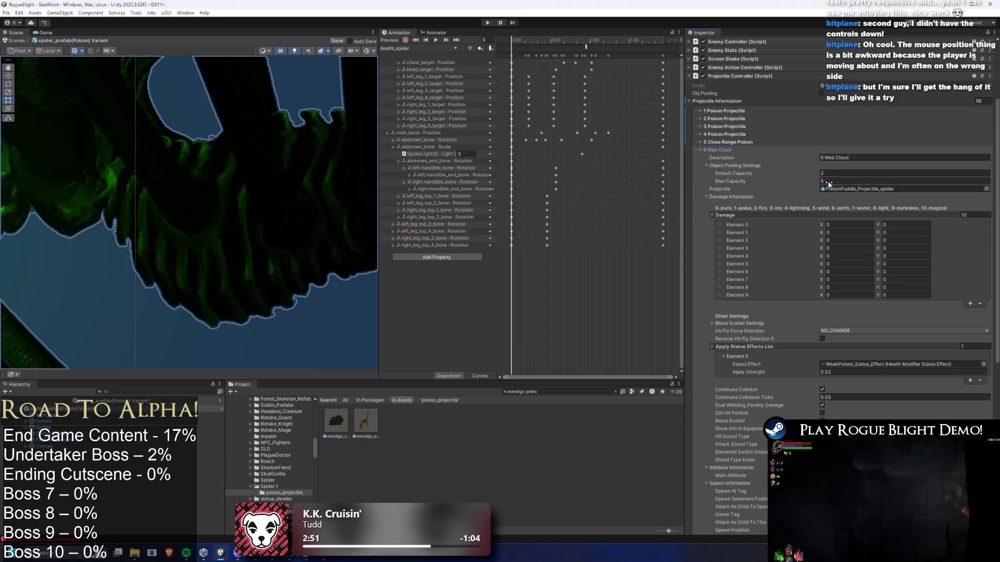
left_click(842, 157)
left_click_drag(849, 157, 831, 161)
type("Poison")
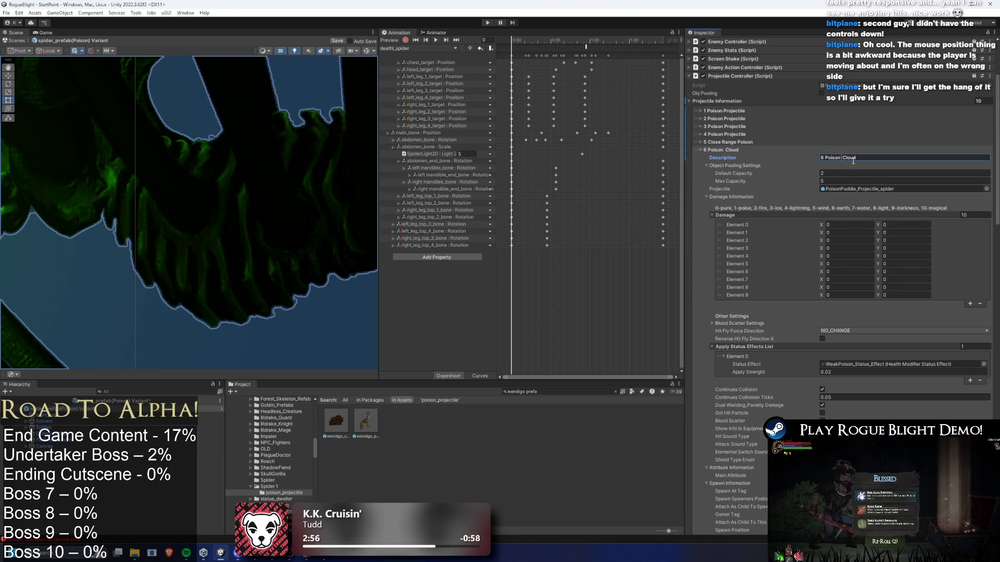
key("Return")
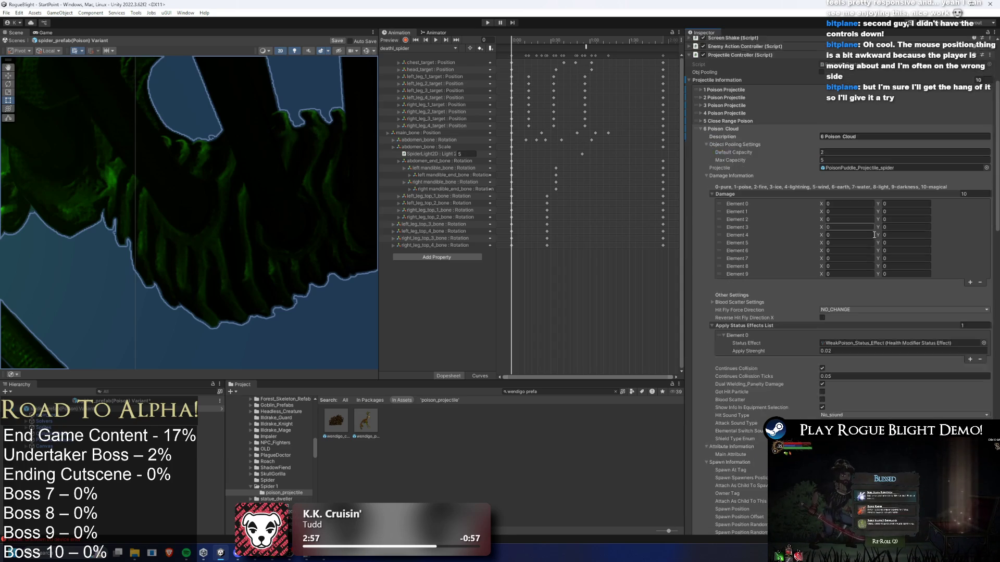
scroll(852, 405, "down", 2)
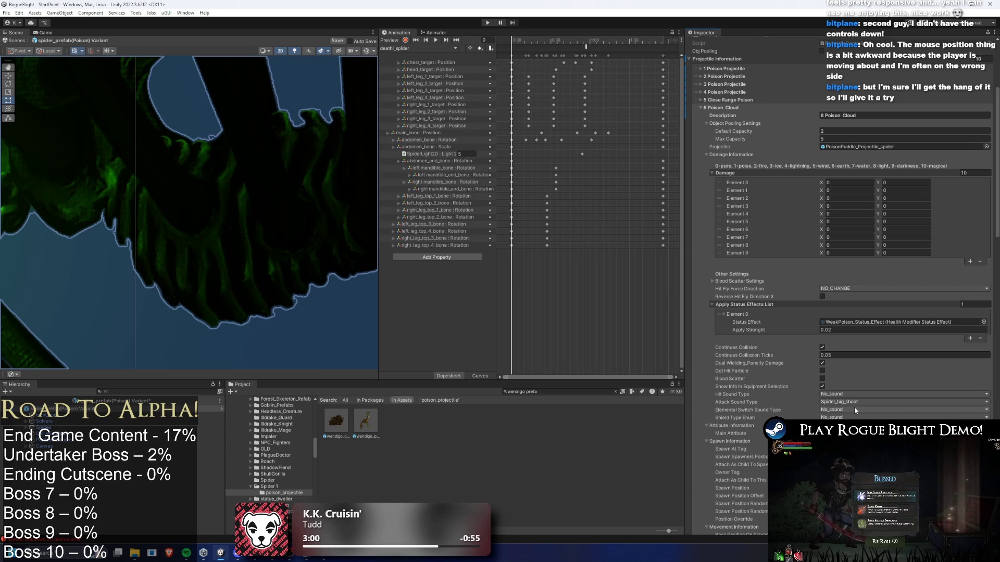
left_click(855, 409)
left_click(848, 426)
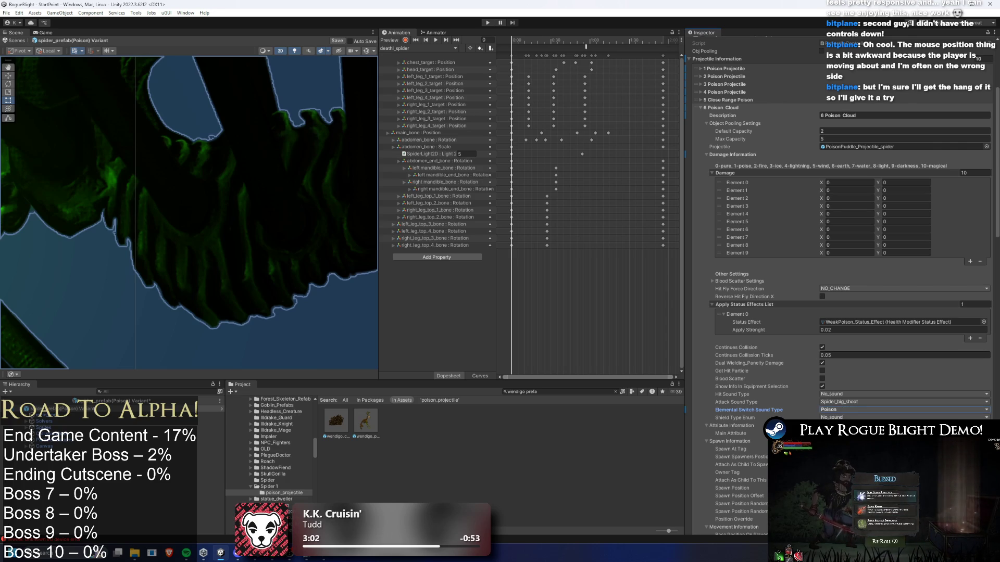
Step: Set 5 Close Range Poison's elemental switch sound type to Poison
left_click(747, 108)
left_click(729, 100)
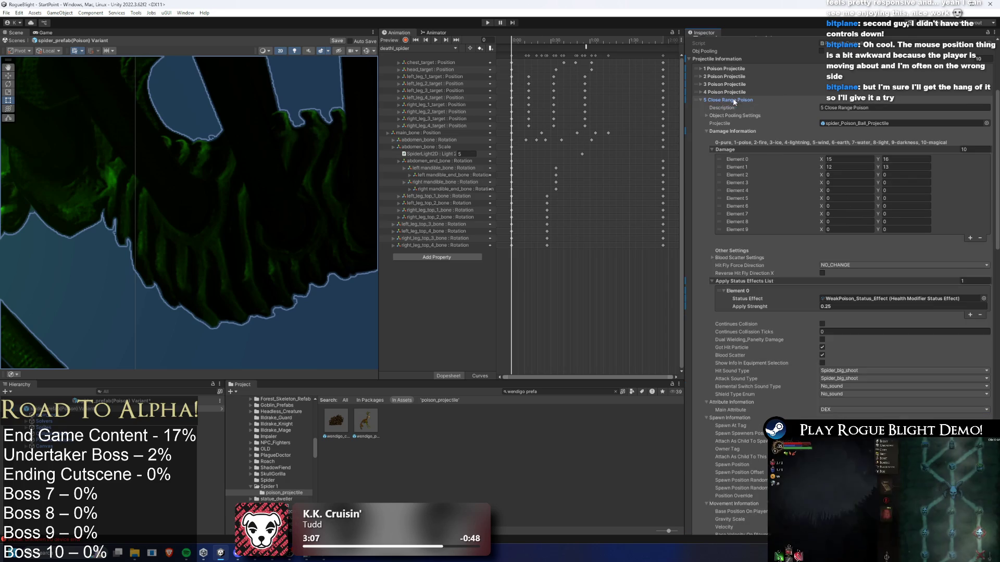
scroll(833, 380, "down", 2)
left_click(852, 354)
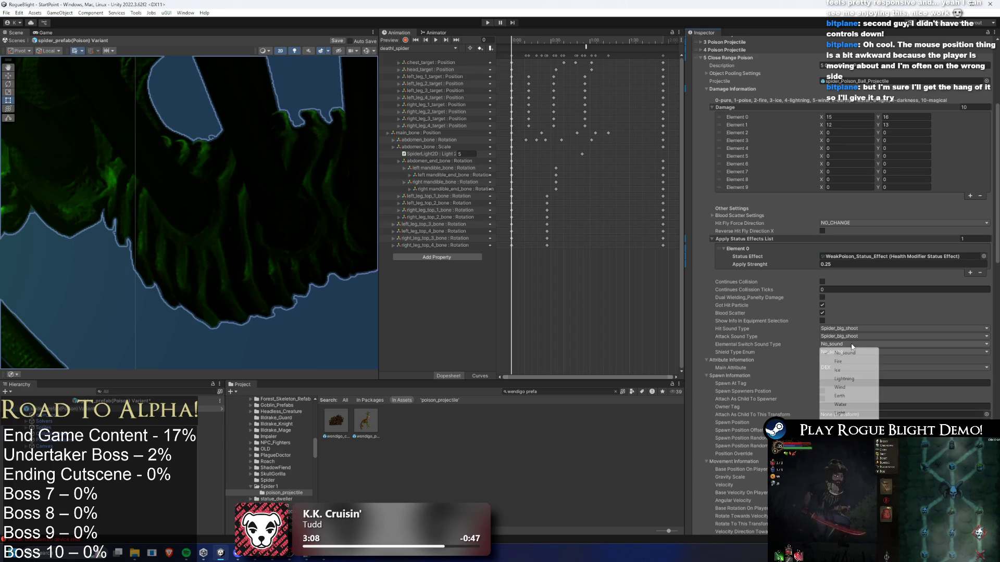
left_click(837, 365)
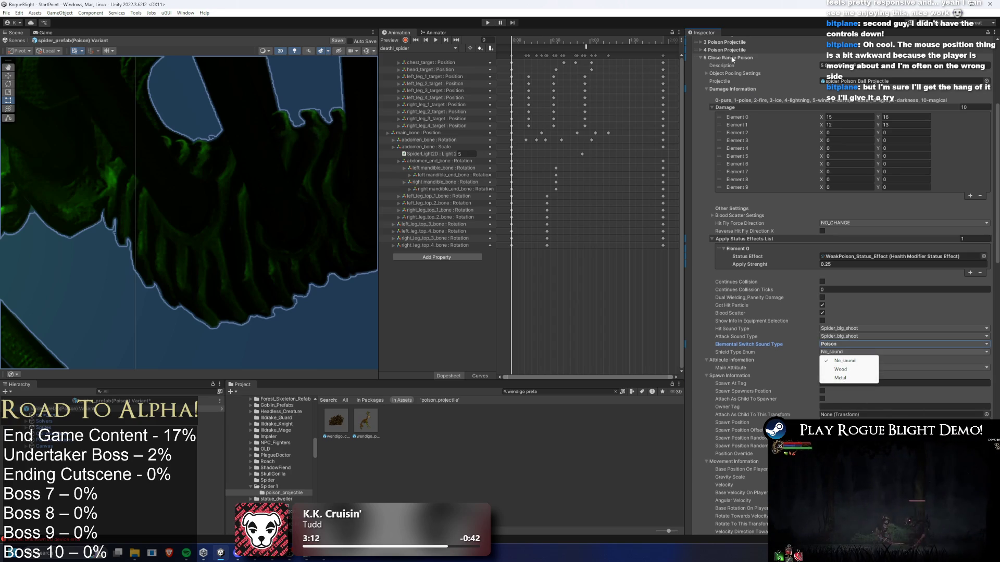
left_click(739, 61)
Step: Inspect projectile 4's elemental switch sound choices without changing them
left_click(727, 50)
left_click(836, 343)
key("Escape")
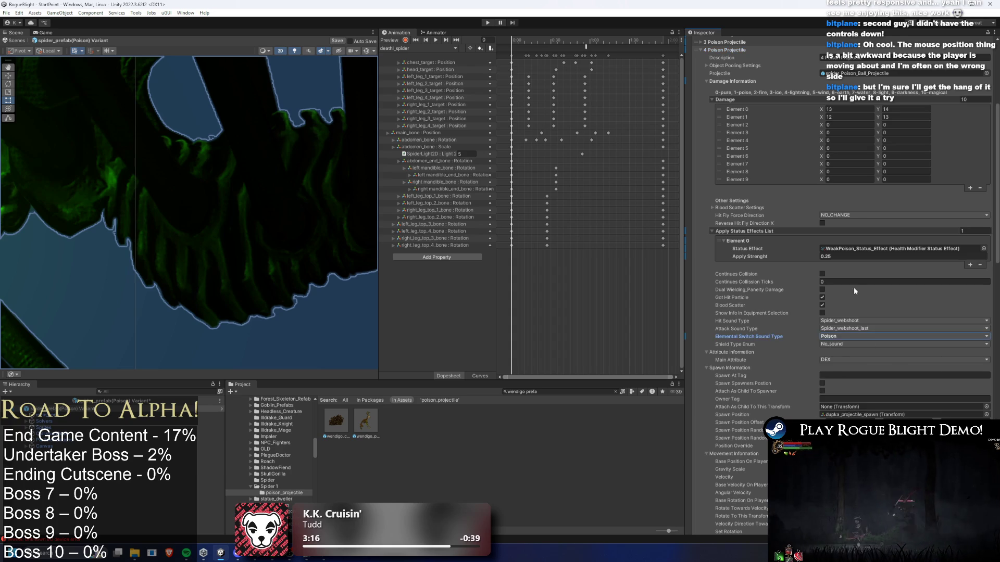
scroll(772, 255, "up", 3)
scroll(843, 375, "down", 3)
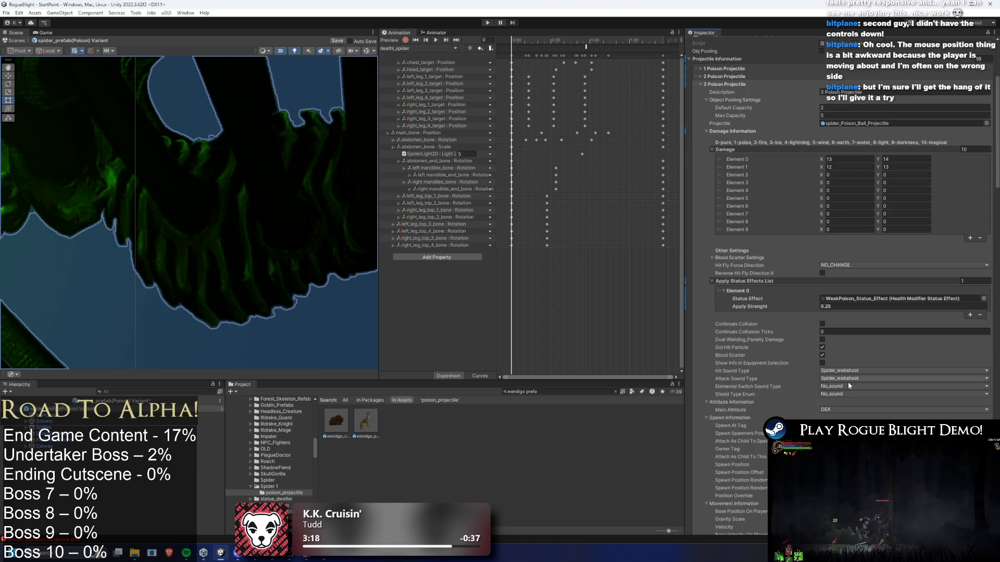
scroll(790, 179, "up", 3)
Step: Set 2 Poison Projectile's elemental switch sound type to Poison, then review projectile 1
left_click(737, 183)
scroll(841, 344, "down", 3)
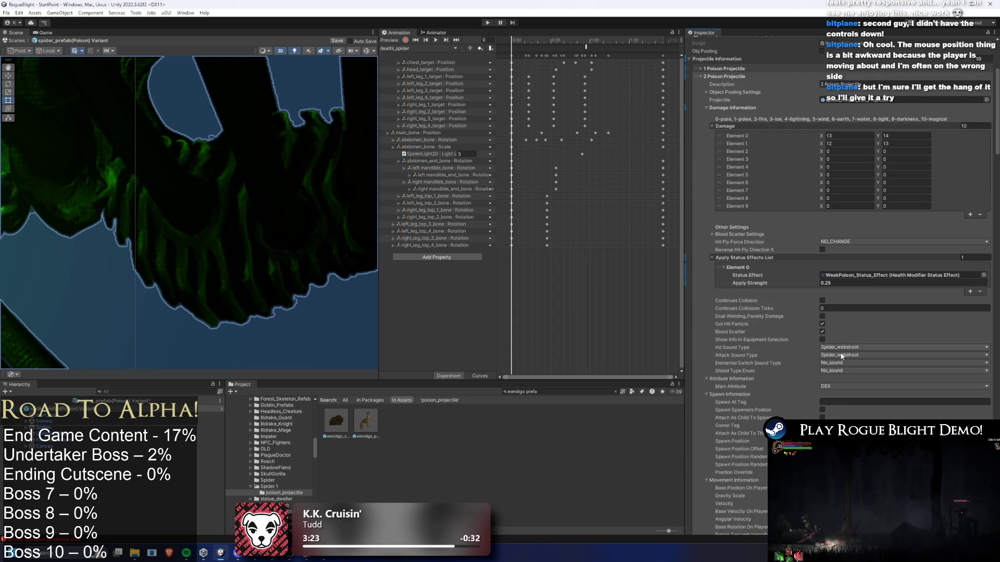
scroll(841, 261, "down", 2)
scroll(867, 386, "down", 2)
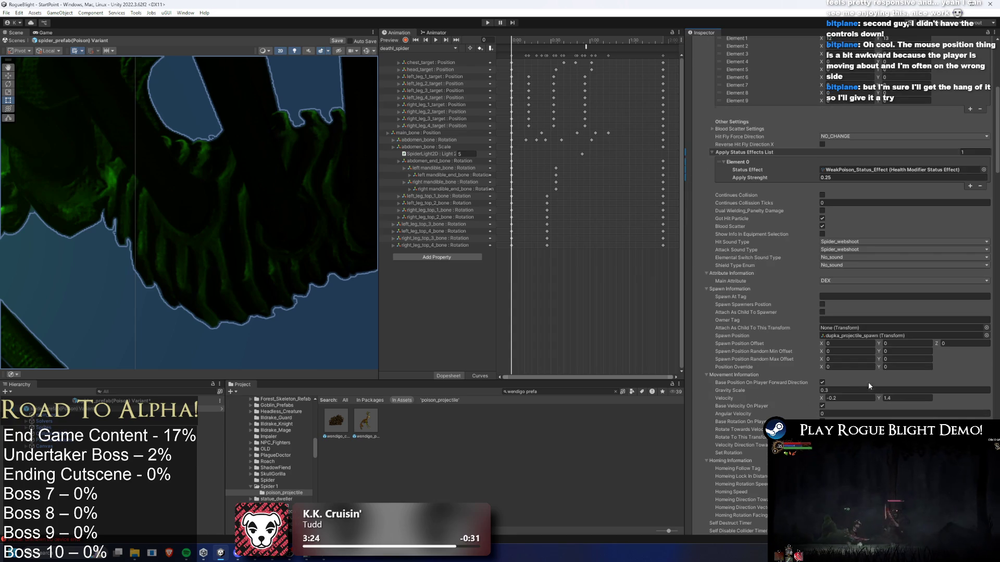
left_click(842, 256)
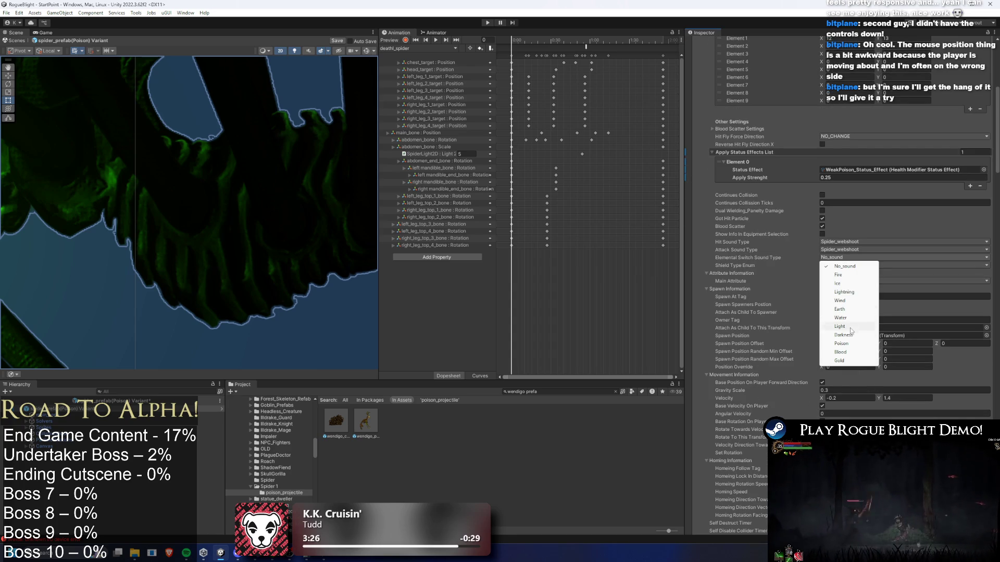
left_click(840, 344)
scroll(766, 162, "up", 4)
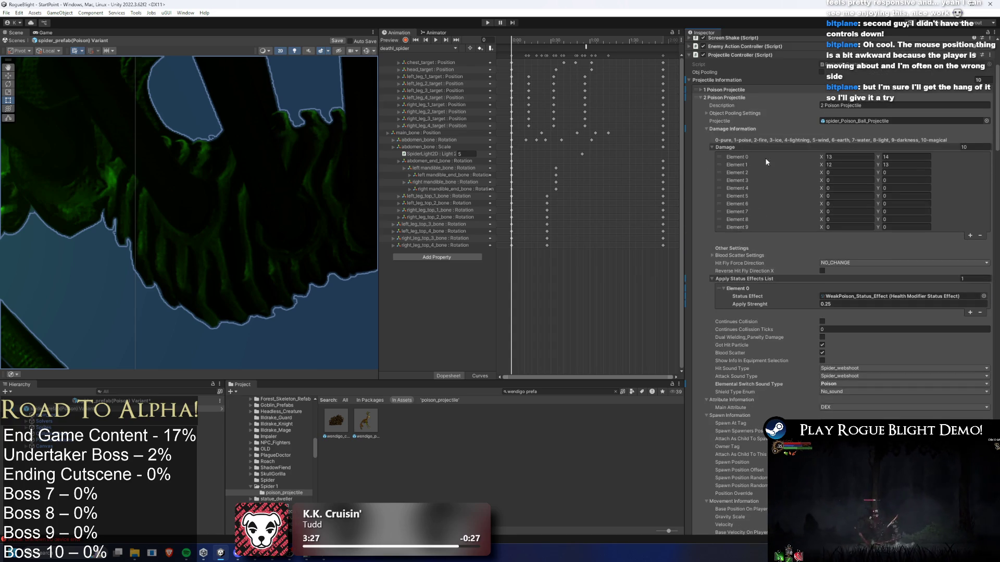
left_click(726, 90)
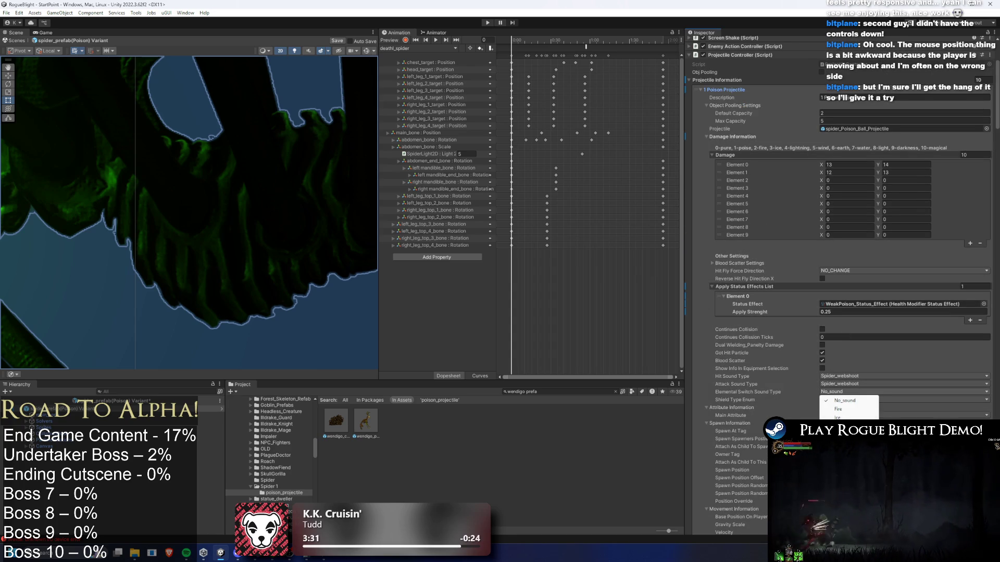
left_click(720, 92)
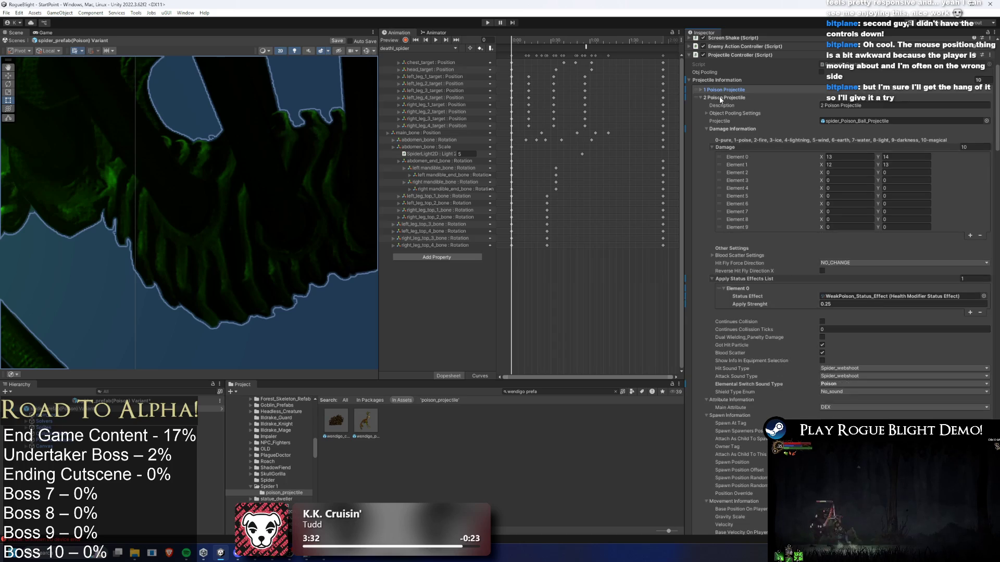
Step: Rename entry 7 to '7 Close Range Poison' and paste the weak poison status effect into it
left_click(723, 113)
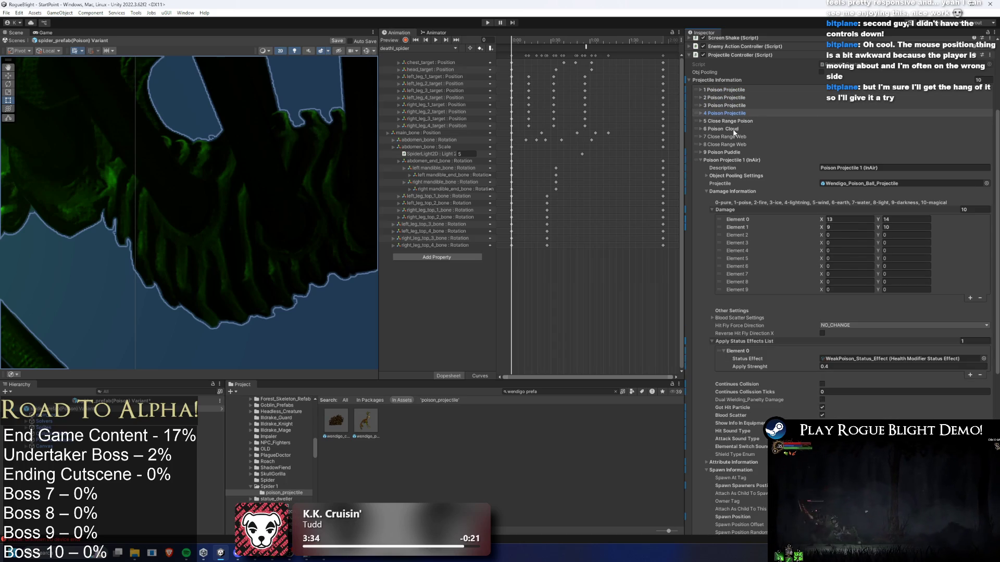
left_click(732, 136)
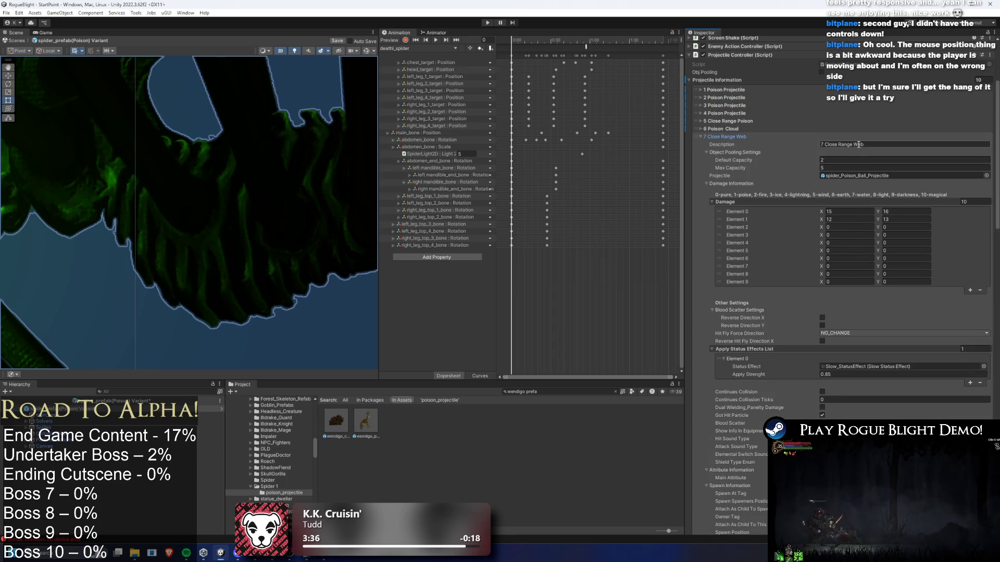
left_click_drag(857, 145, 864, 145)
type("Poison")
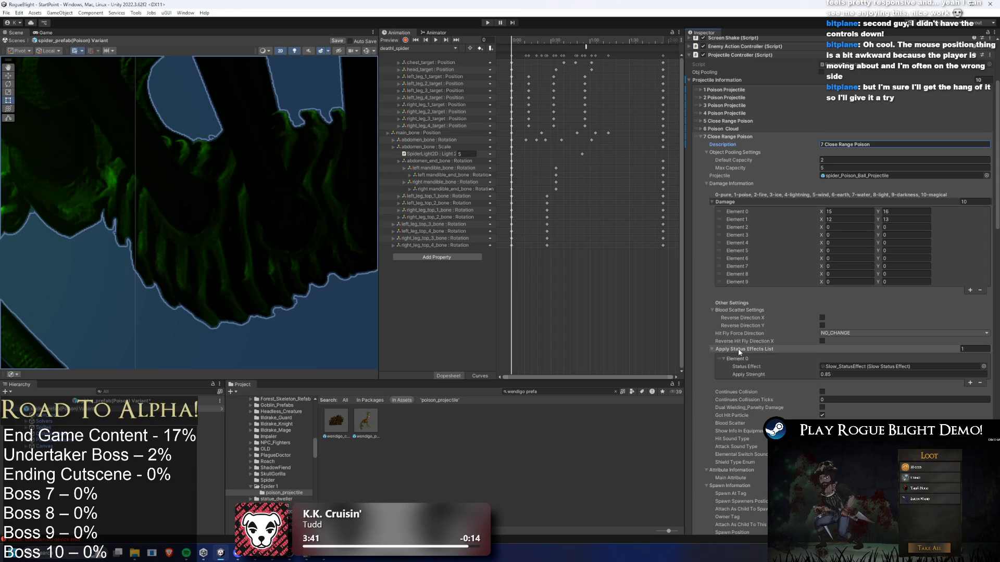
right_click(739, 349)
left_click(755, 365)
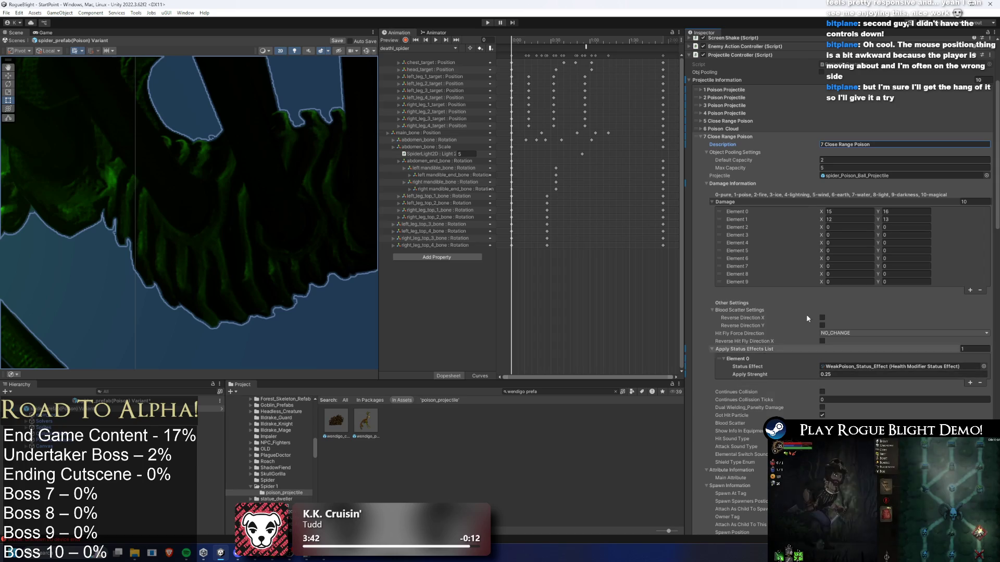
scroll(864, 290, "down", 3)
scroll(873, 312, "up", 2)
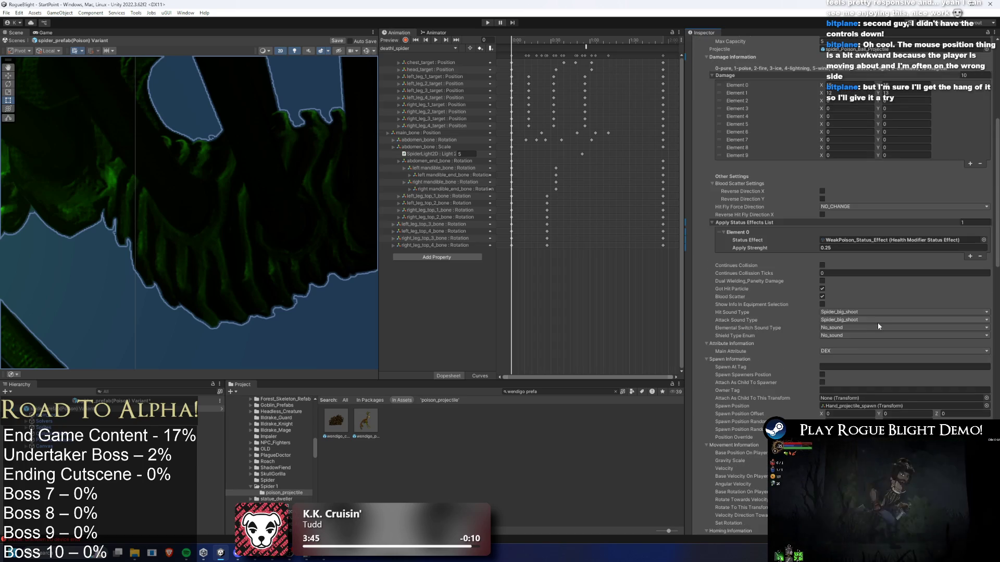
left_click(842, 413)
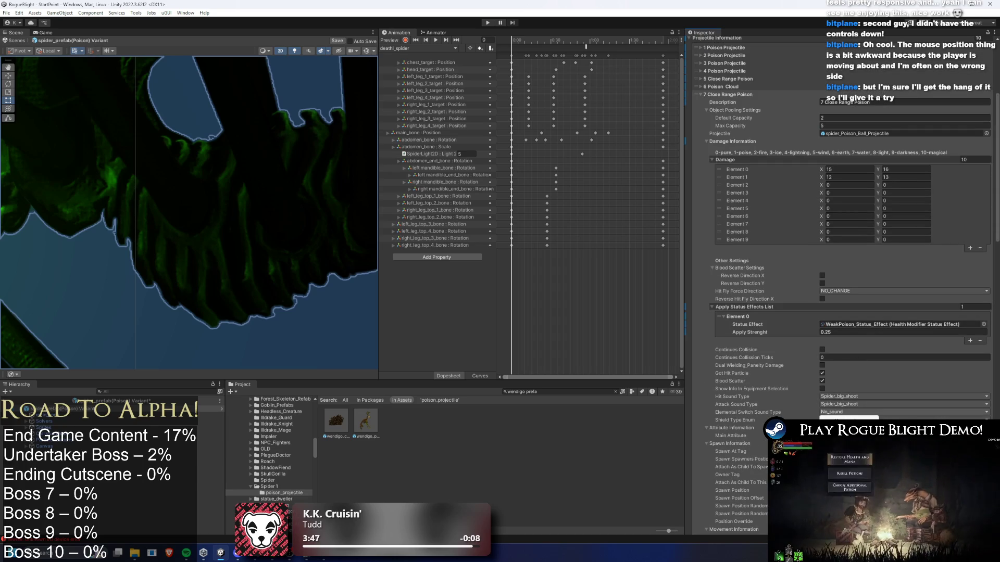
left_click(734, 96)
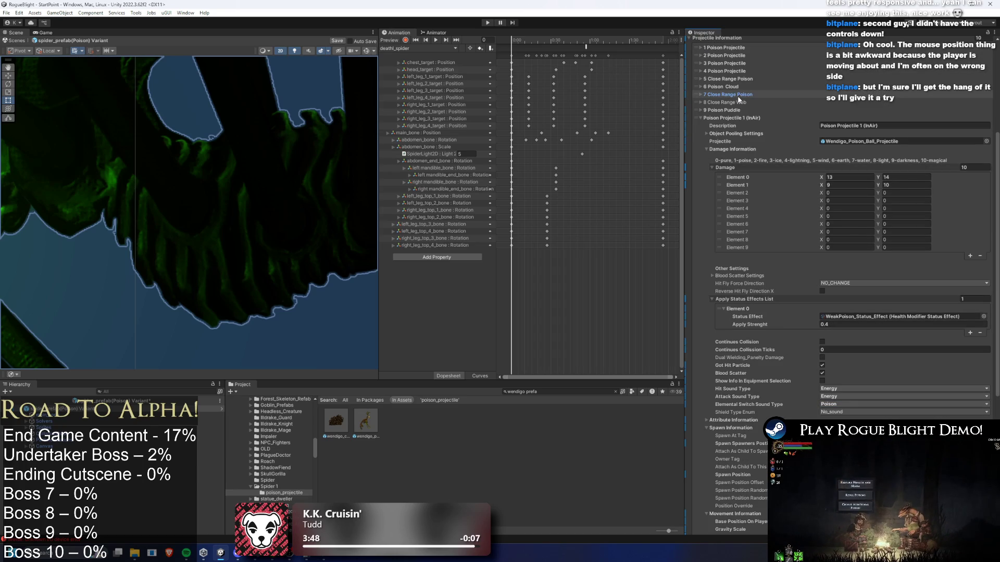
Step: Set entry 8's elemental switch sound to Poison and paste the copied values into it
left_click(735, 104)
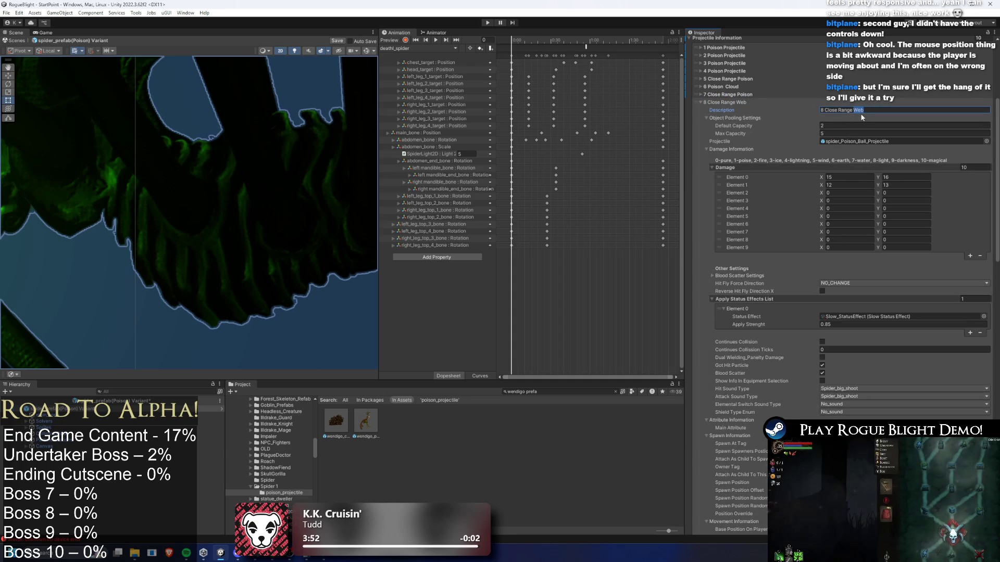
type("son")
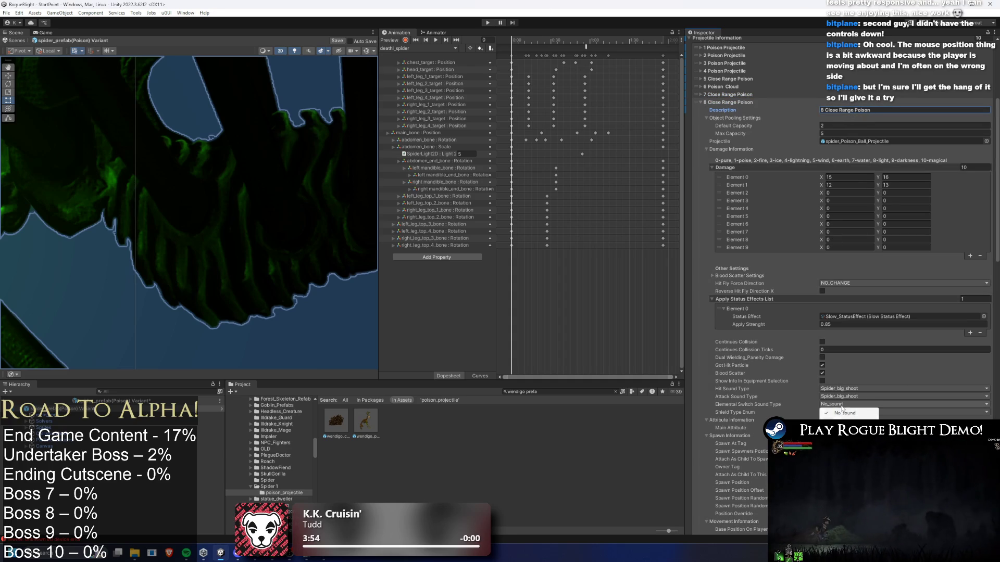
key("Down")
key("Return")
left_click(787, 325)
scroll(857, 364, "down", 12)
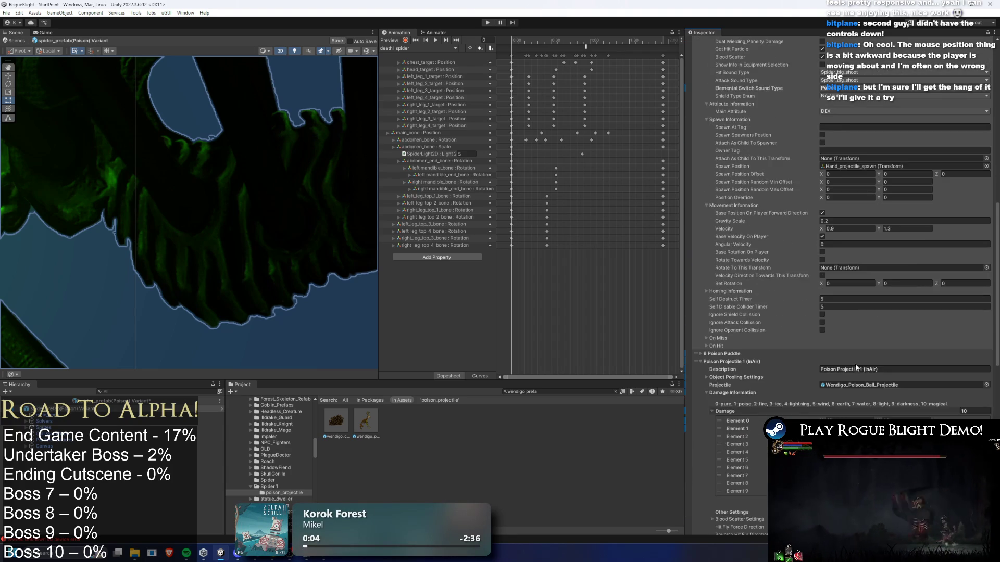
Step: Set the 9 Poison Puddle's poison apply strength to 0.1
scroll(854, 363, "down", 2)
left_click(737, 311)
scroll(849, 233, "down", 6)
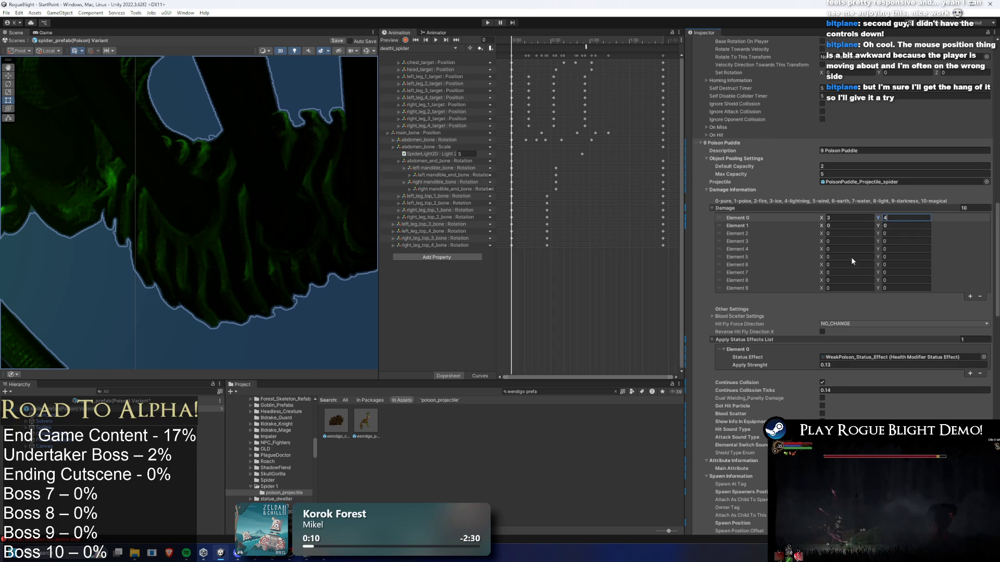
left_click(829, 366)
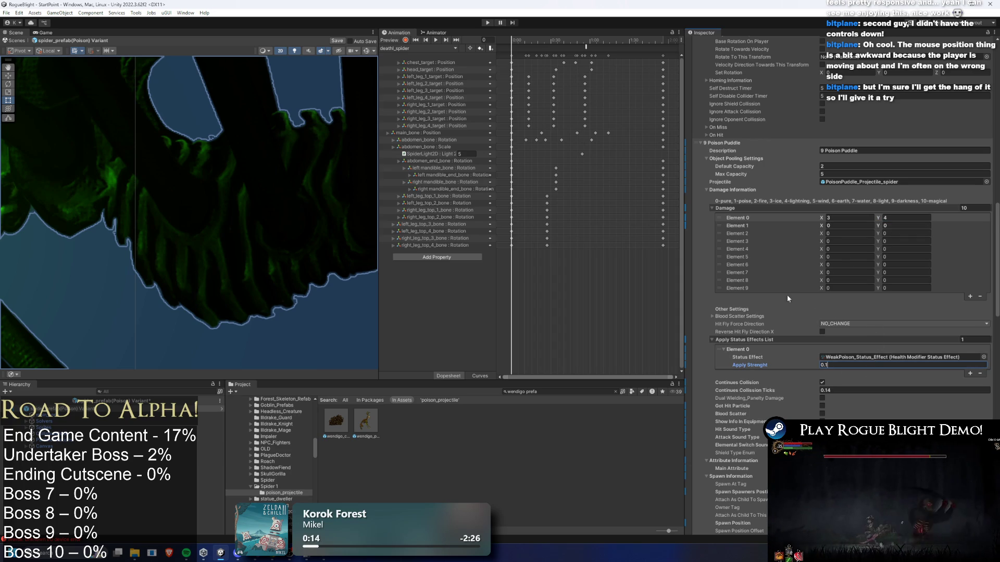
scroll(814, 305, "up", 15)
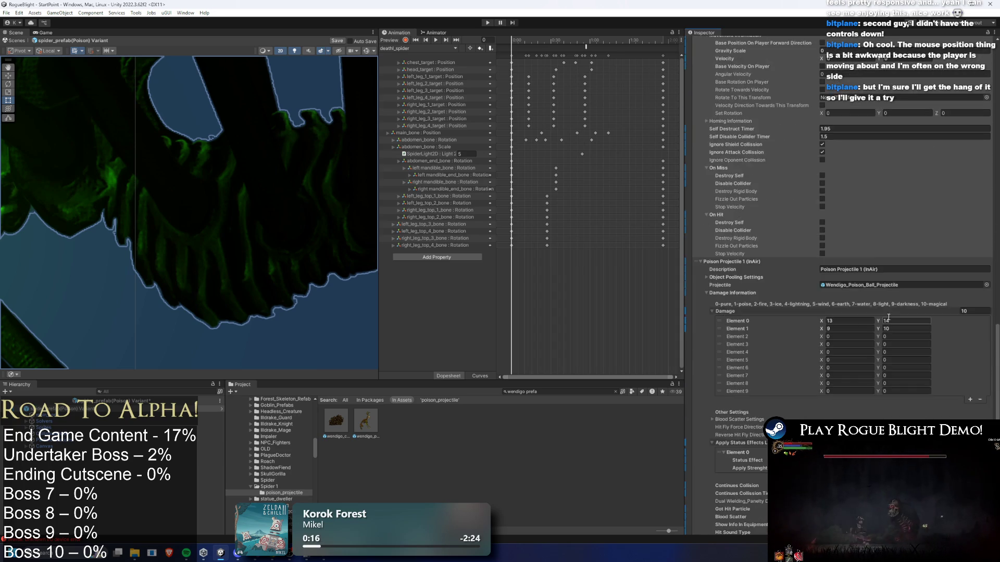
scroll(889, 319, "down", 5)
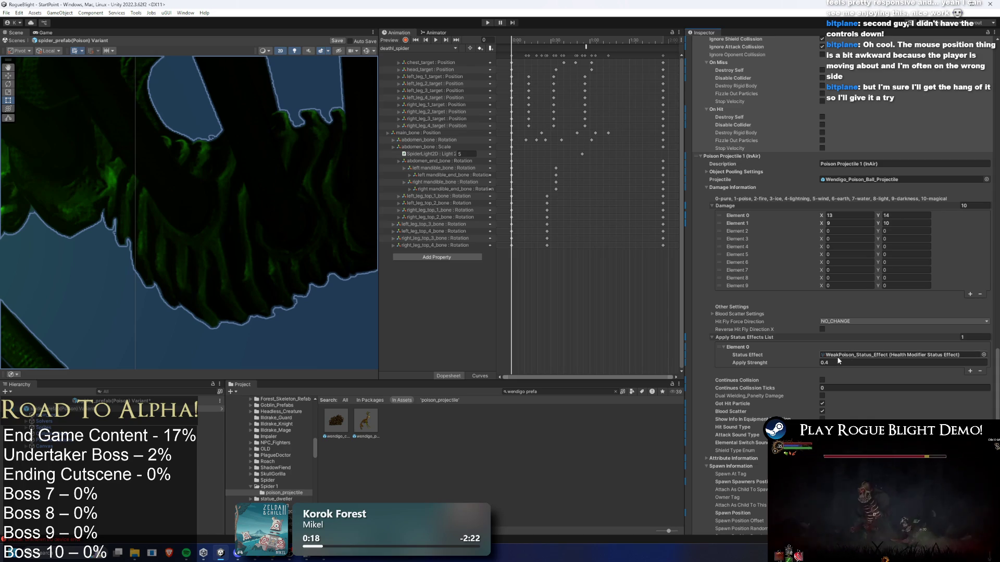
Step: Save the spider prefab and enter Play mode to test it
right_click(734, 157)
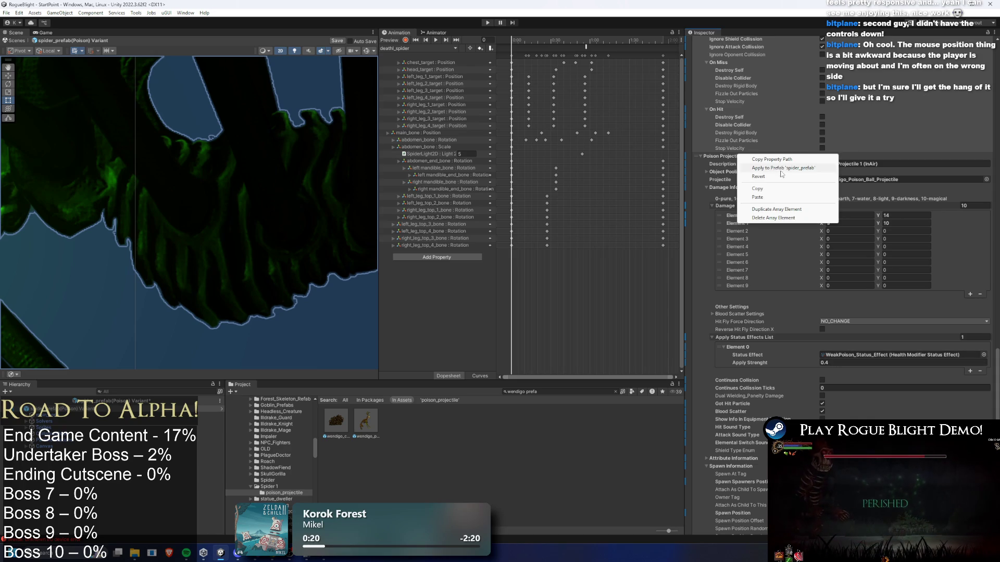
left_click(713, 186)
scroll(714, 191, "down", 10)
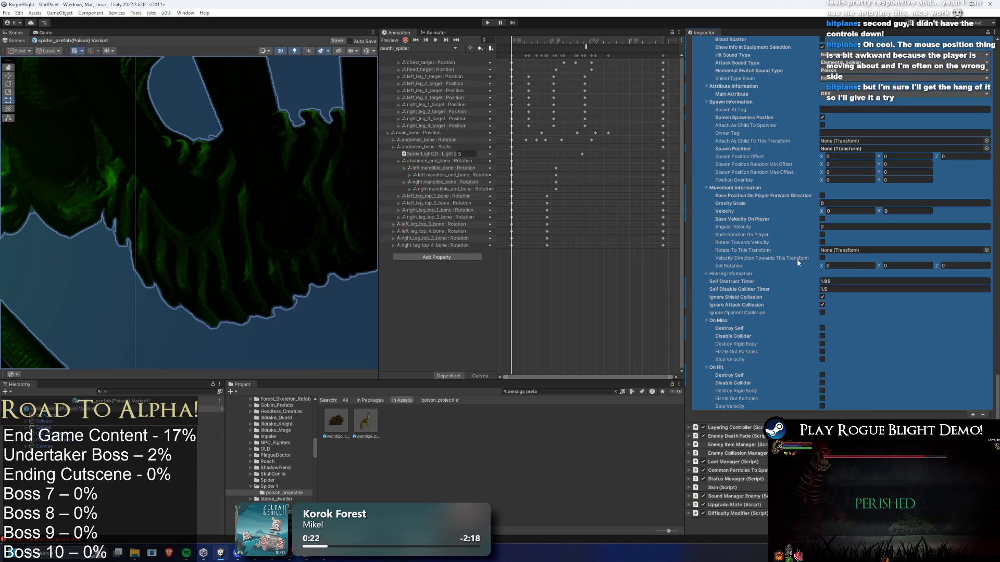
key("ctrl+s")
scroll(204, 215, "down", 5)
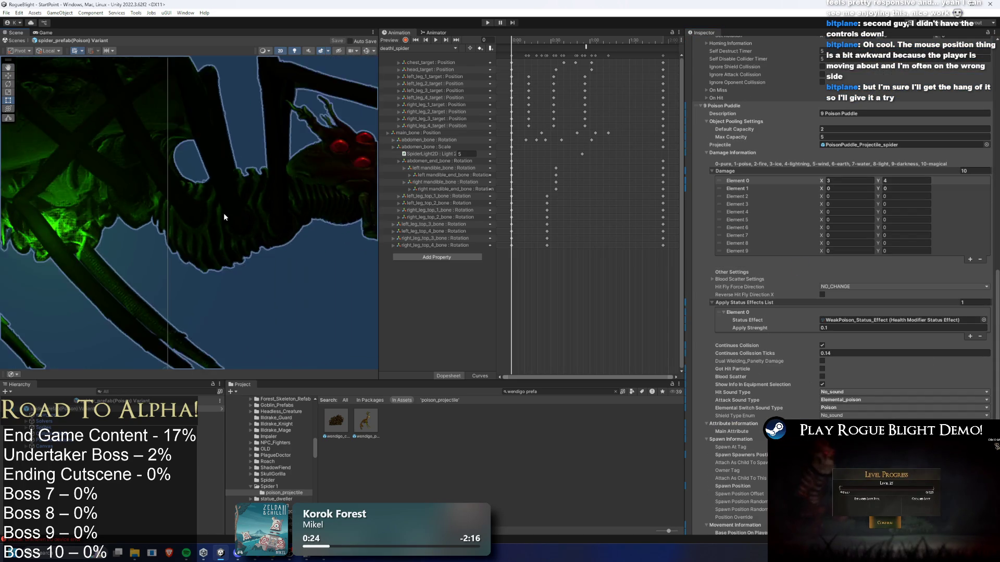
left_click(486, 22)
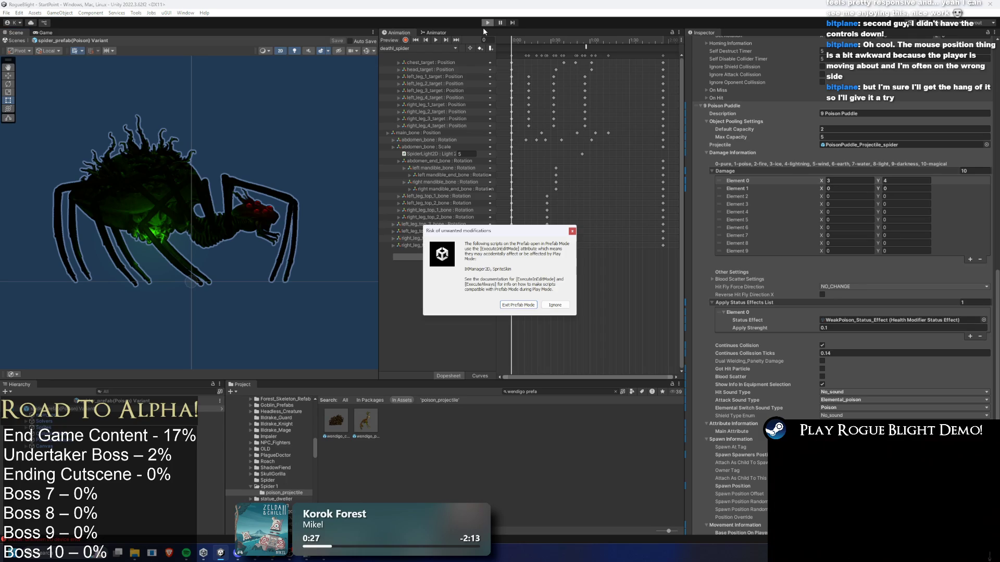
Step: Dismiss the unwanted-modifications warning, start a game and load a save slot
key("Escape")
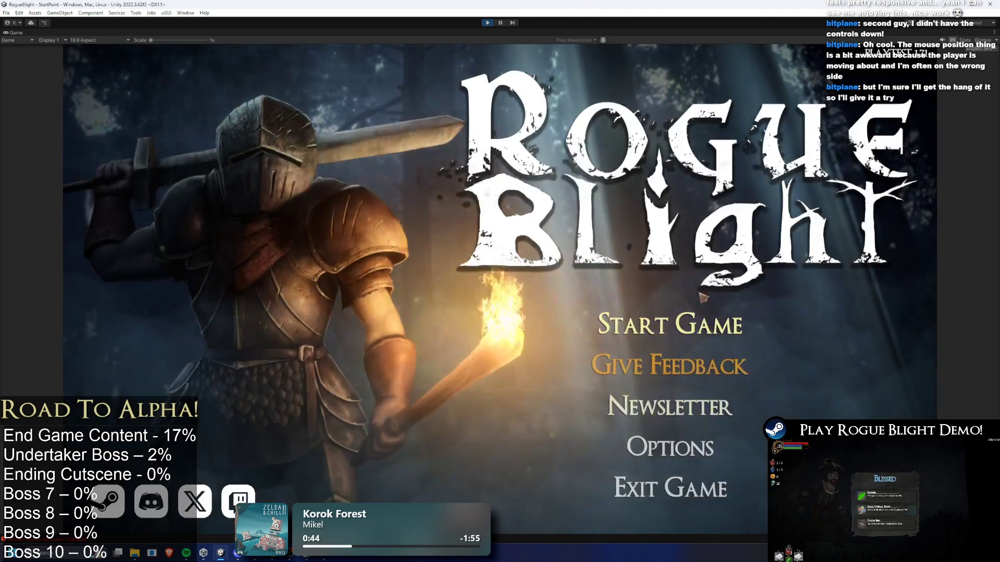
left_click(670, 386)
left_click(677, 281)
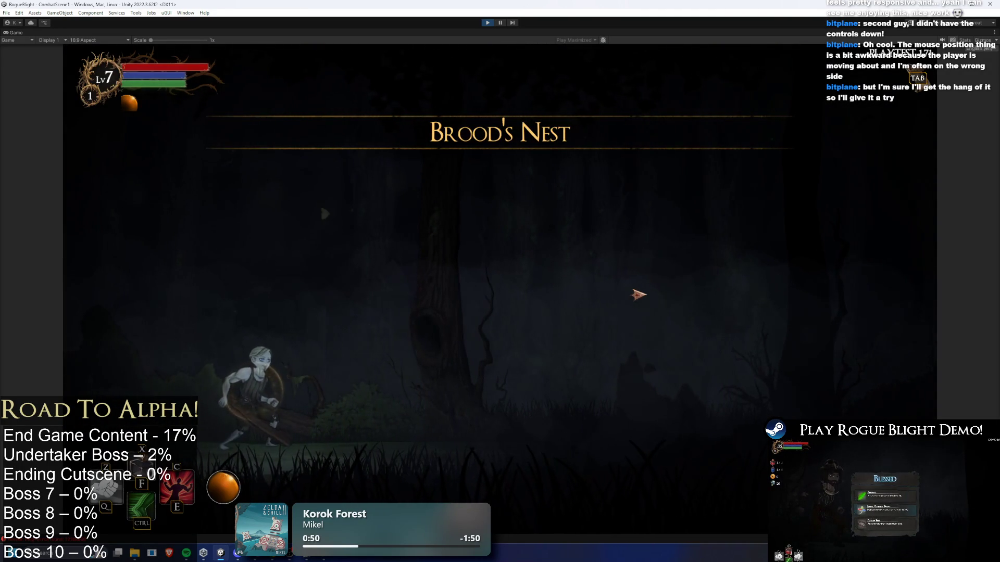
Step: Fight the green poison spider in the forest, slashing it and retreating from its projectiles
left_click(679, 423)
key("a")
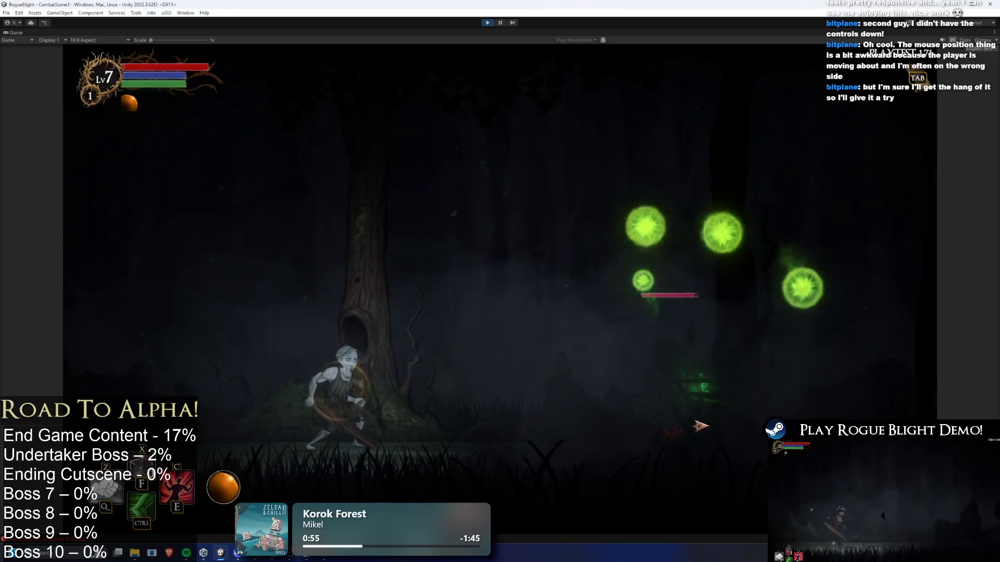
key("a")
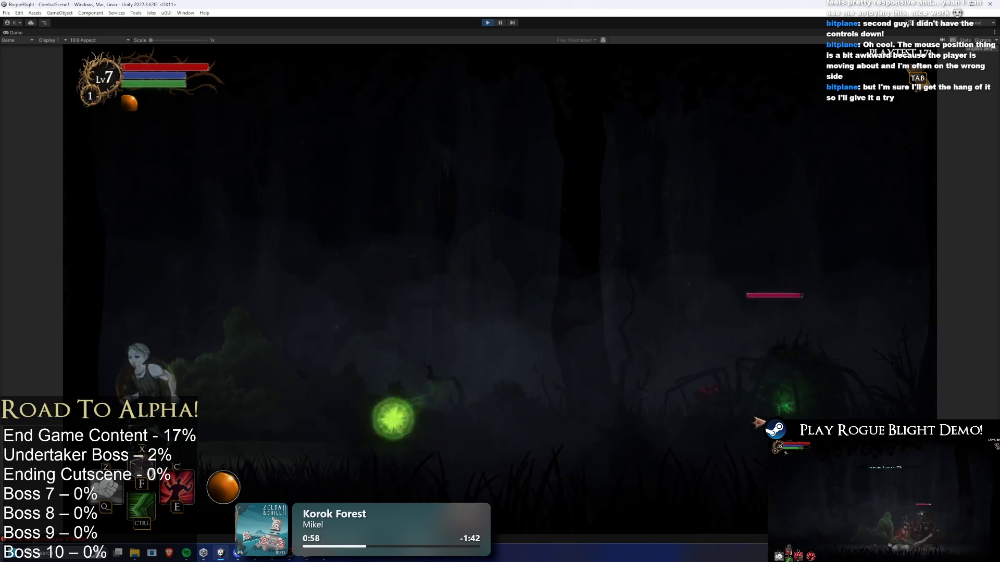
key("d")
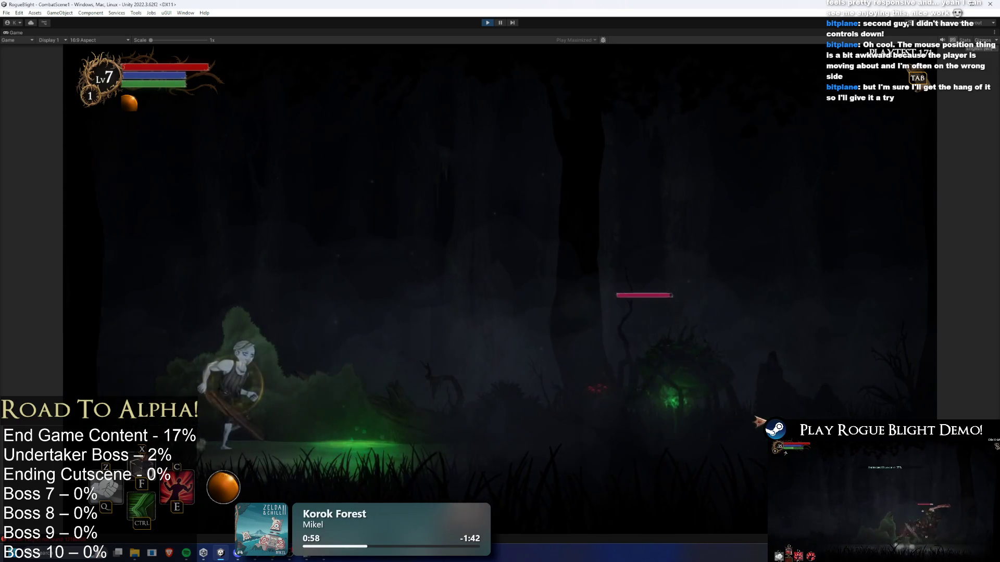
key("space")
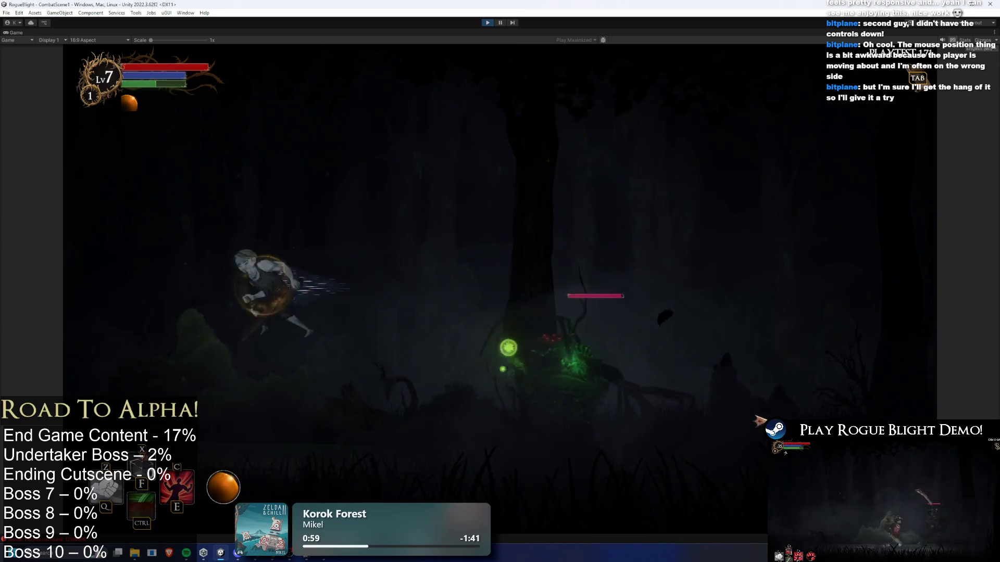
key("d")
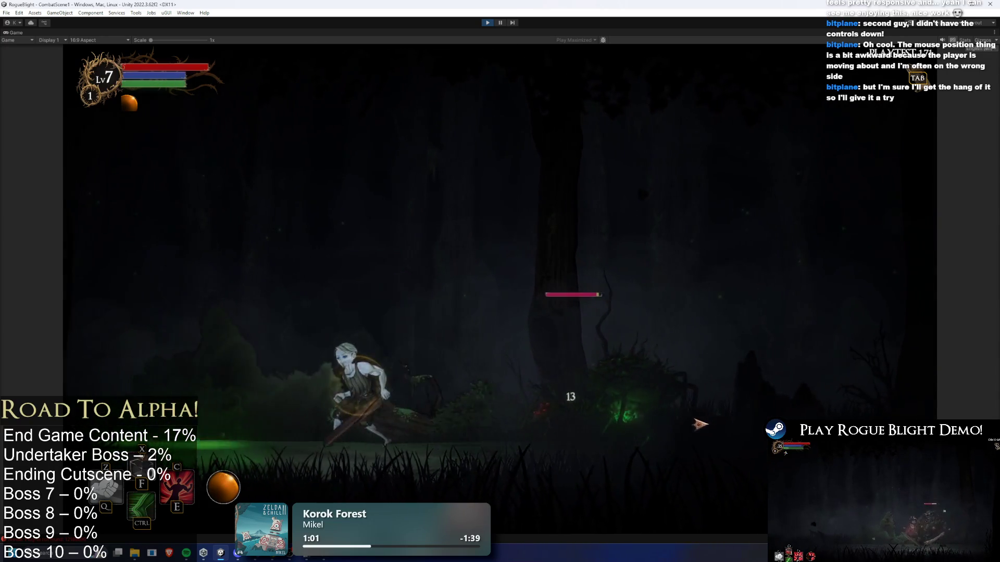
key("space")
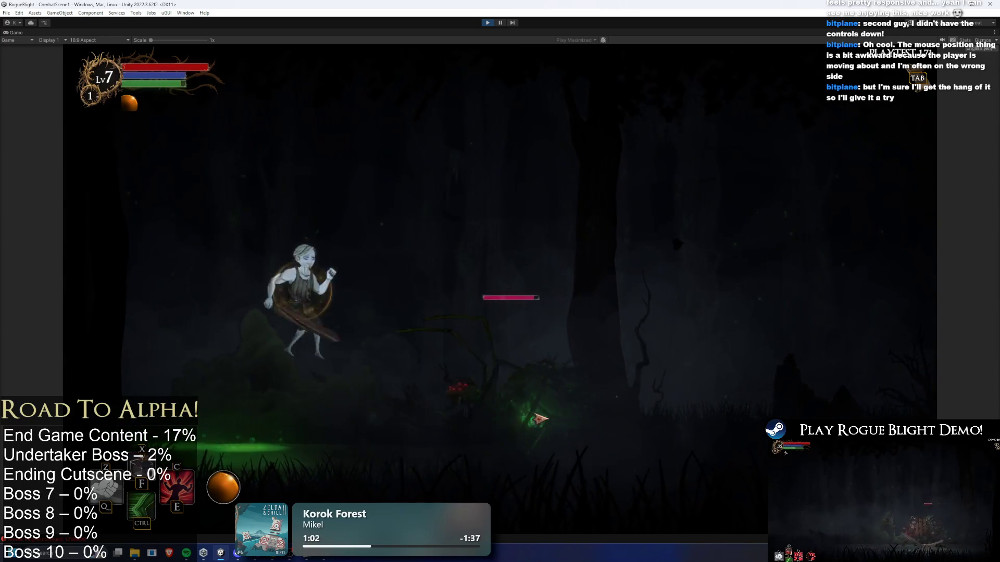
left_click(542, 415)
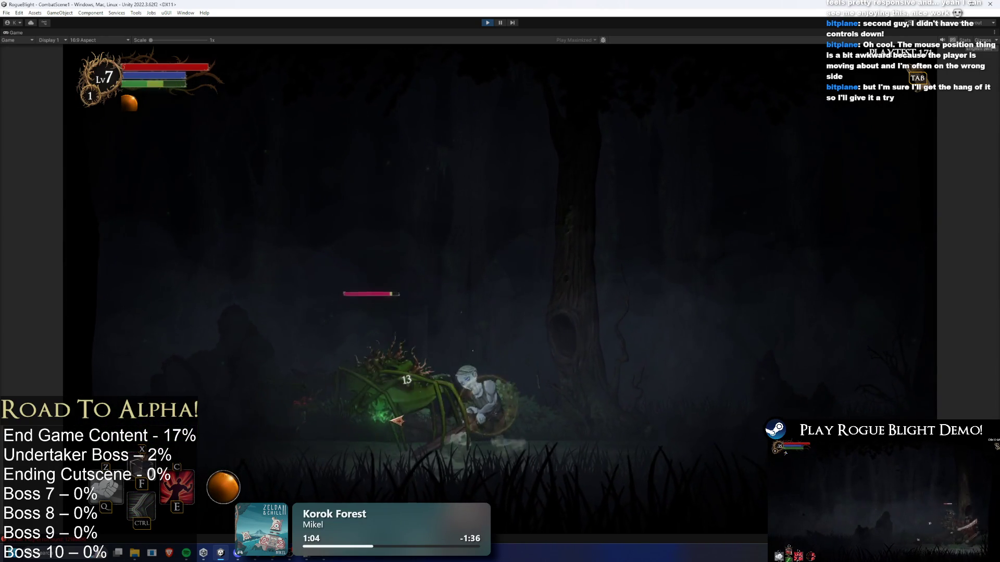
key("d")
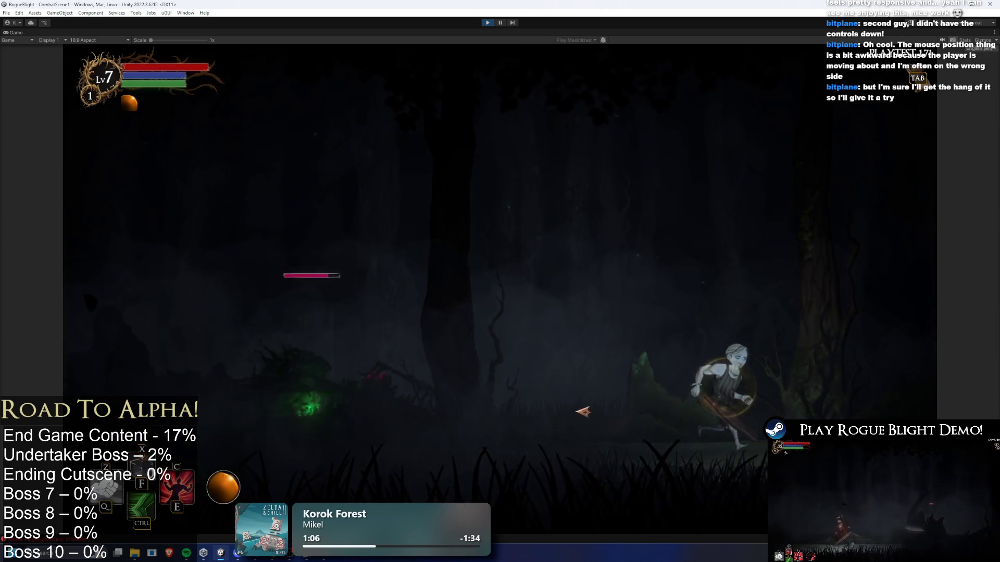
key("a")
left_click(718, 417)
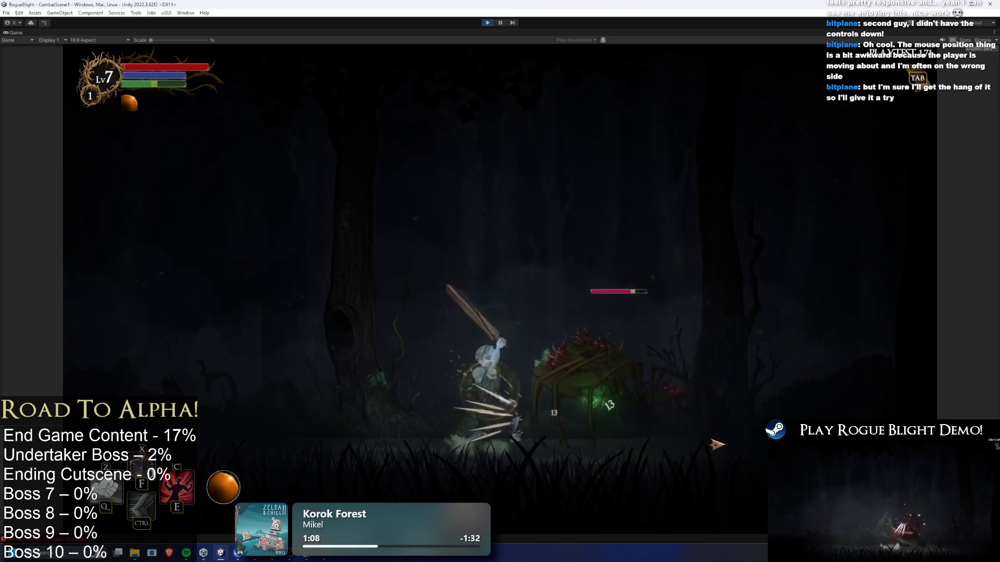
key("a")
key("e")
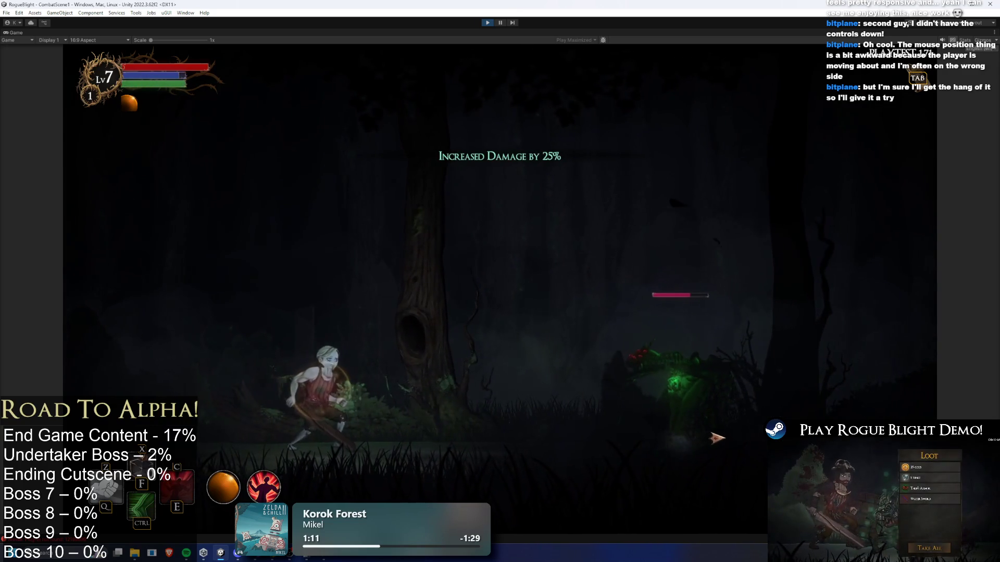
key("a")
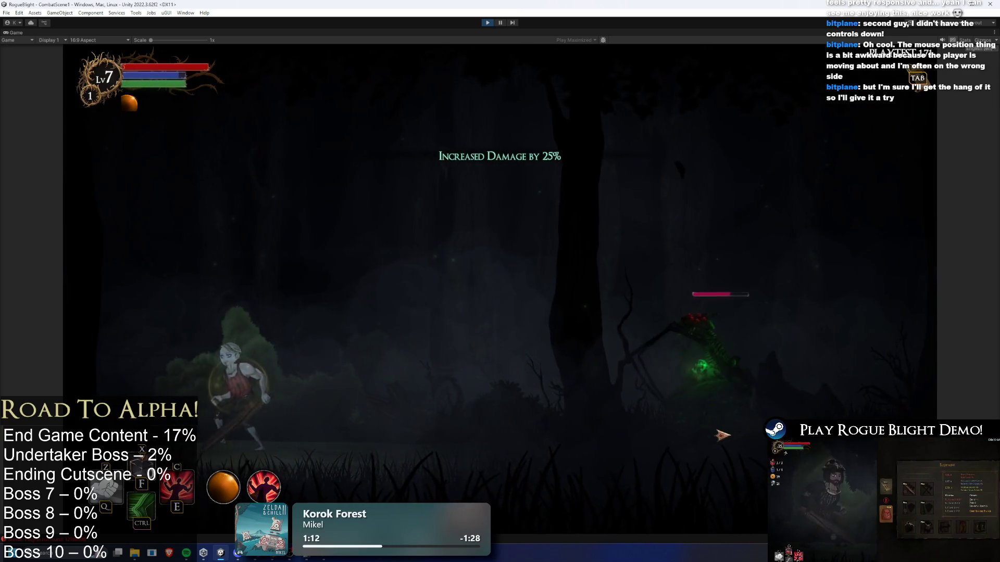
key("a")
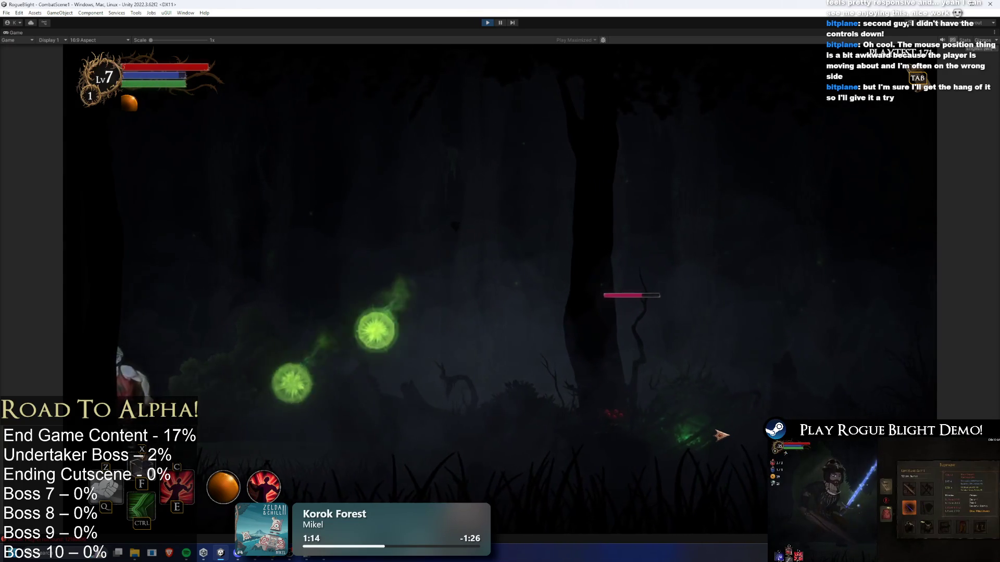
key("d")
key("space")
left_click(713, 435)
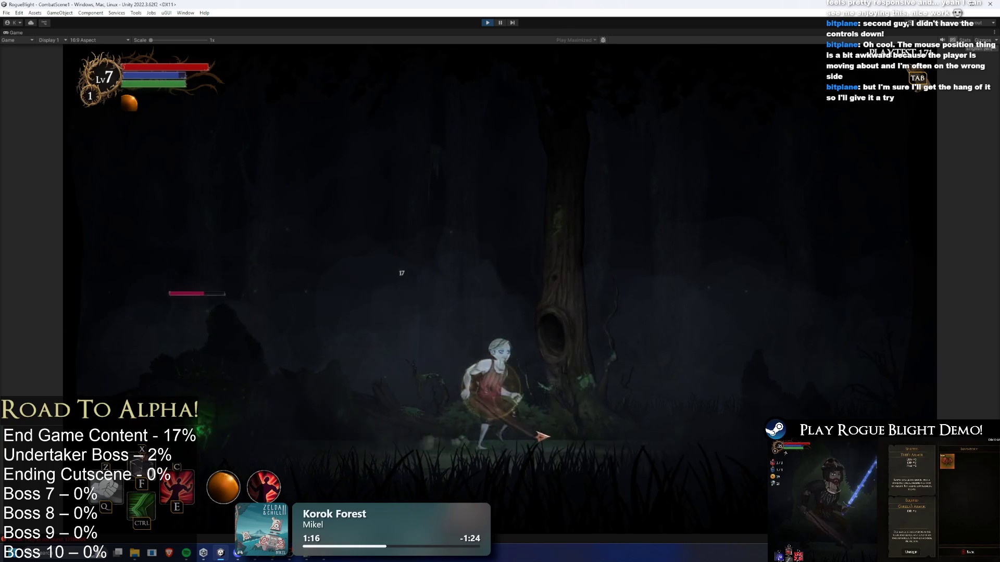
key("a")
left_click(414, 420)
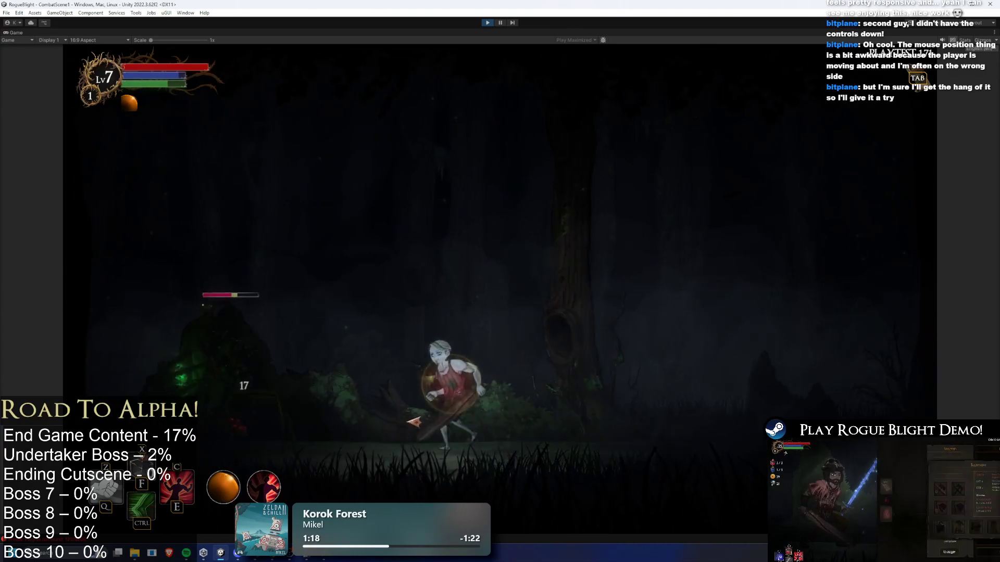
key("d")
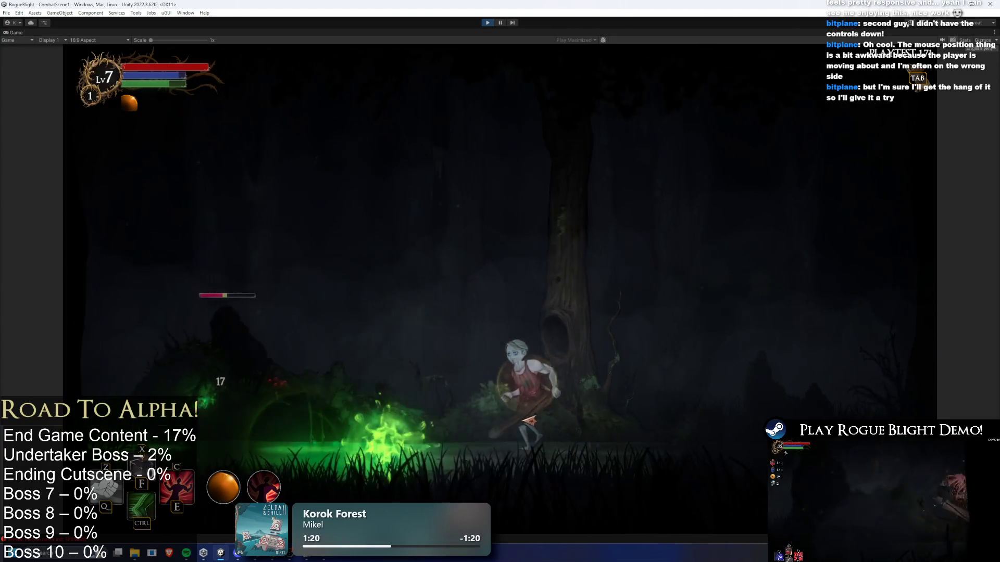
key("space")
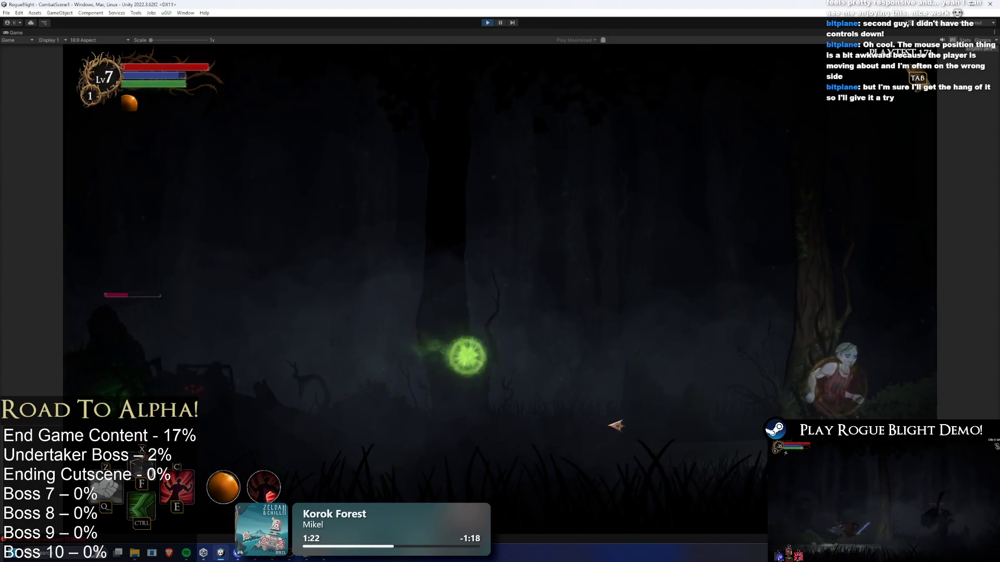
key("a")
key("d")
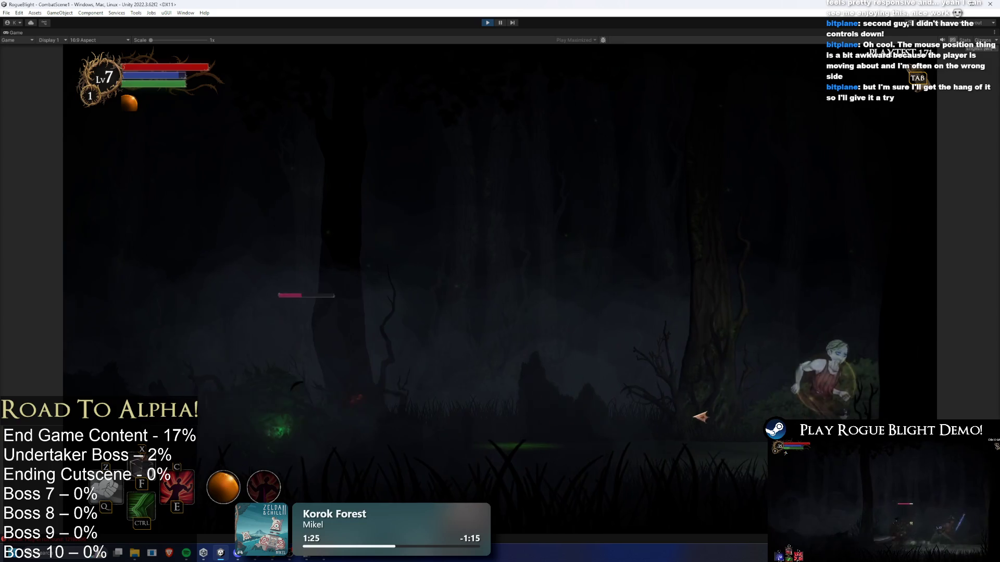
key("a")
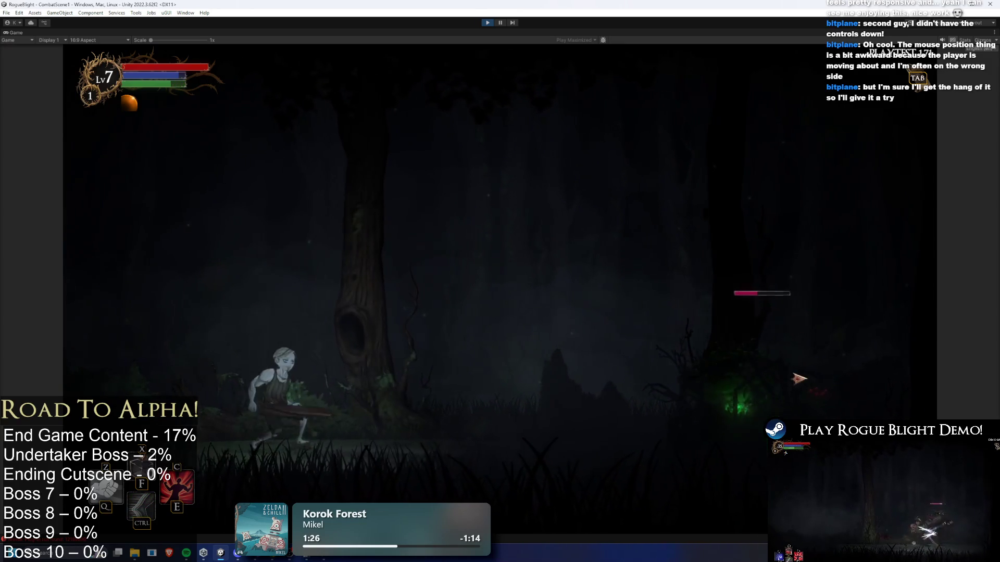
key("d")
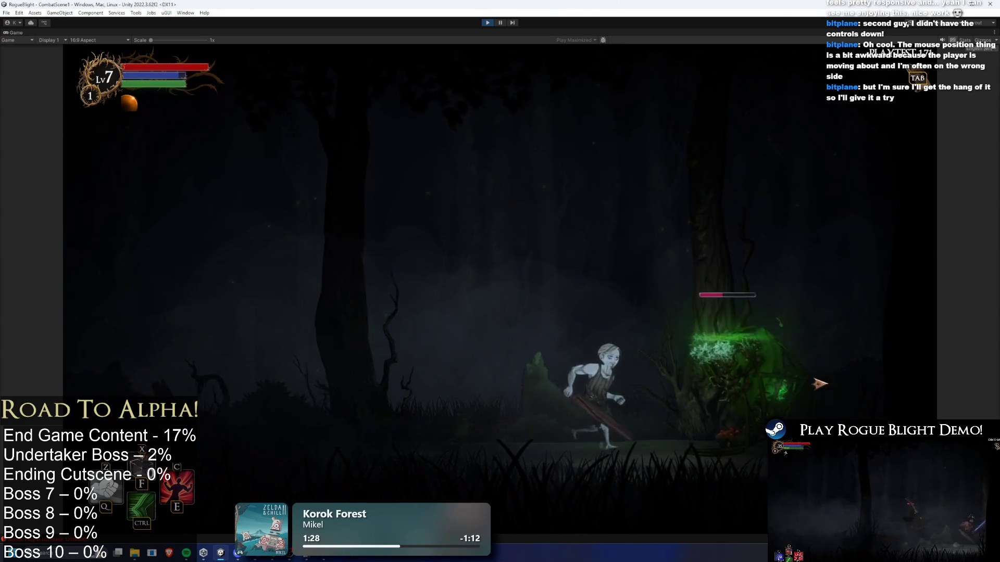
Step: Keep dodging the poison orbs while striking the spider with the damage boost, then stop the test run
key("a")
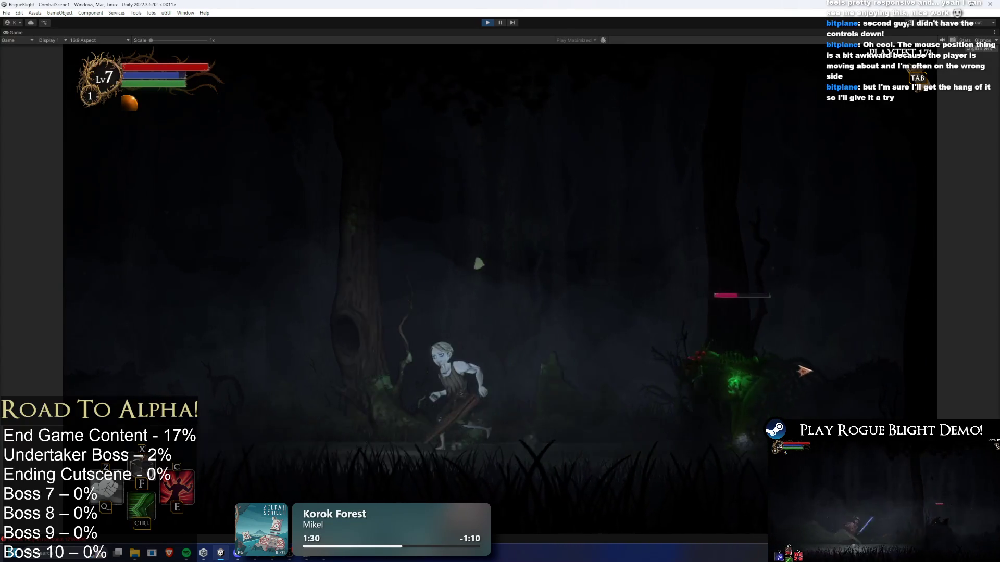
key("space")
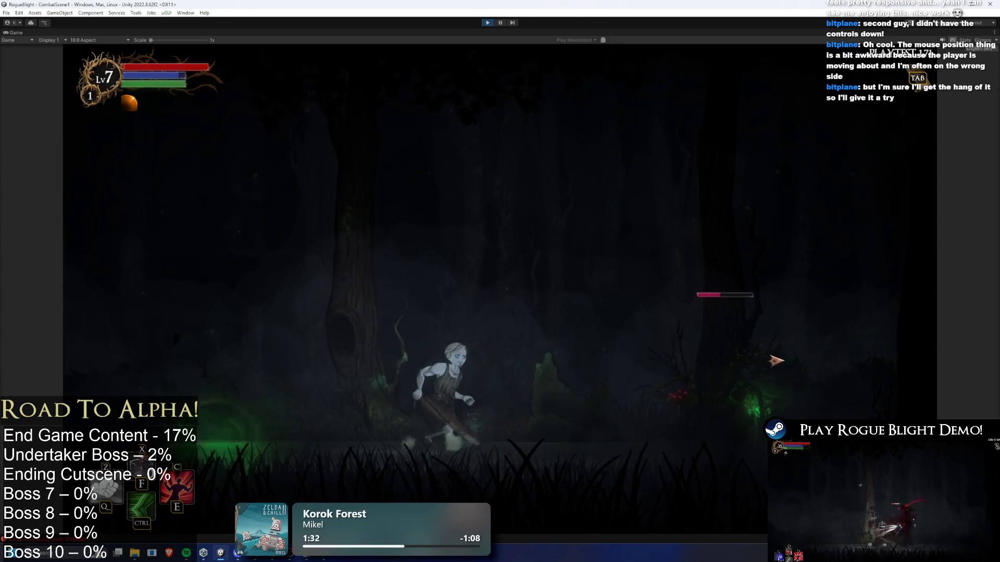
key("space")
key("a")
key("d")
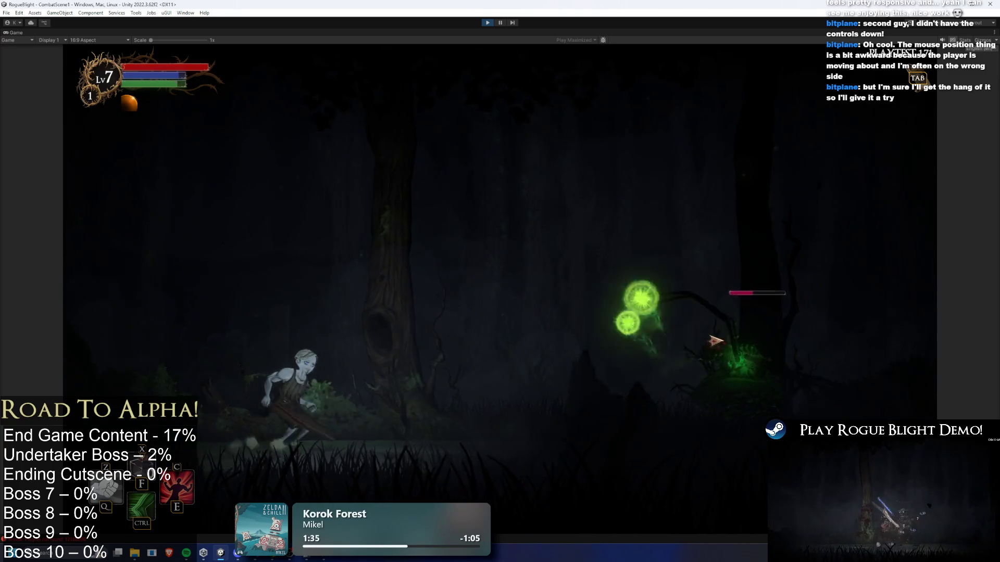
key("a")
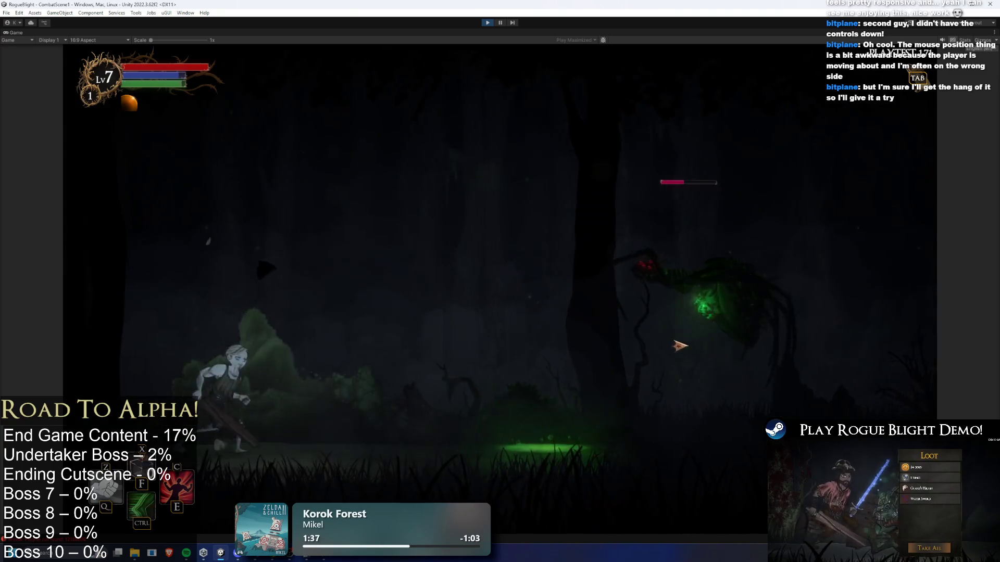
key("d")
key("space")
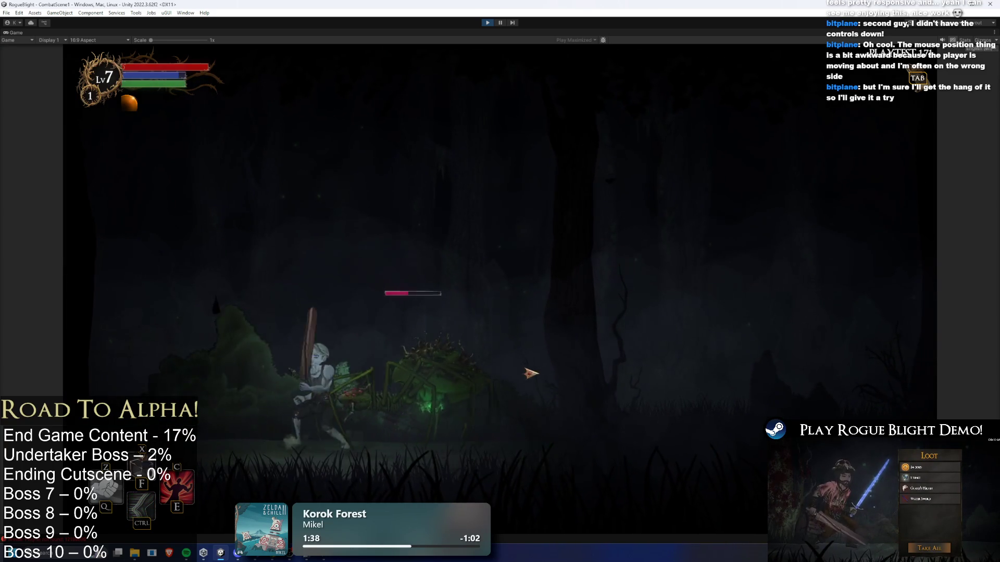
key("d")
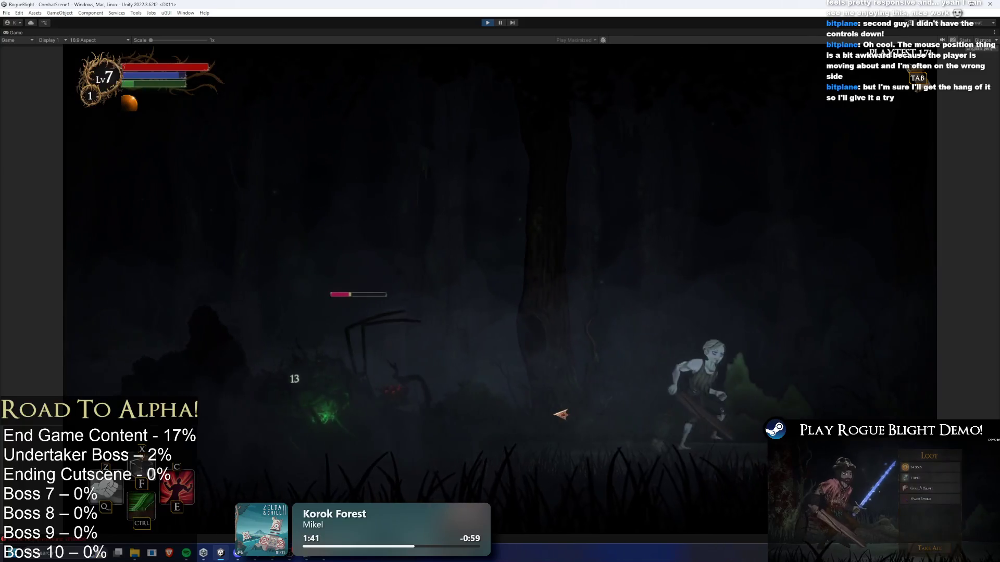
key("space")
key("a")
left_click(402, 396)
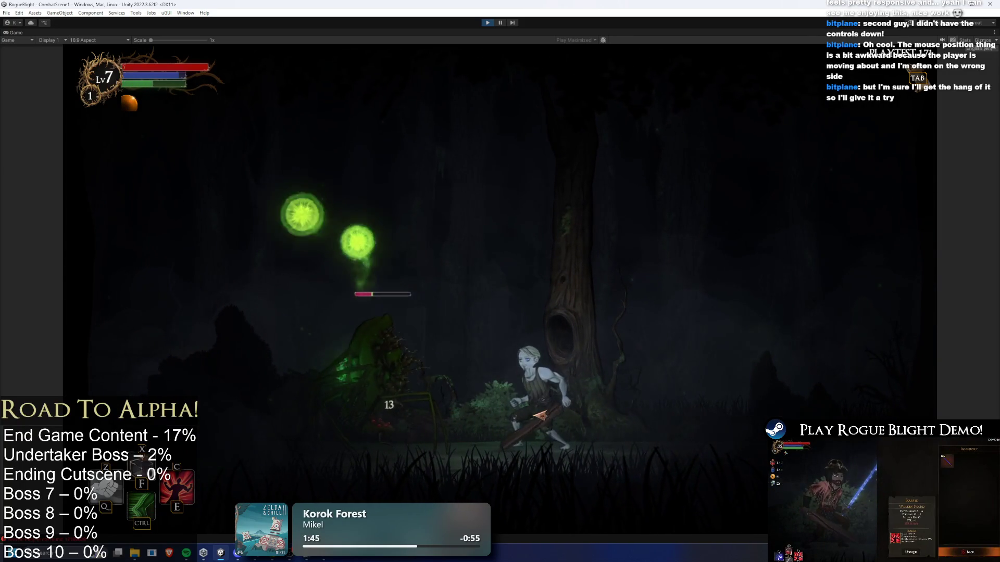
key("d")
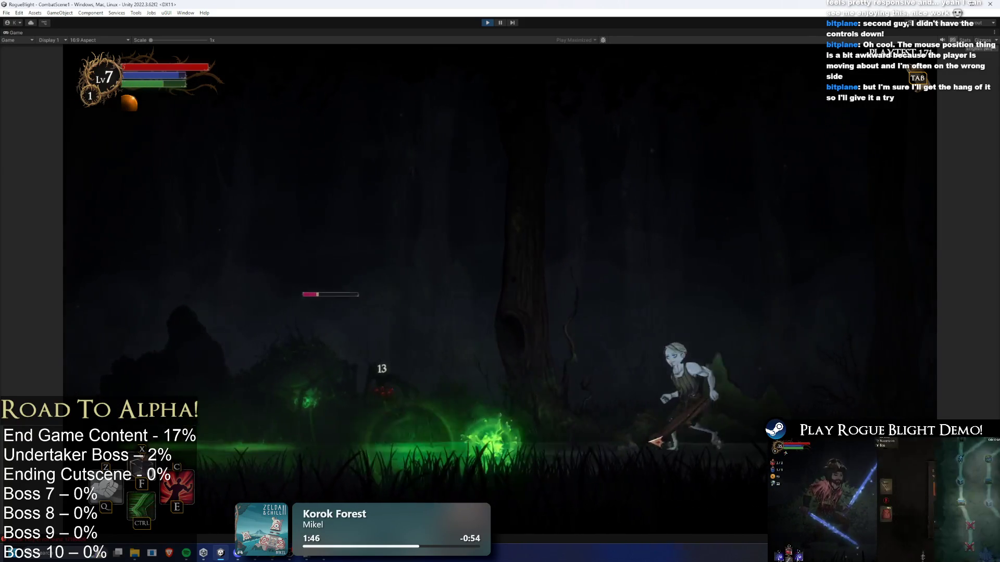
key("space")
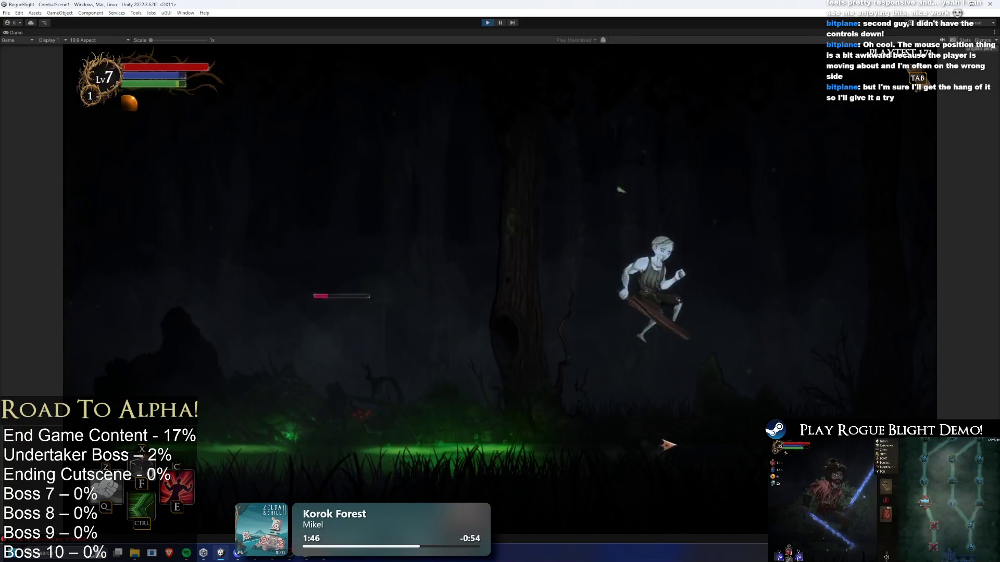
key("a")
left_click(721, 467)
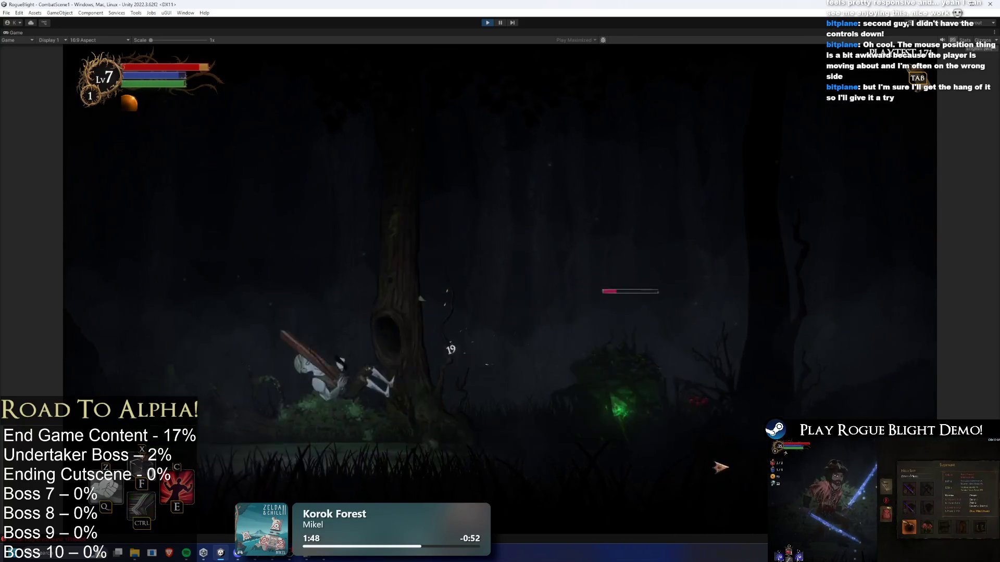
key("a")
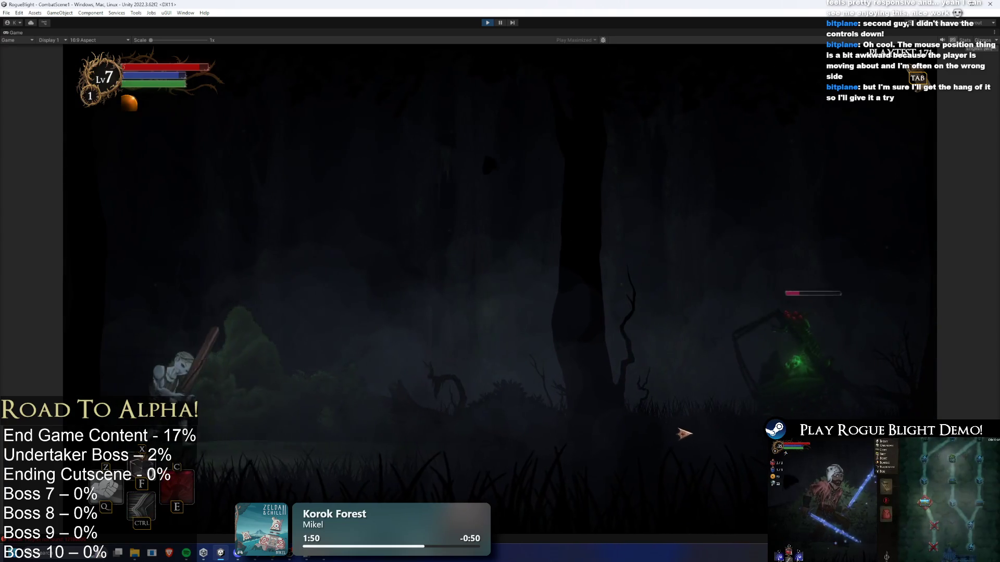
key("e")
key("d")
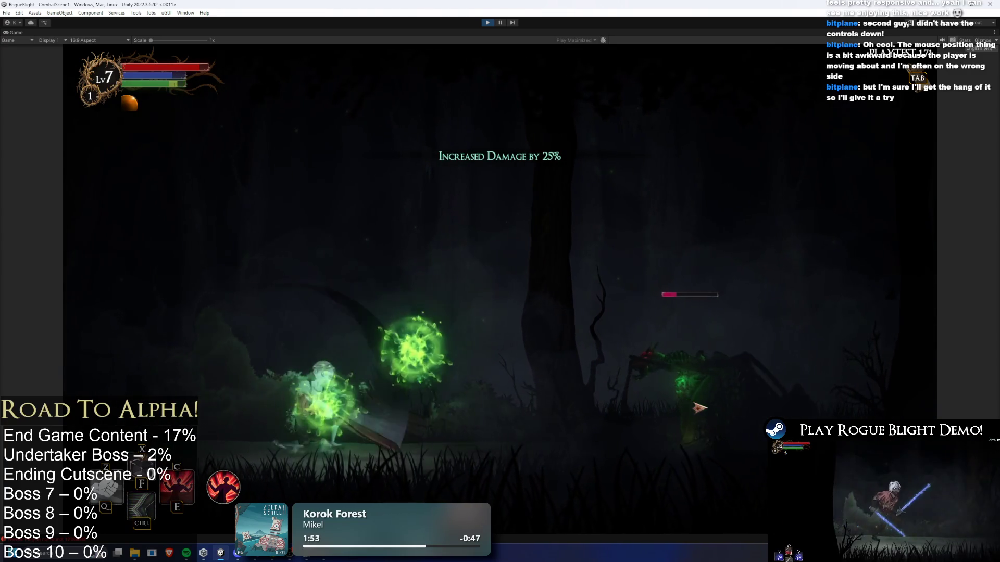
key("a")
key("ctrl")
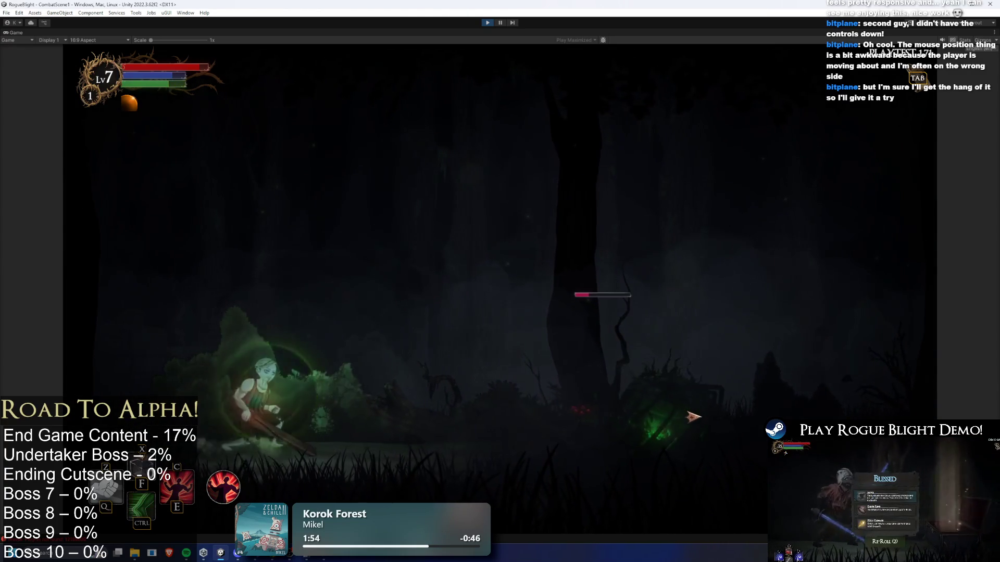
key("d")
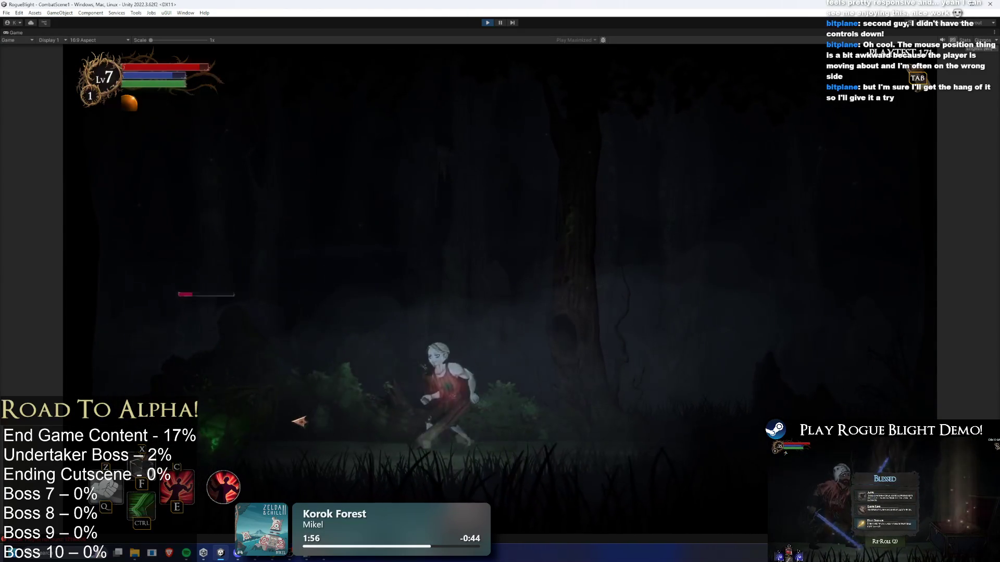
left_click(311, 412)
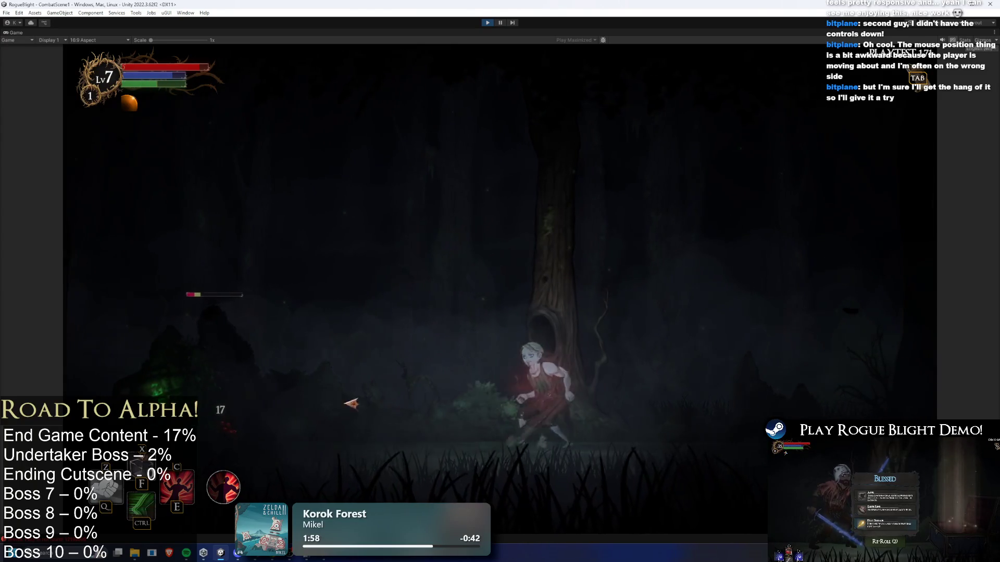
key("a")
key("d")
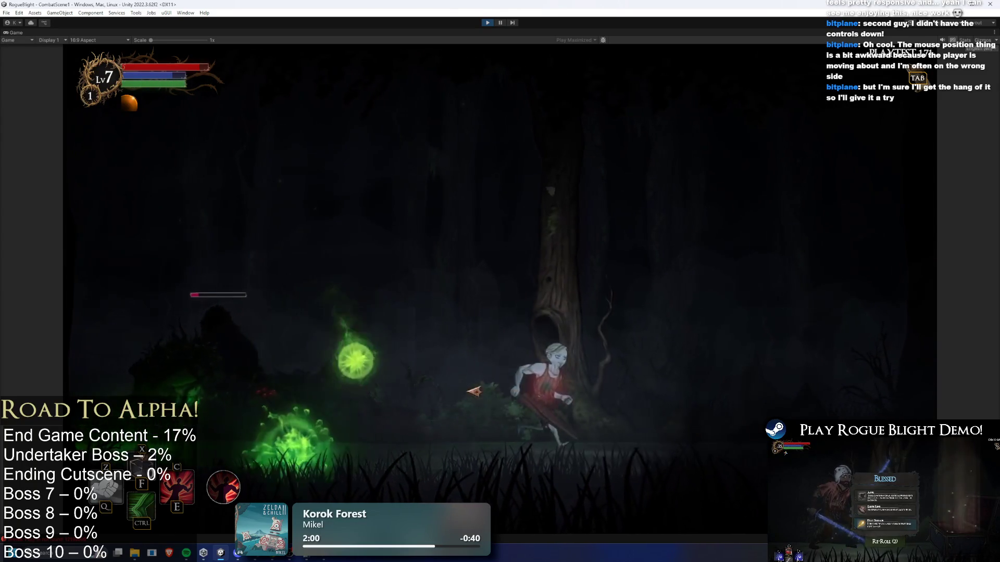
key("a")
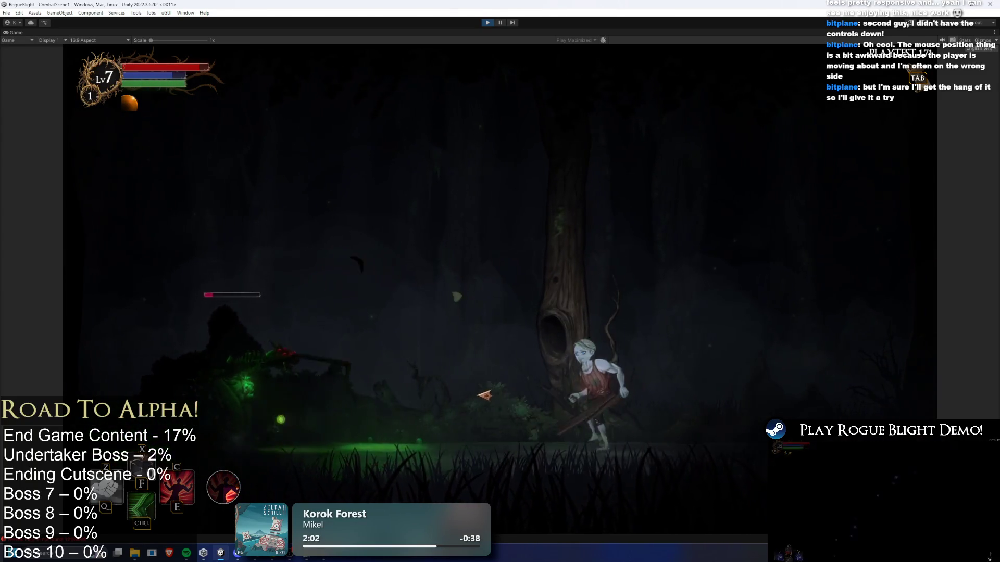
key("a")
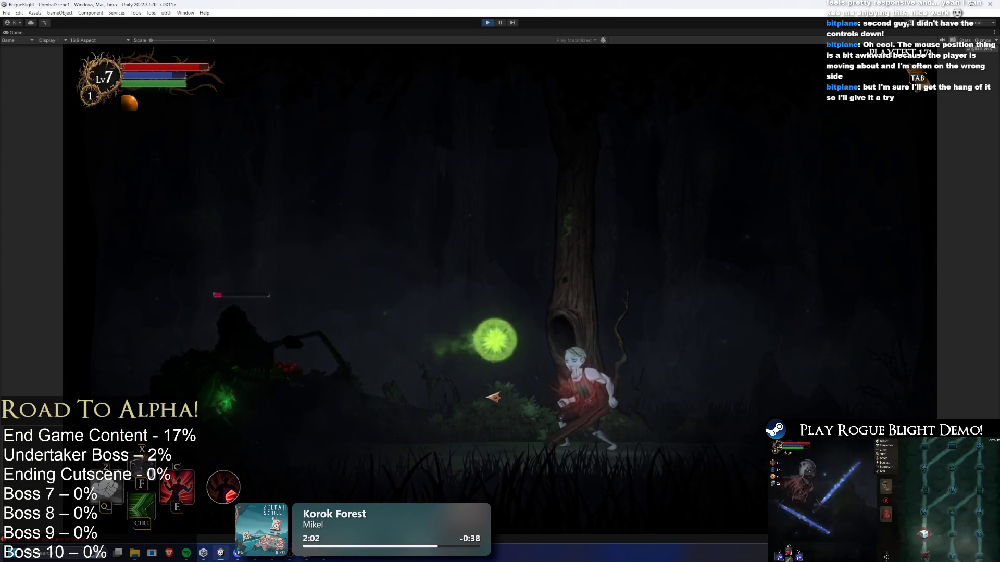
key("d")
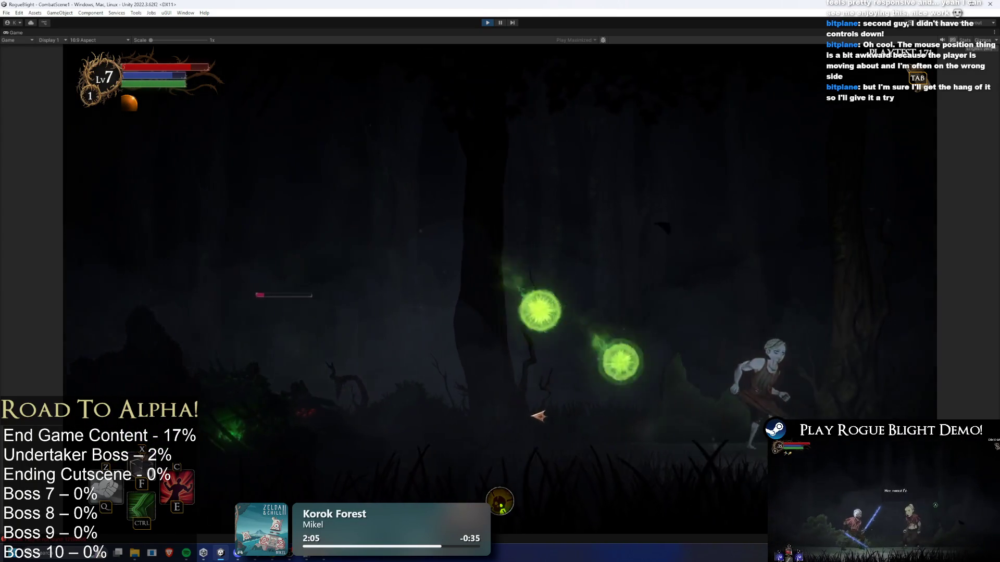
key("d")
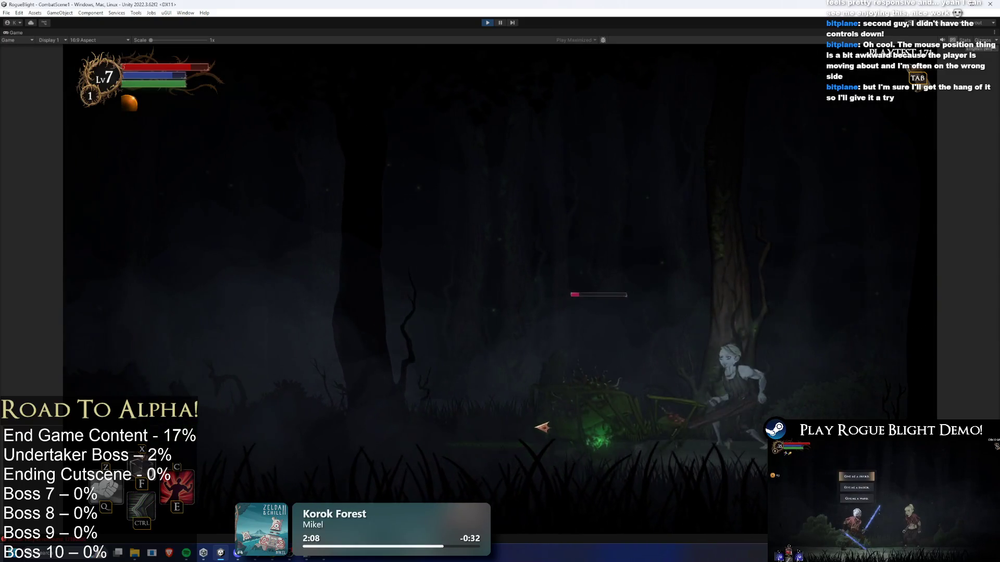
key("a")
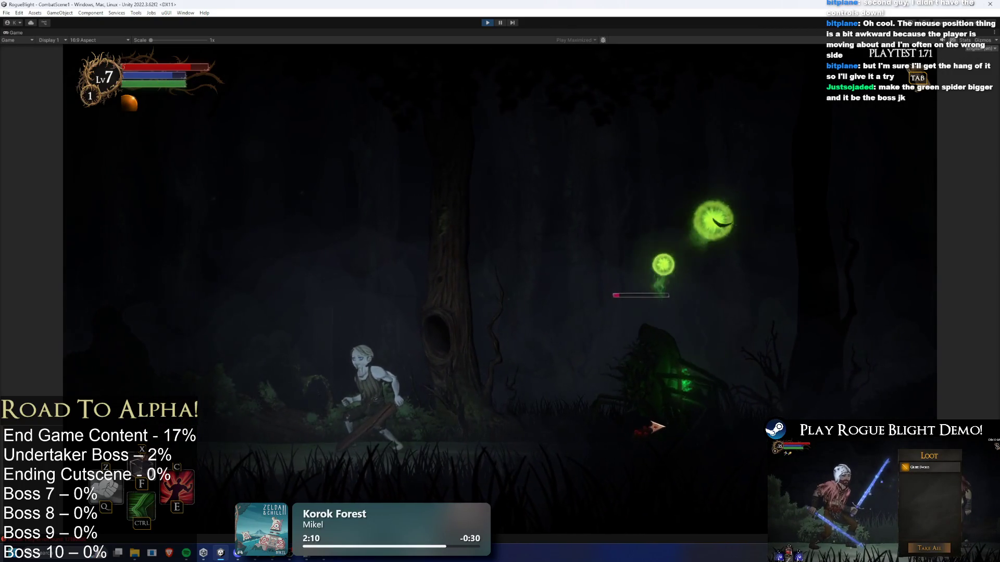
key("a")
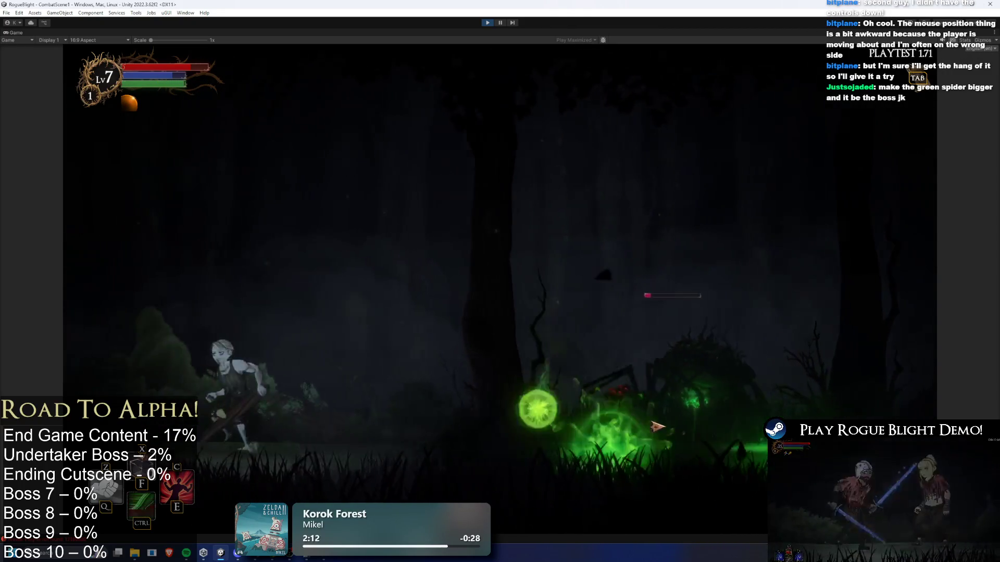
key("a")
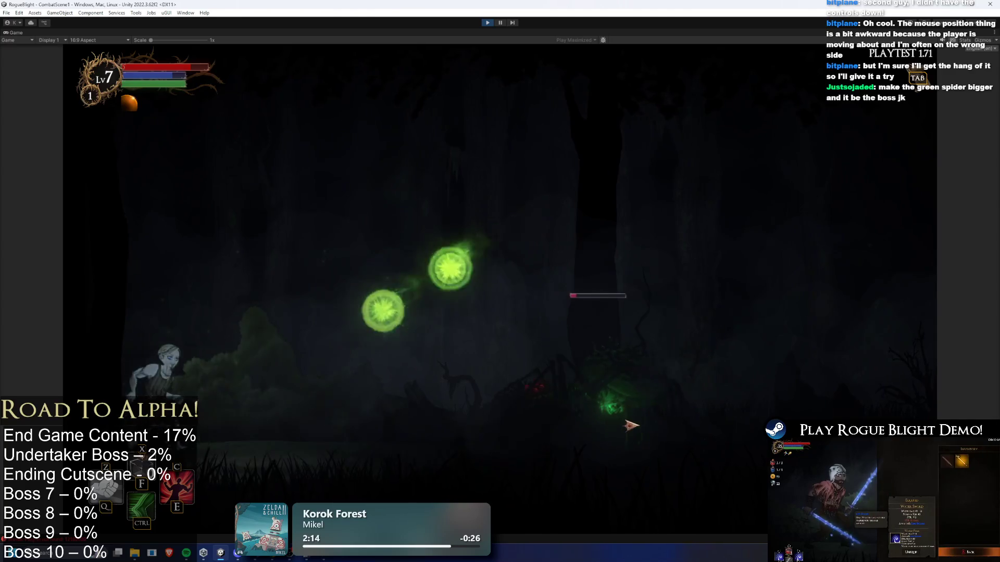
key("space")
key("d")
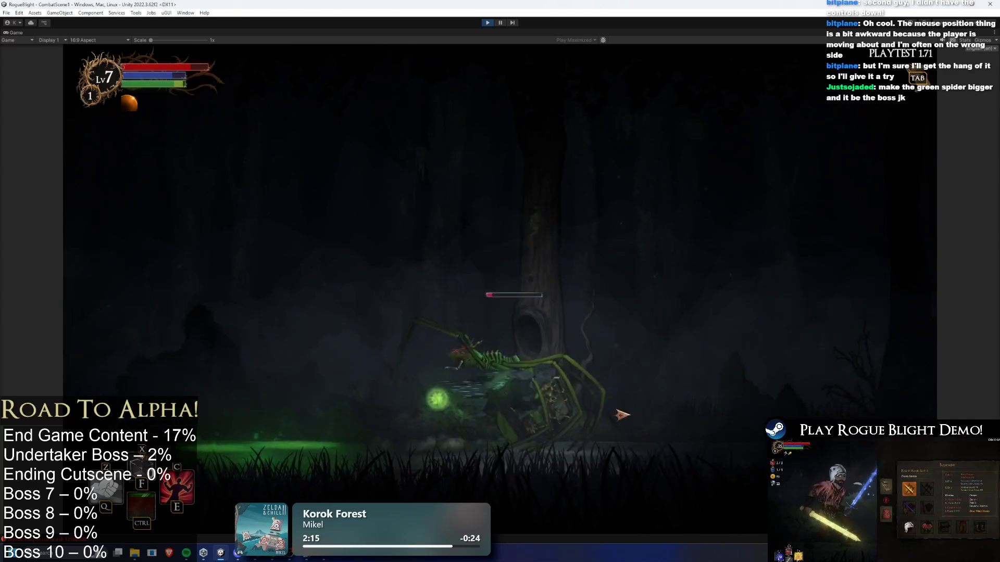
key("d")
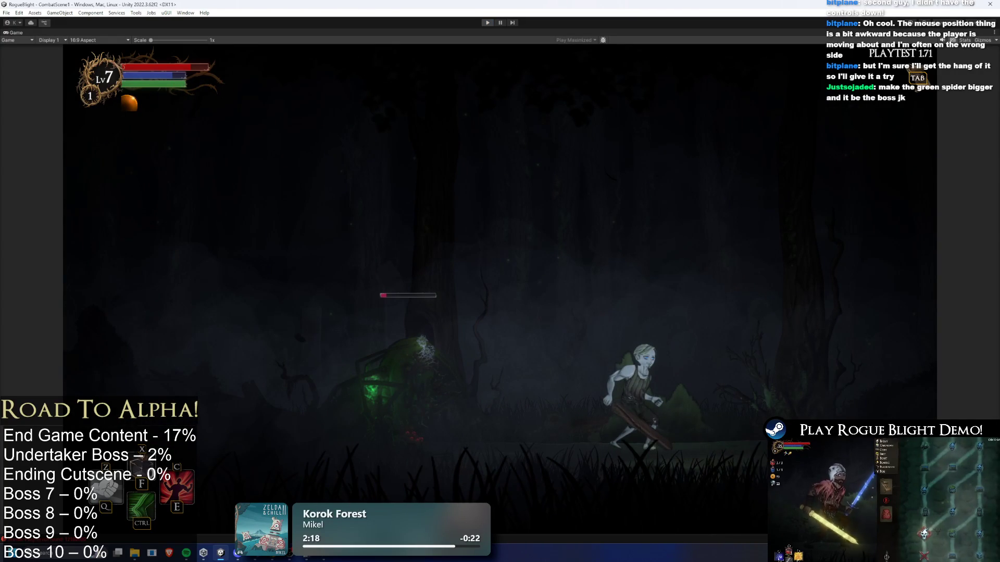
key("ctrl+p")
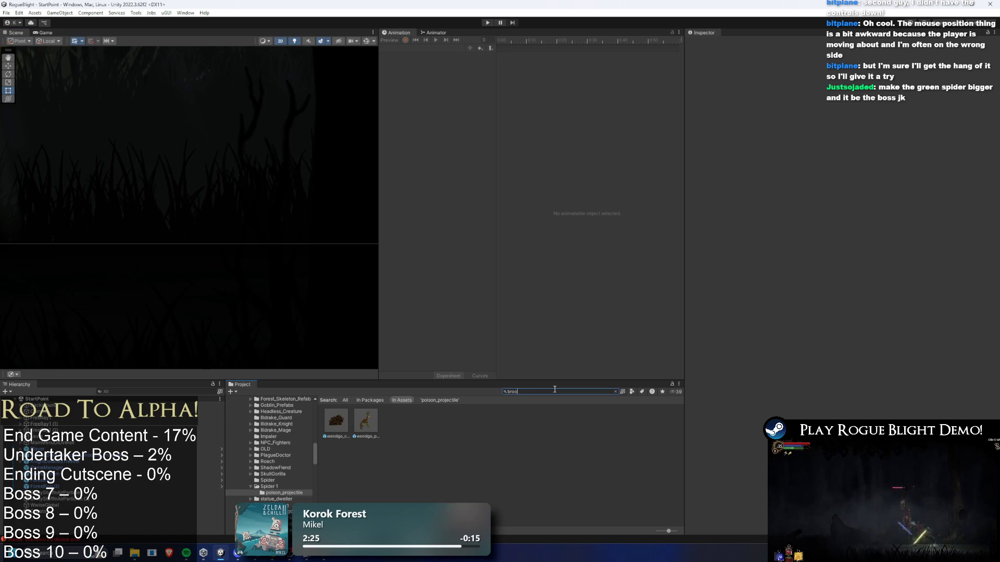
Step: Find the 3C_Brood map item and go to its BroodsNest_Common_Map asset
type("d")
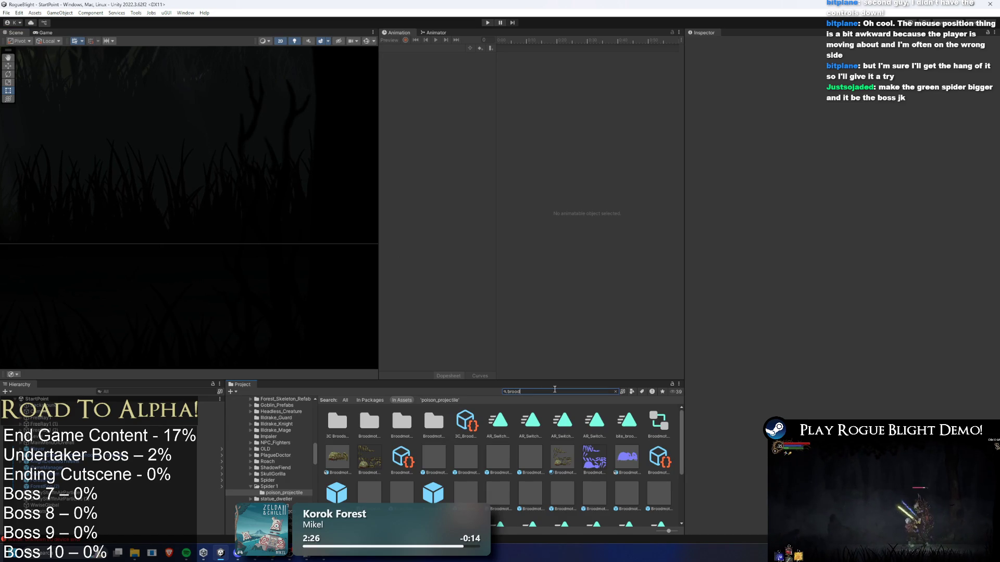
left_click(478, 430)
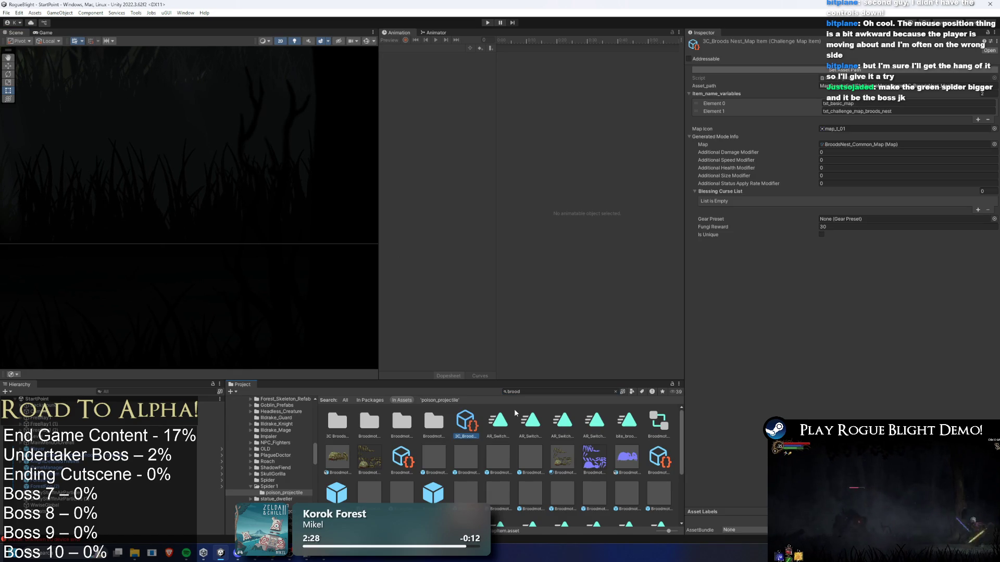
key("BackSpace")
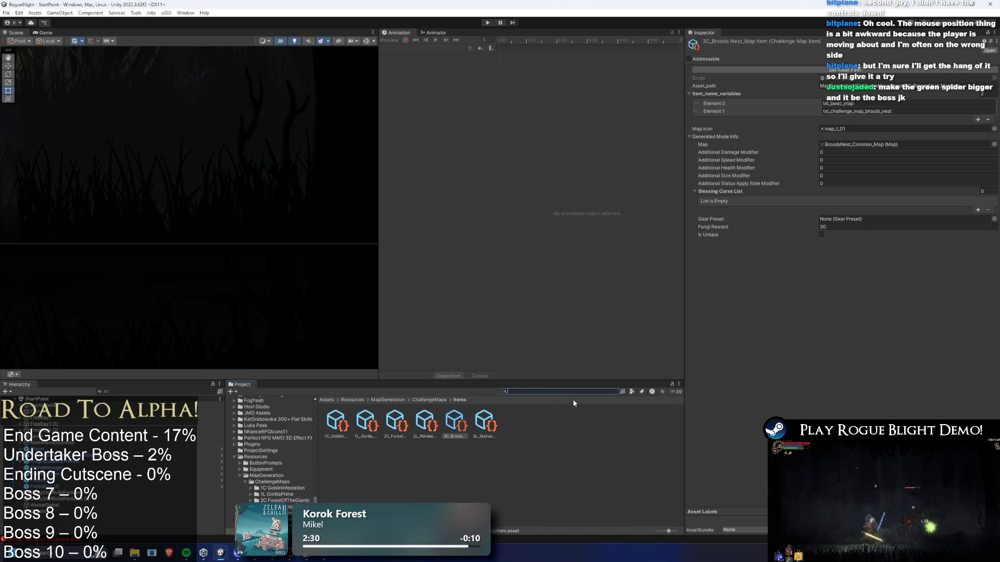
left_click(931, 144)
left_click(365, 421)
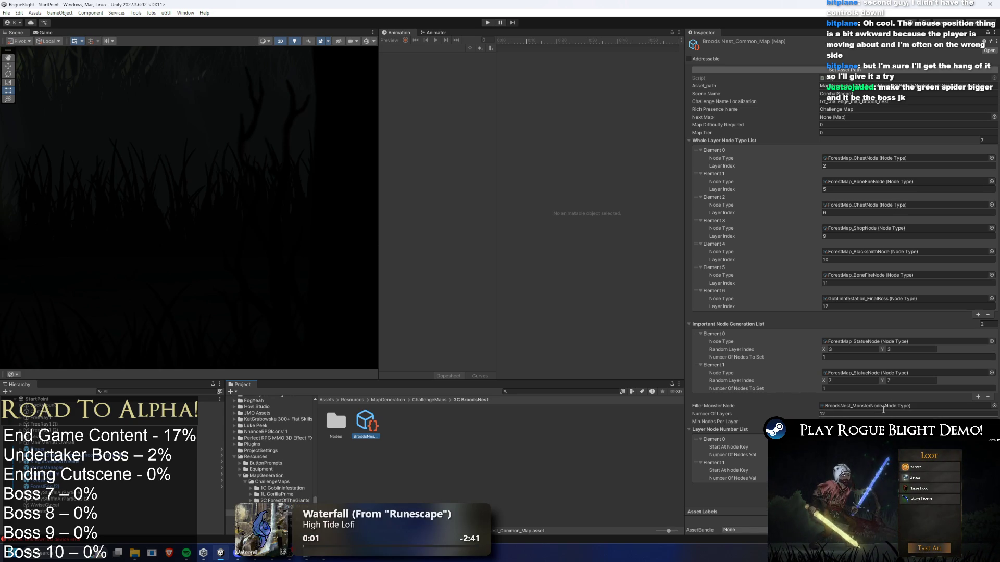
Step: Set BroodsNest_Monster Node spawn elements 1–3 to spider_prefab(Poison) Variant, then enter Play mode
left_click(374, 432)
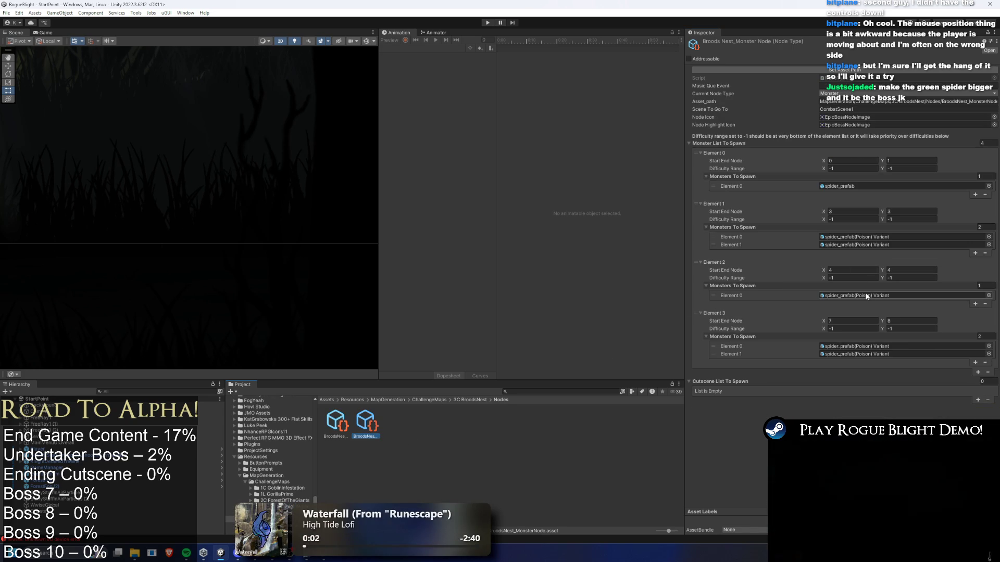
left_click(989, 227)
left_click(988, 237)
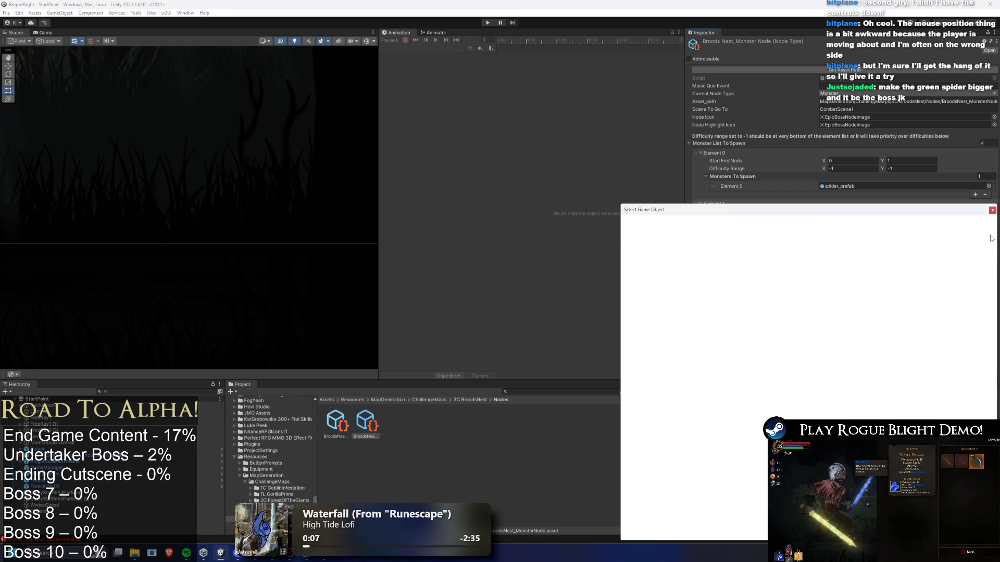
type("ood")
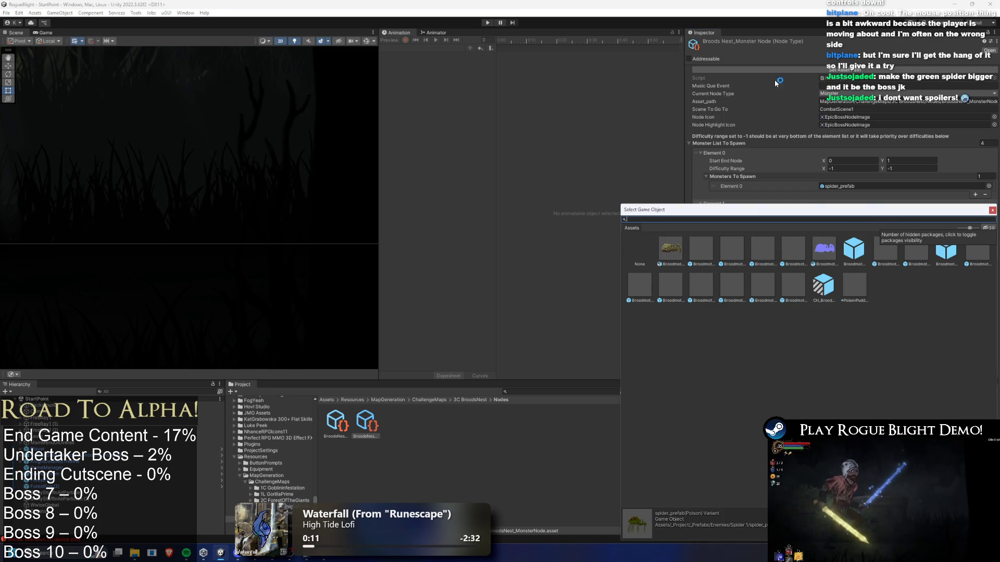
key("Escape")
left_click(485, 23)
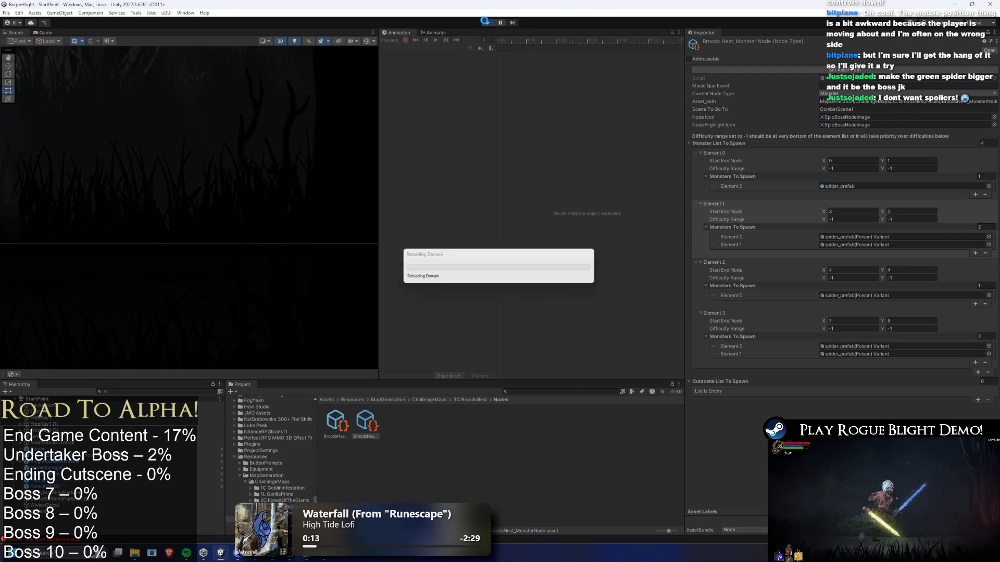
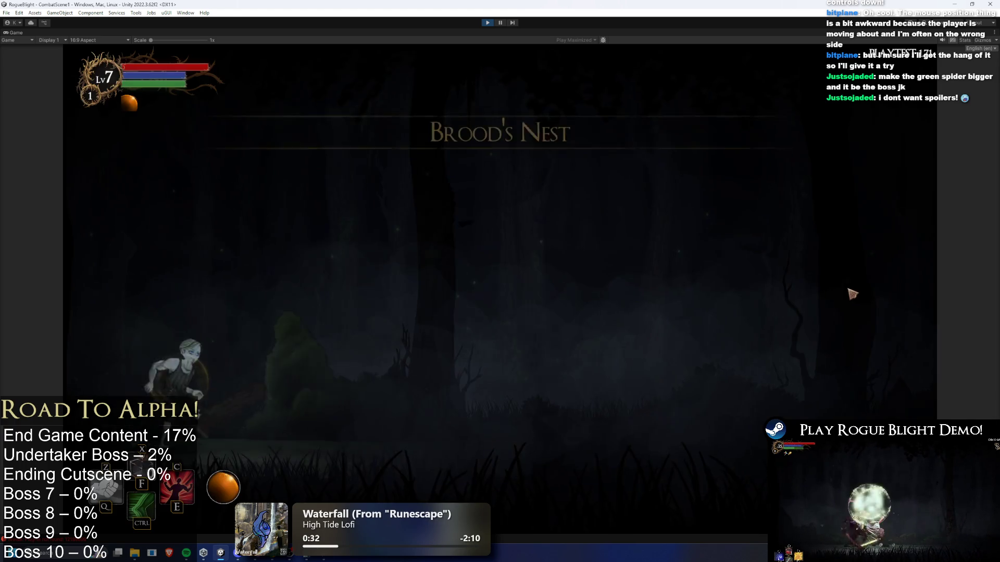
Step: Play the spider fight, running and jumping left and right to dodge the poison projectiles
key("d")
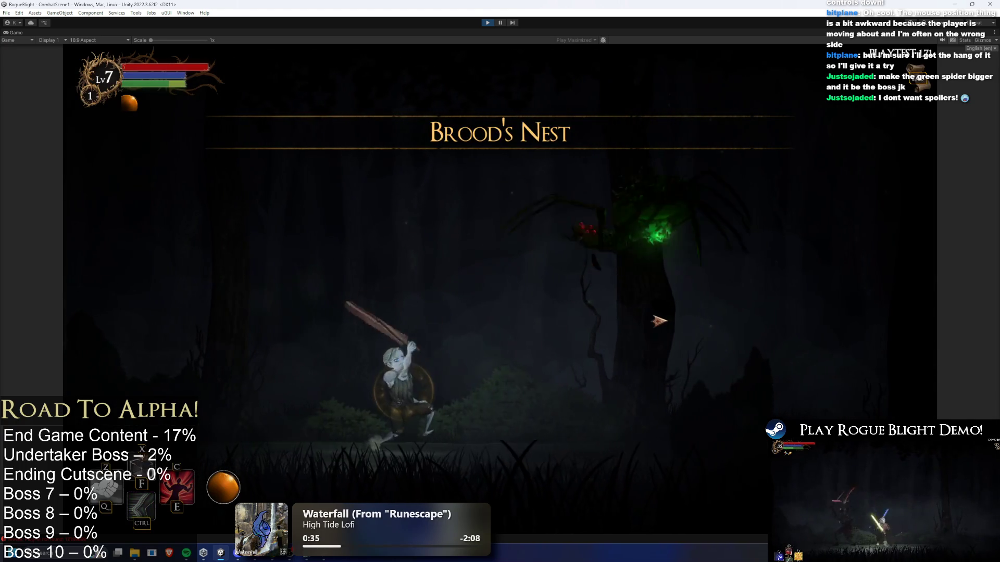
key("a")
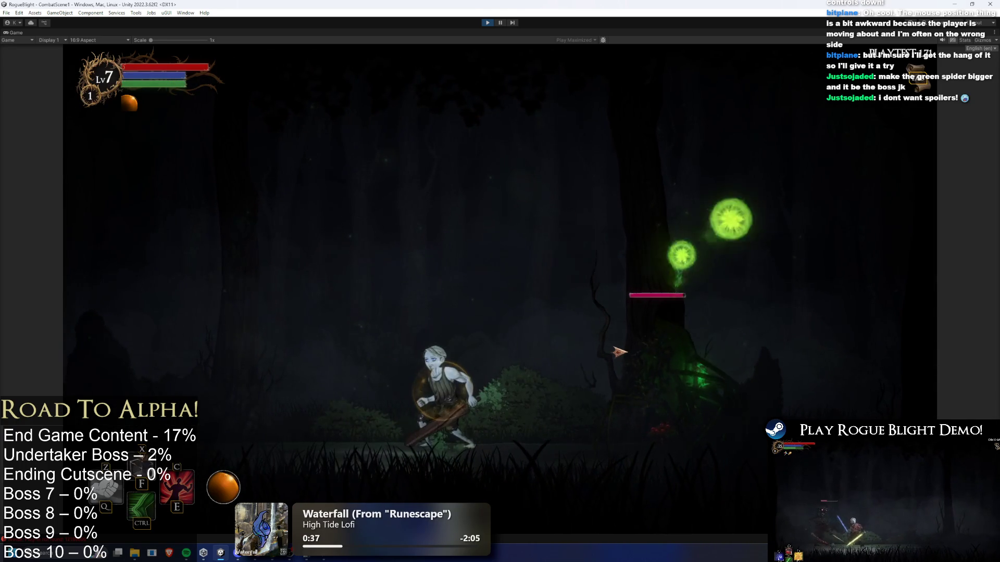
key("a")
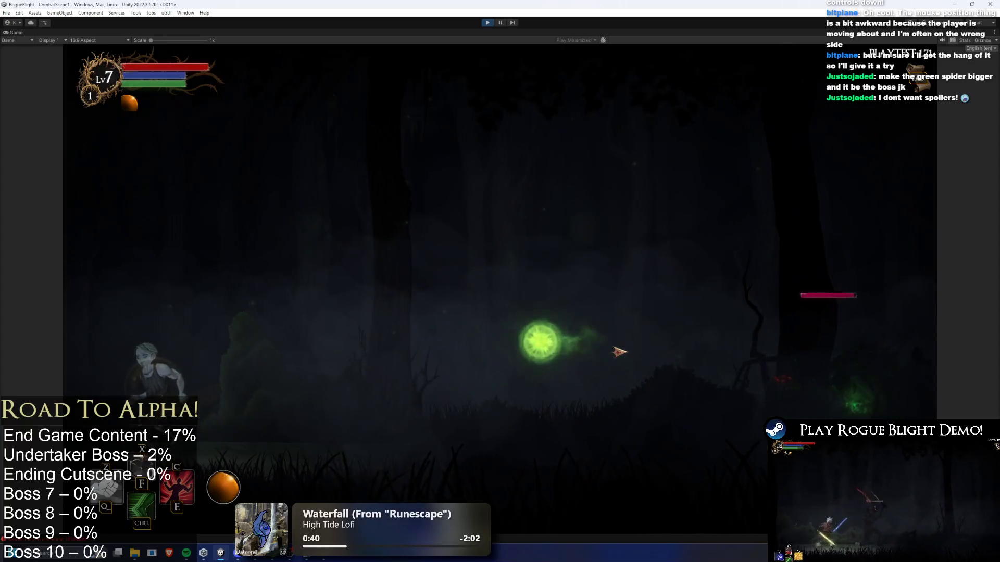
key("d")
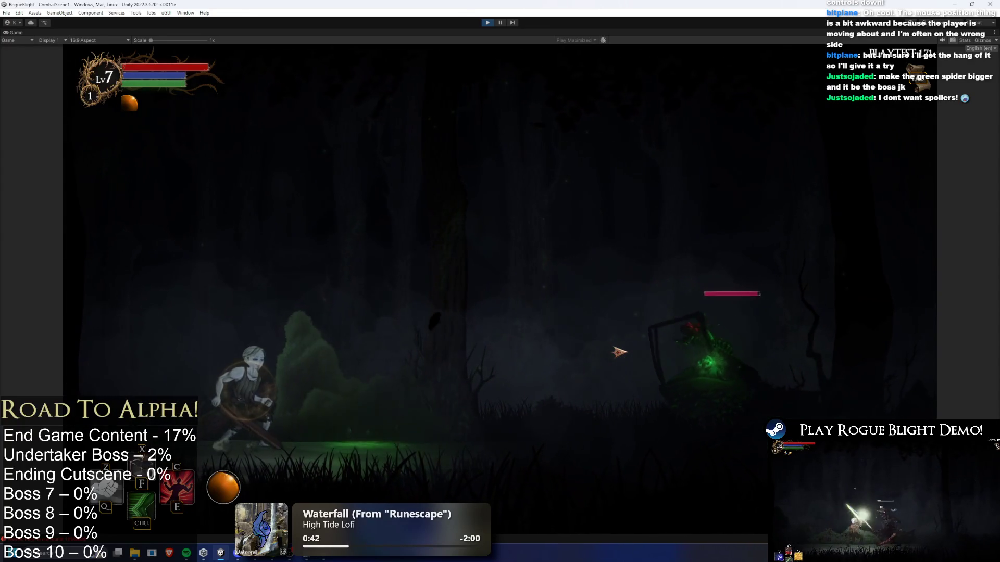
key("d")
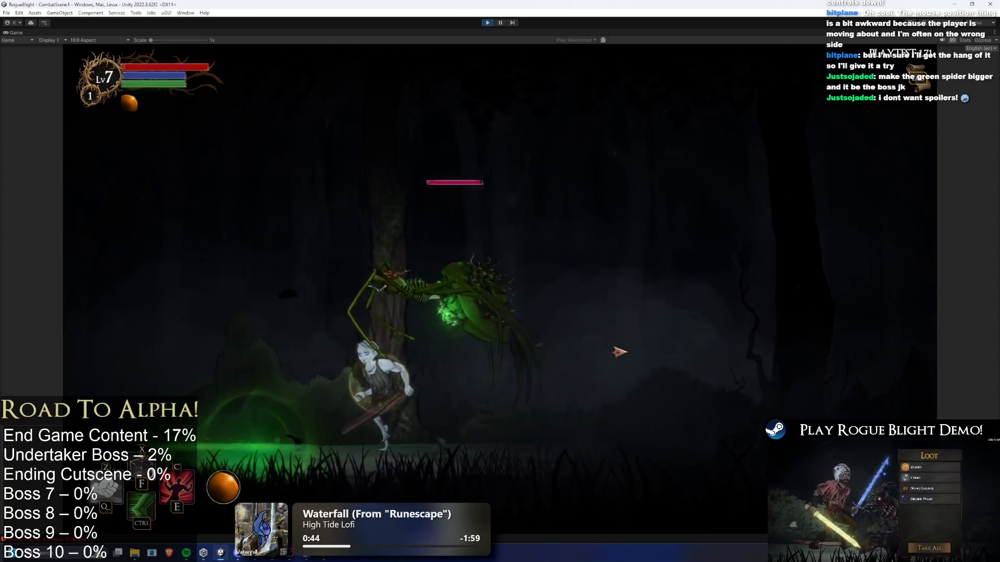
key("d")
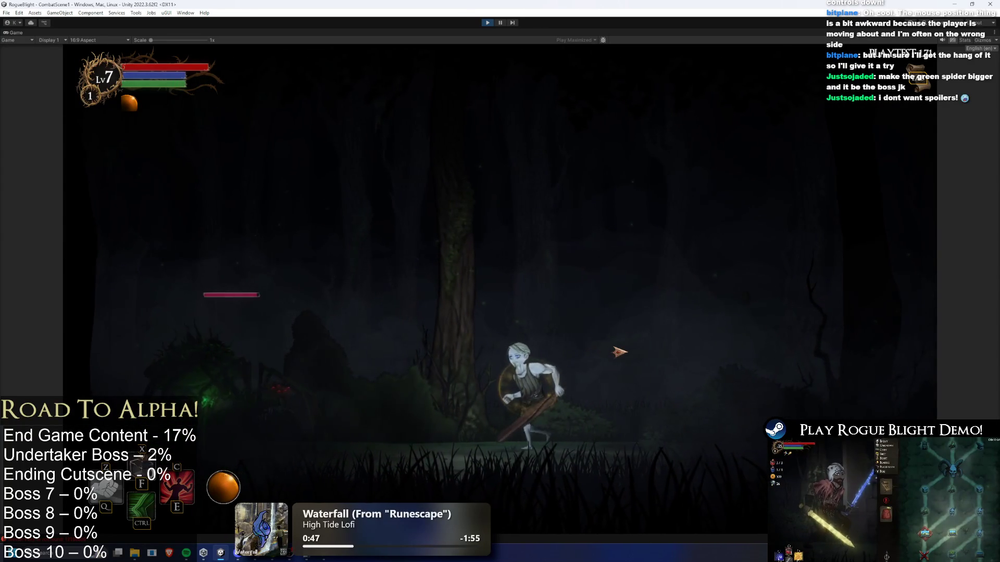
key("a")
key("d")
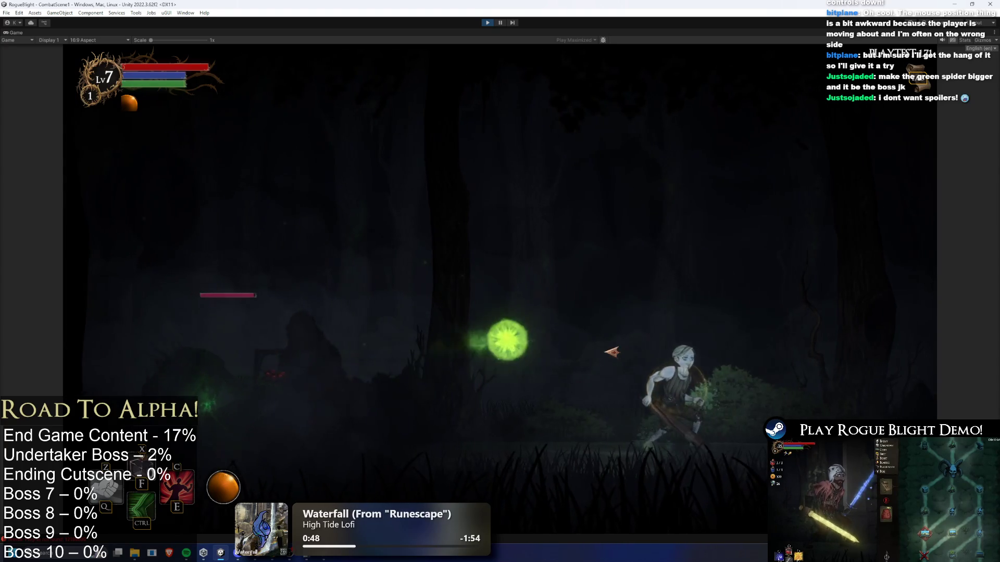
key("space")
key("d")
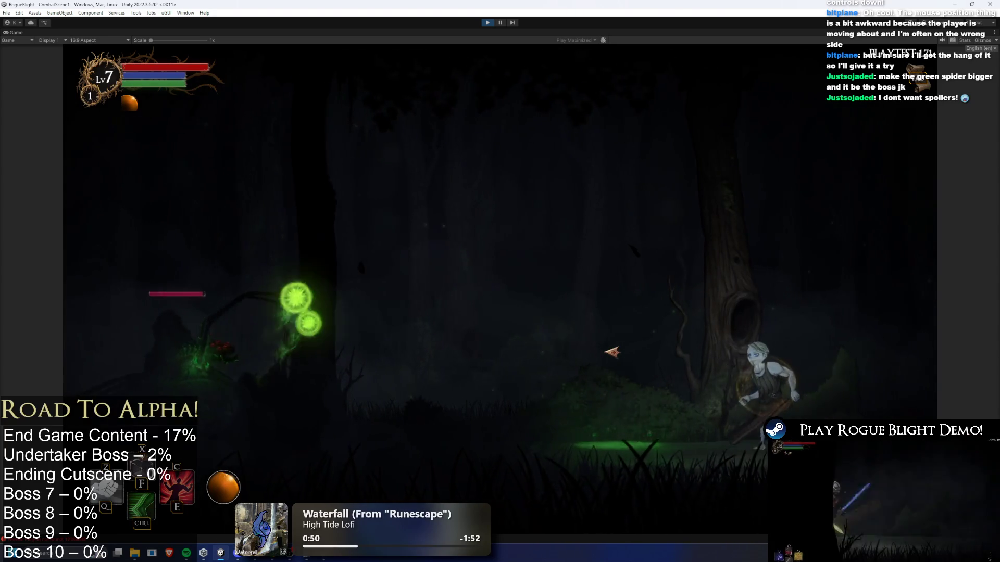
key("a")
key("space")
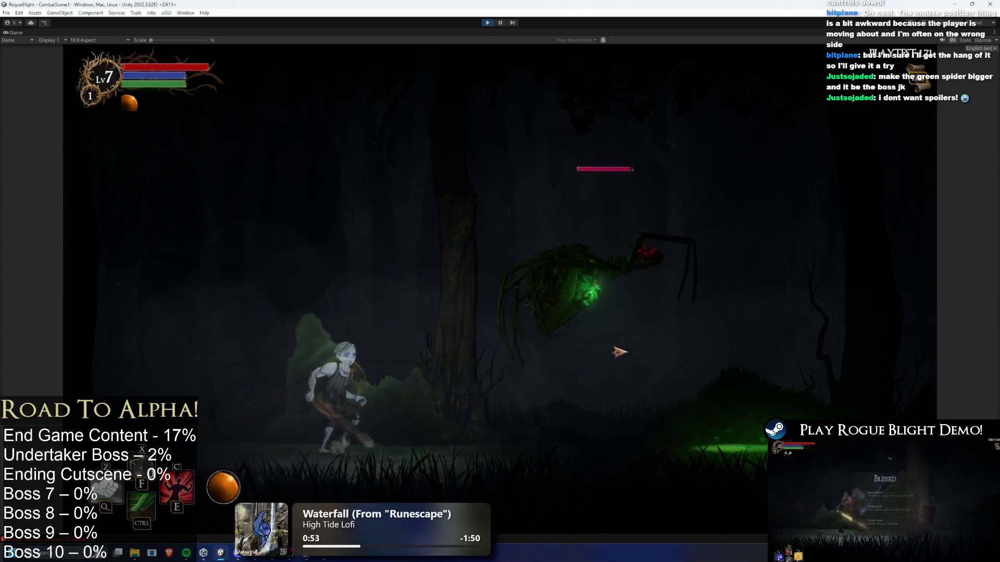
key("d")
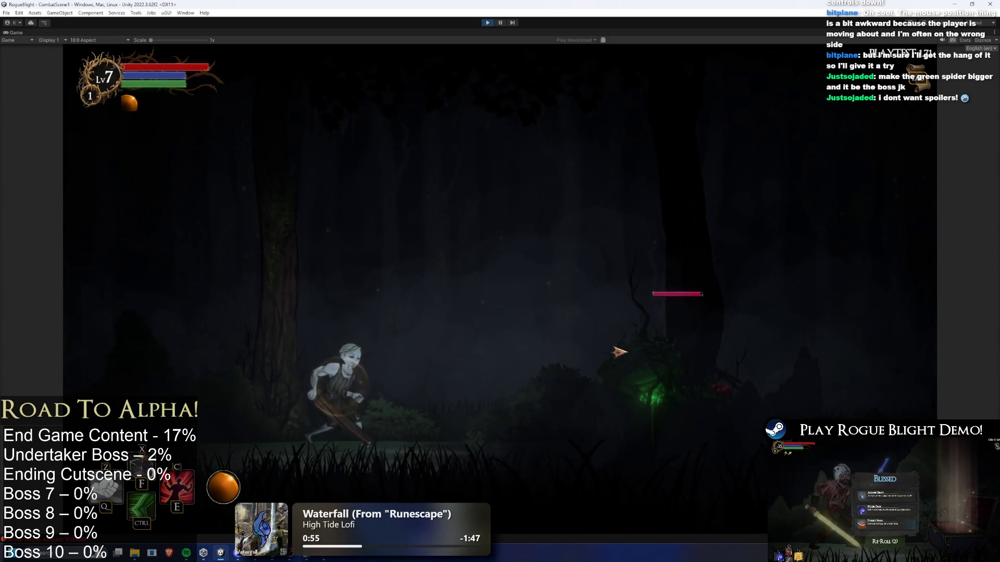
key("d")
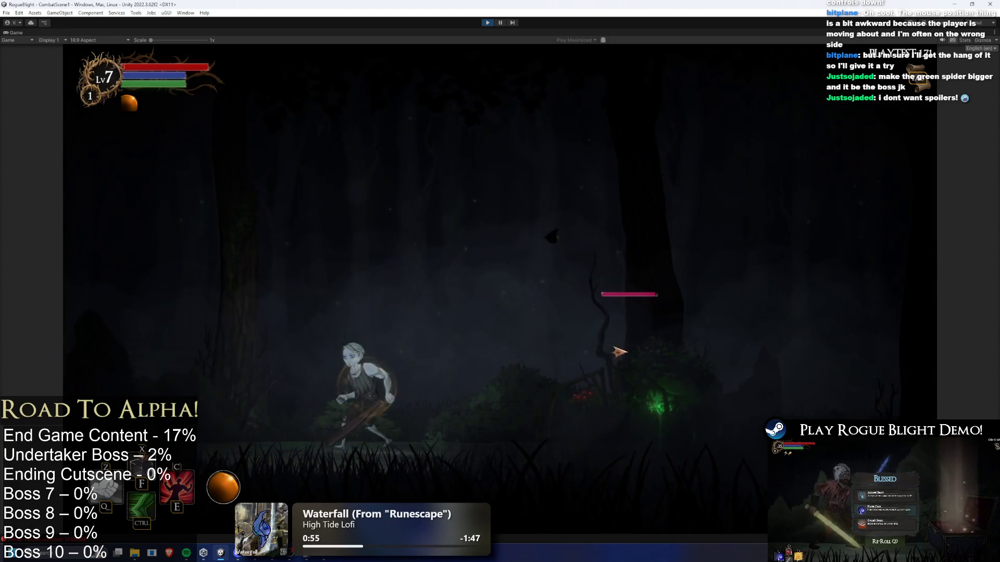
key("a")
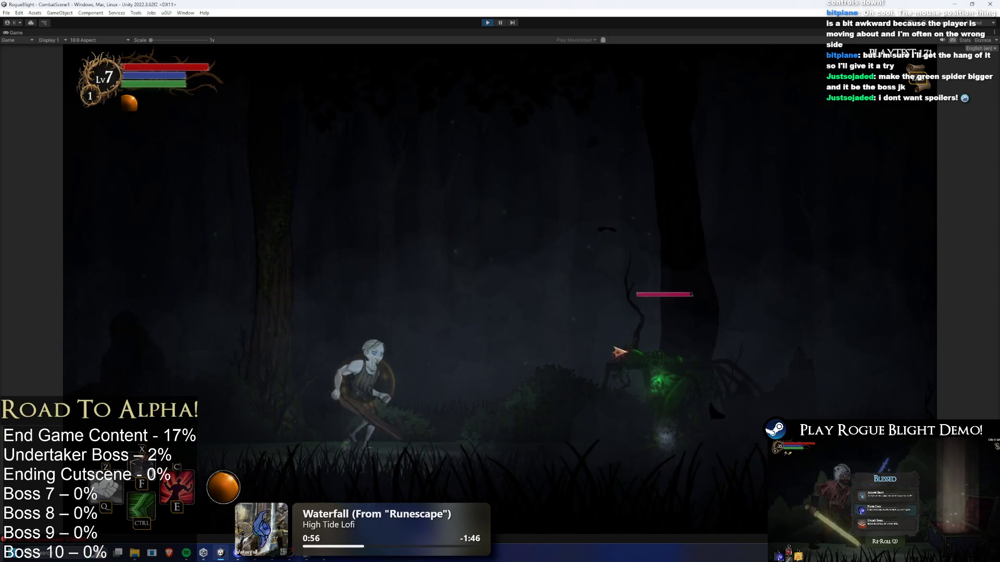
key("d")
key("space")
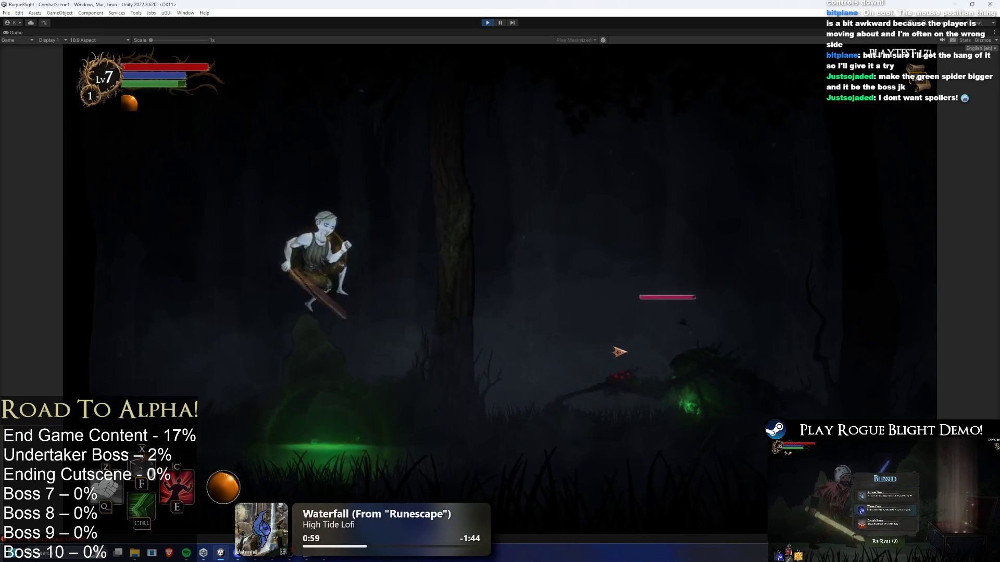
key("a")
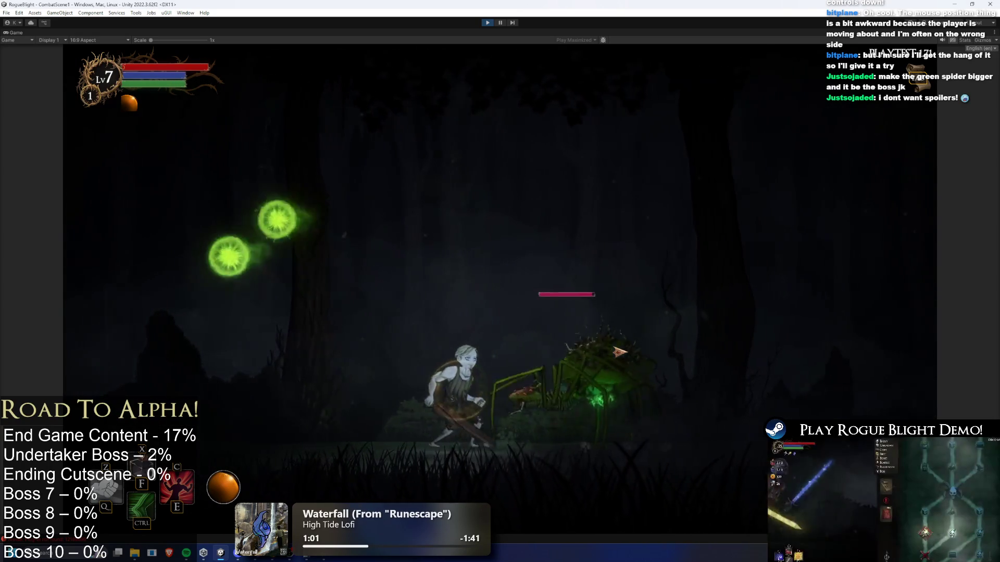
key("a")
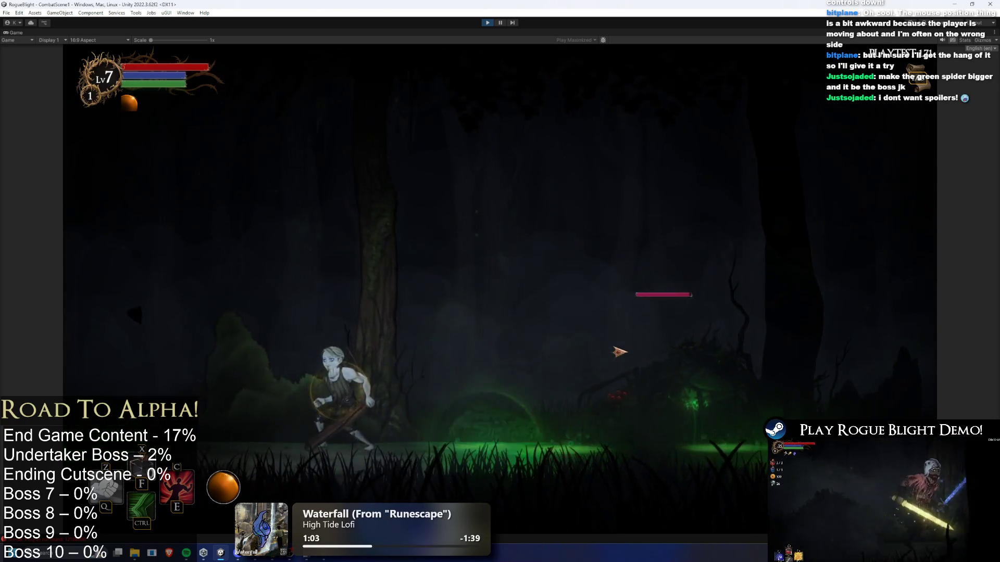
key("space")
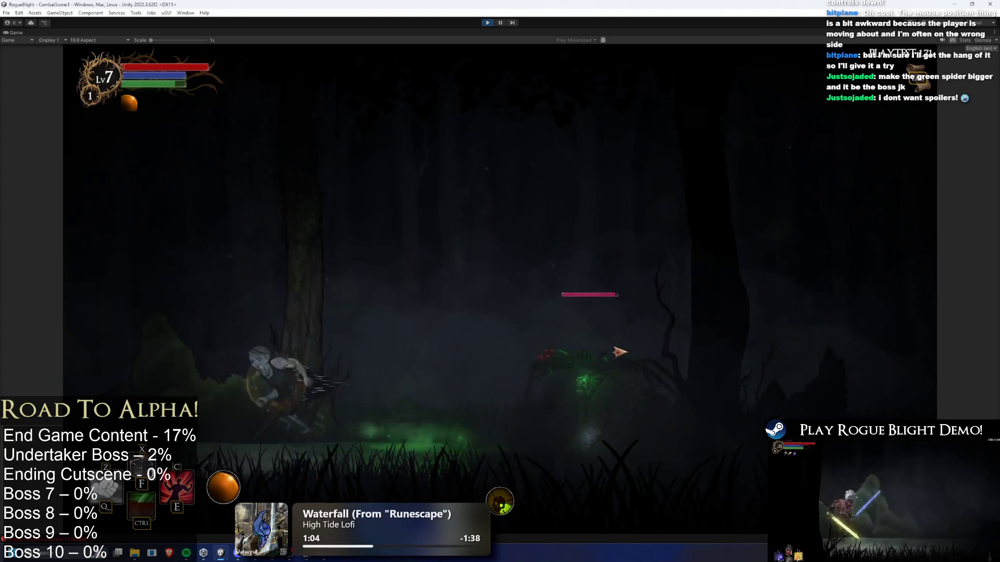
key("d")
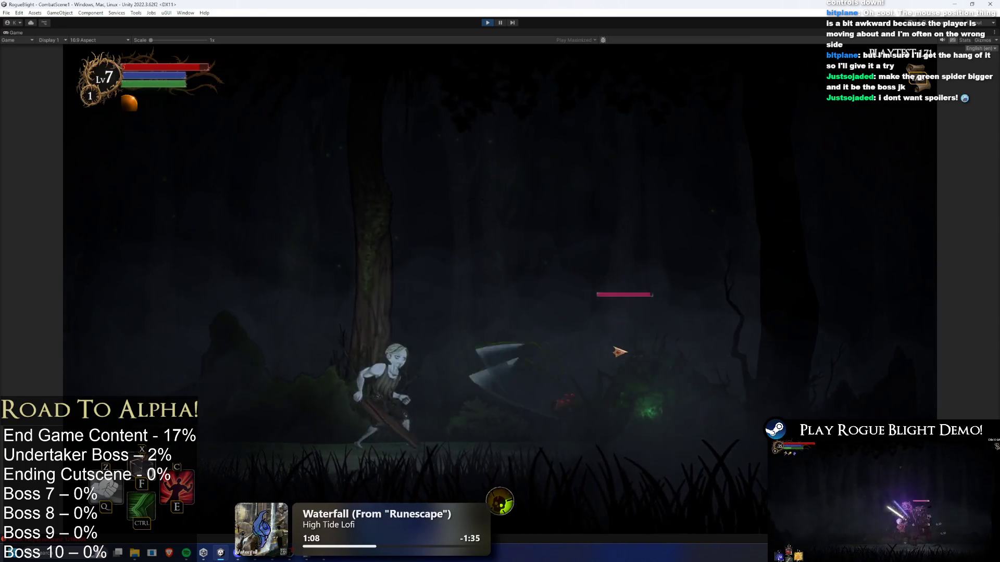
key("d")
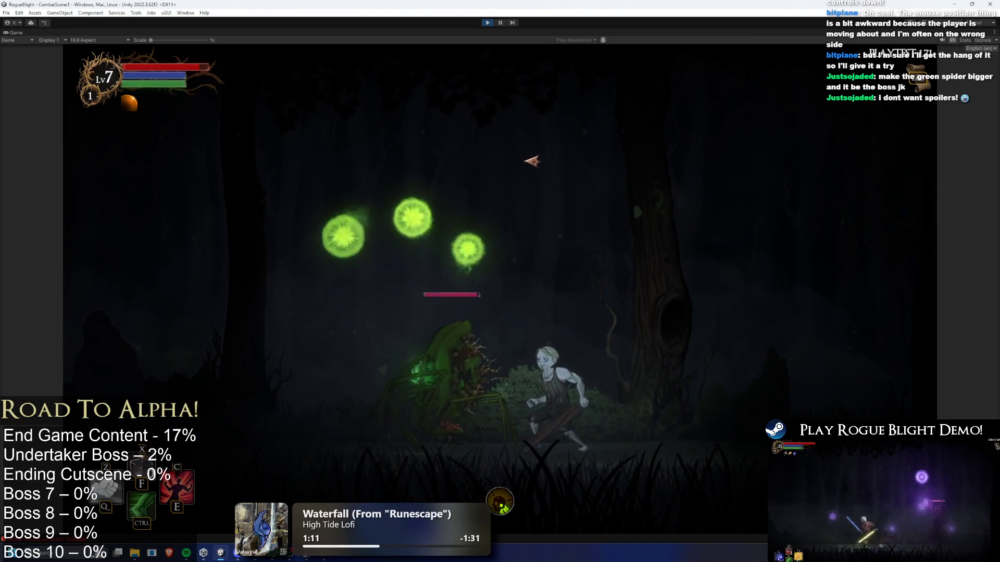
key("d")
key("a")
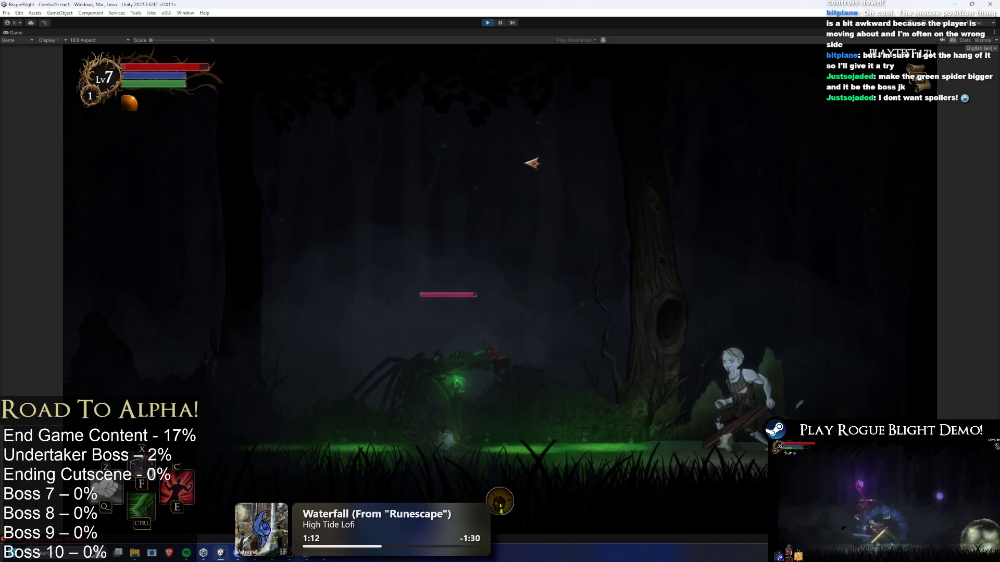
key("space")
key("a")
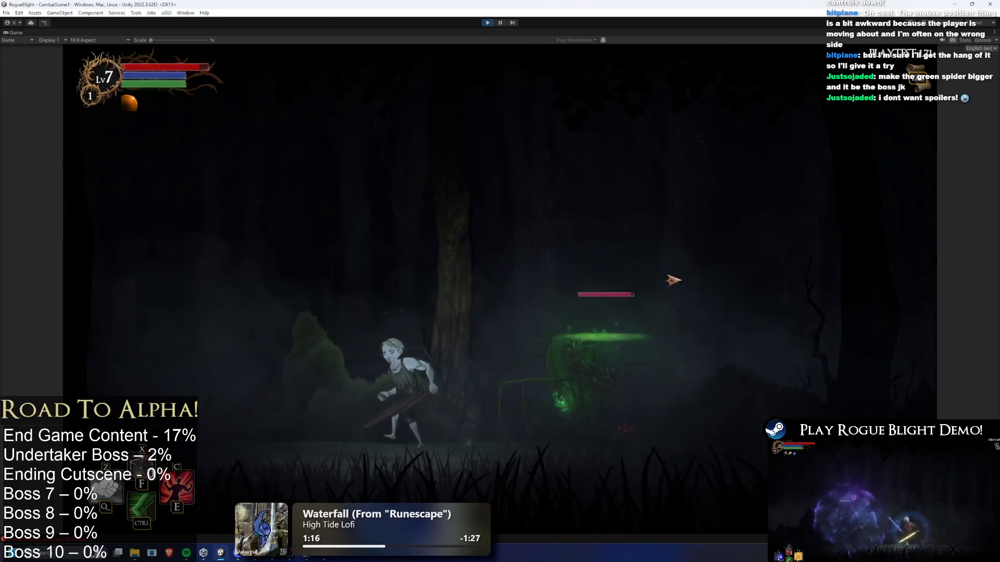
key("a")
type("spider poison")
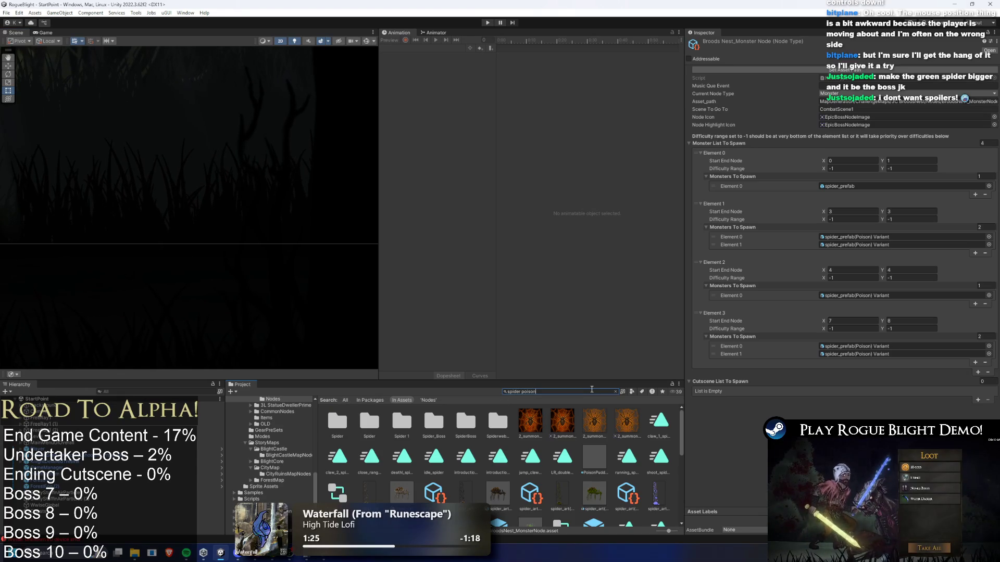
Step: In the spider_prefab(Poison) Variant, collapse 9 Poison Puddle and expand 6 Poison Cloud's settings
double_click(513, 414)
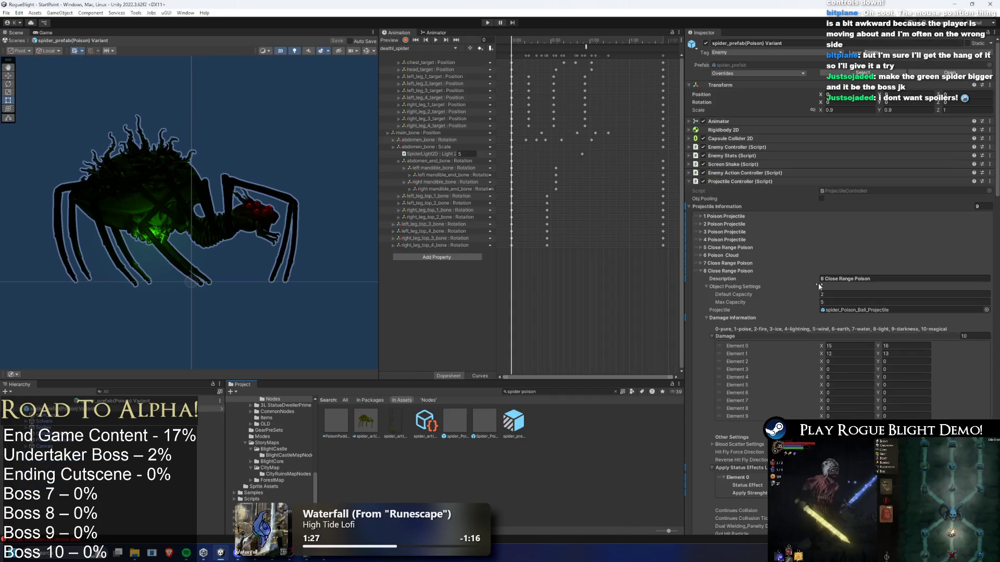
left_click(752, 279)
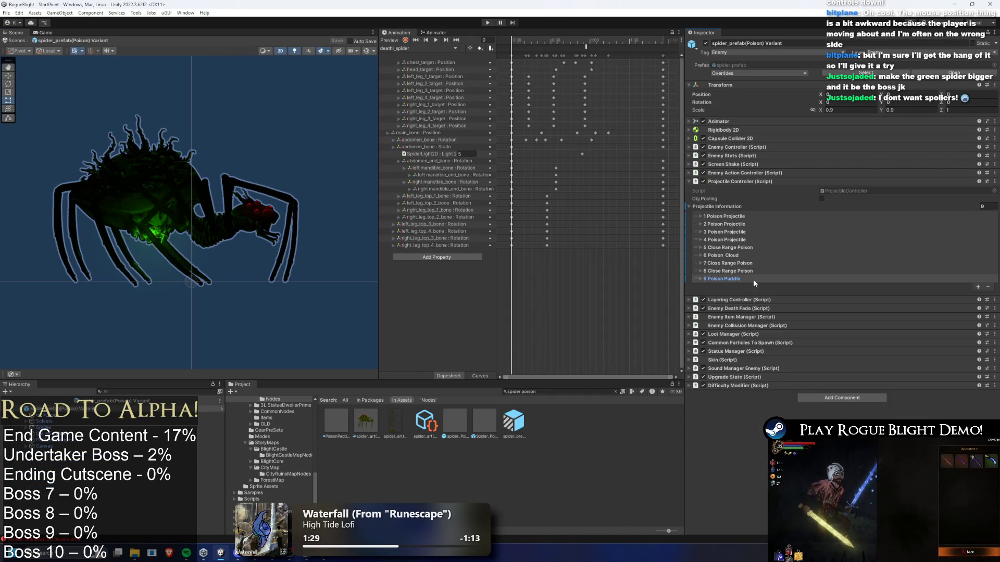
left_click(753, 279)
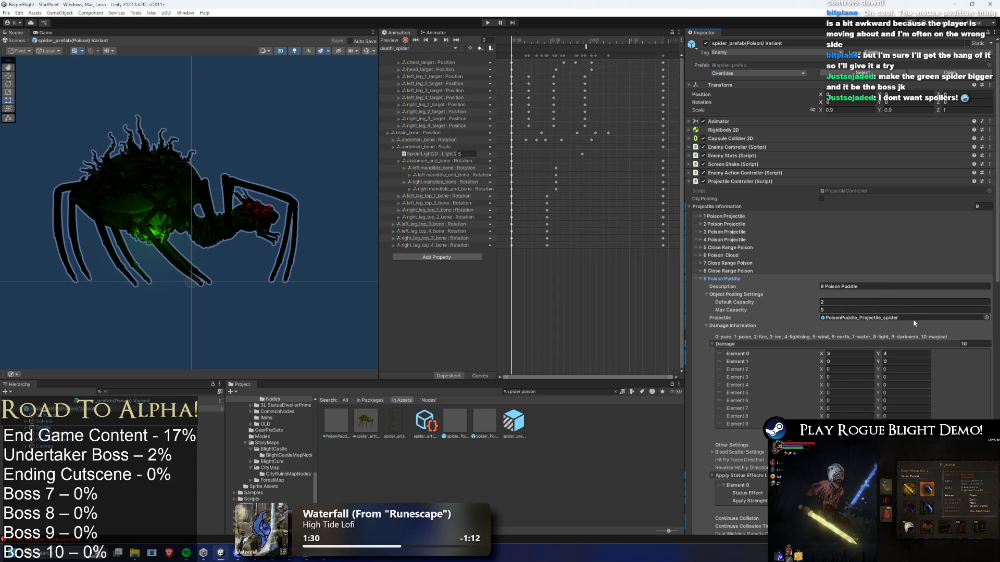
left_click(739, 277)
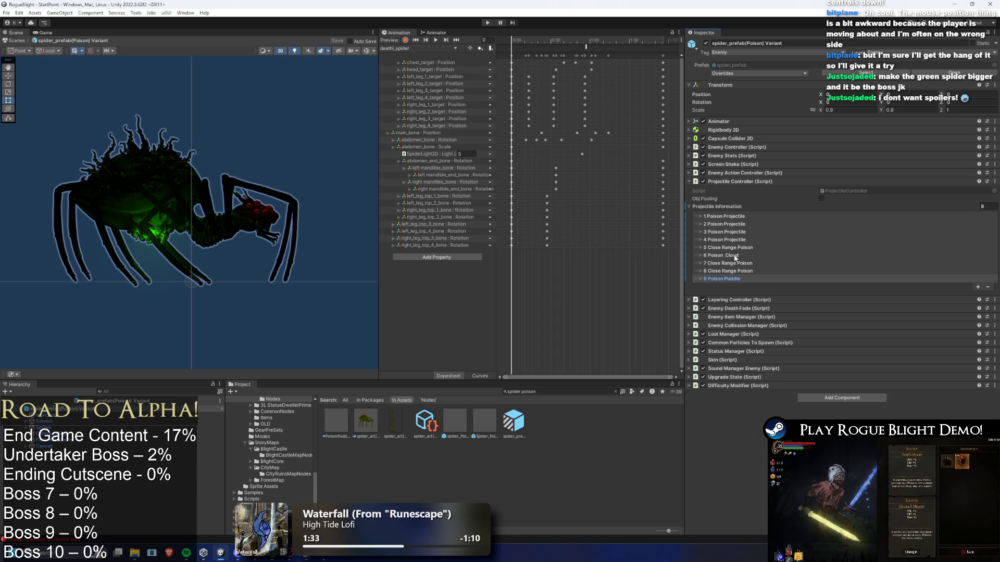
left_click(739, 256)
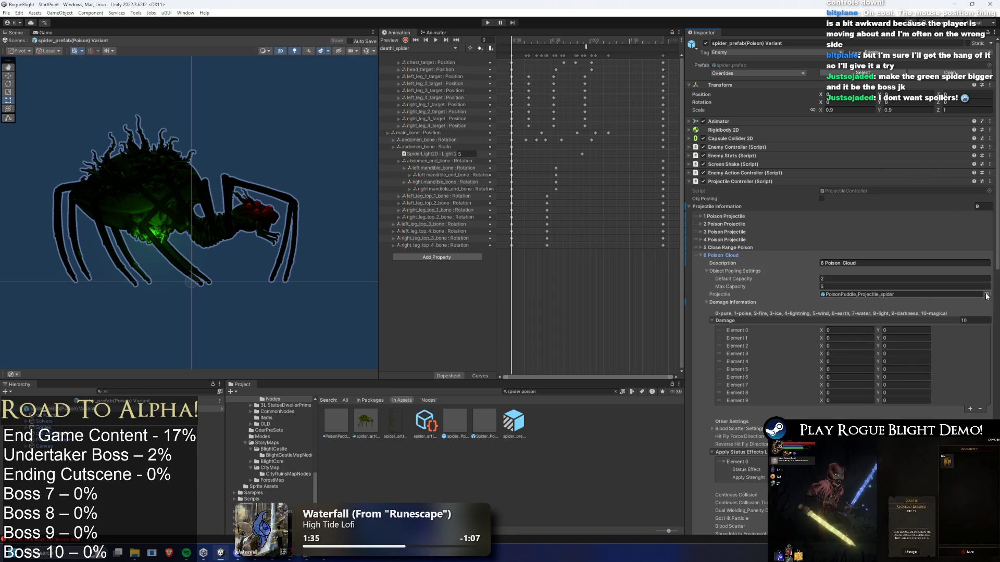
left_click(985, 294)
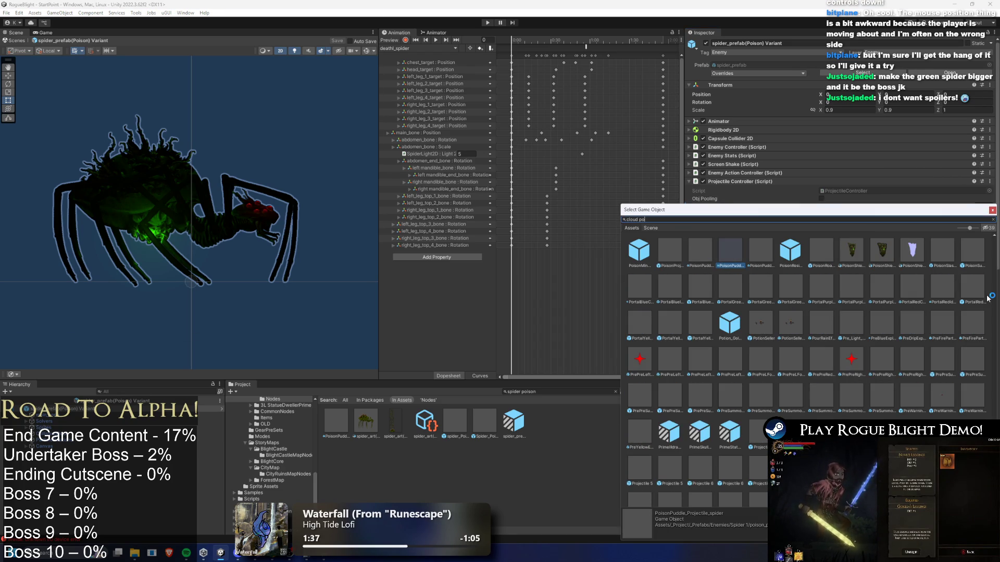
Step: Search 'cloud spider' and assign Spider_PoisonCloud as the 6 Poison Cloud projectile
type("i")
key("BackSpace")
key("BackSpace")
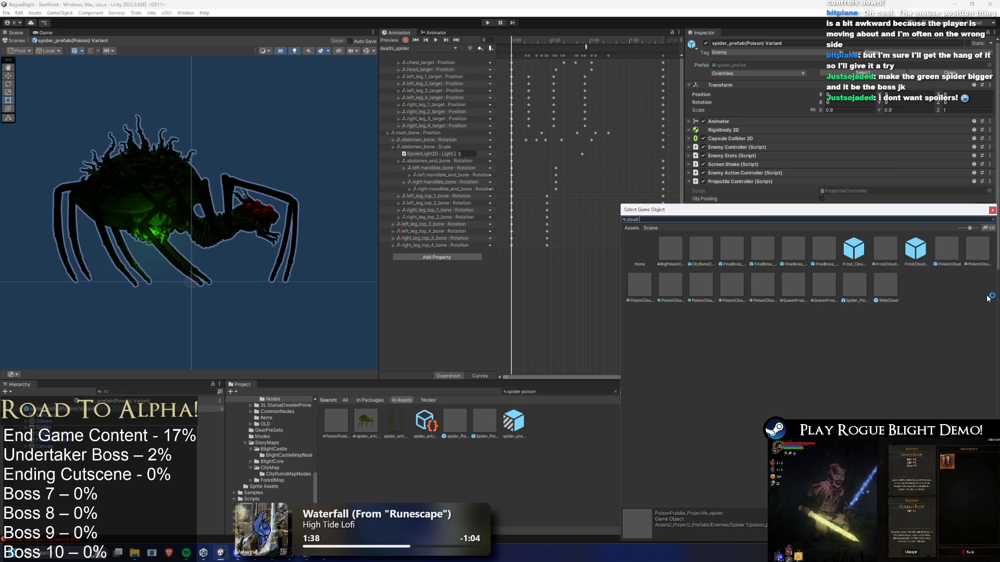
type("spider")
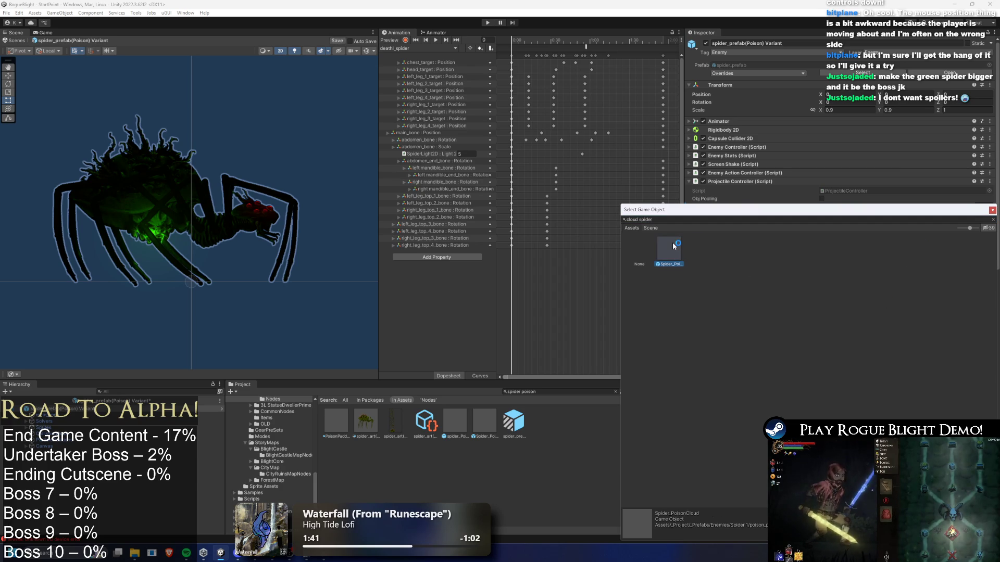
double_click(672, 245)
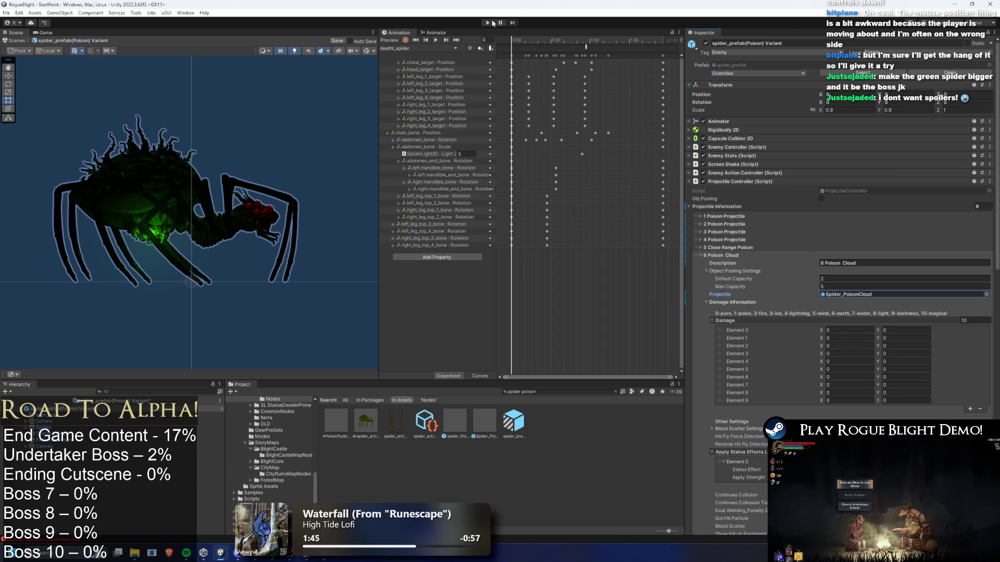
Step: Save the spider prefab with Ctrl+S and enter Play mode, ignoring the prefab warning
key("ctrl+s")
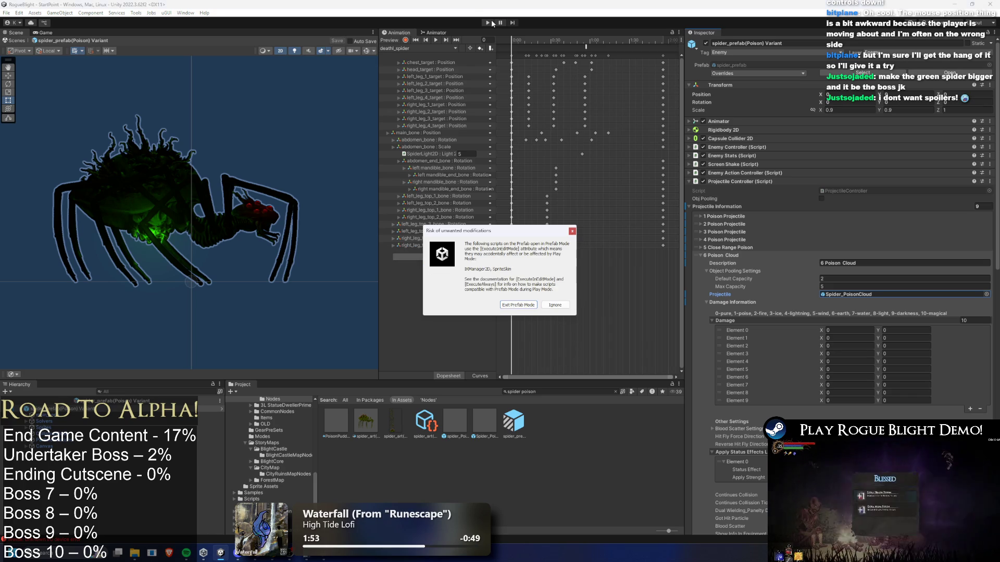
key("Return")
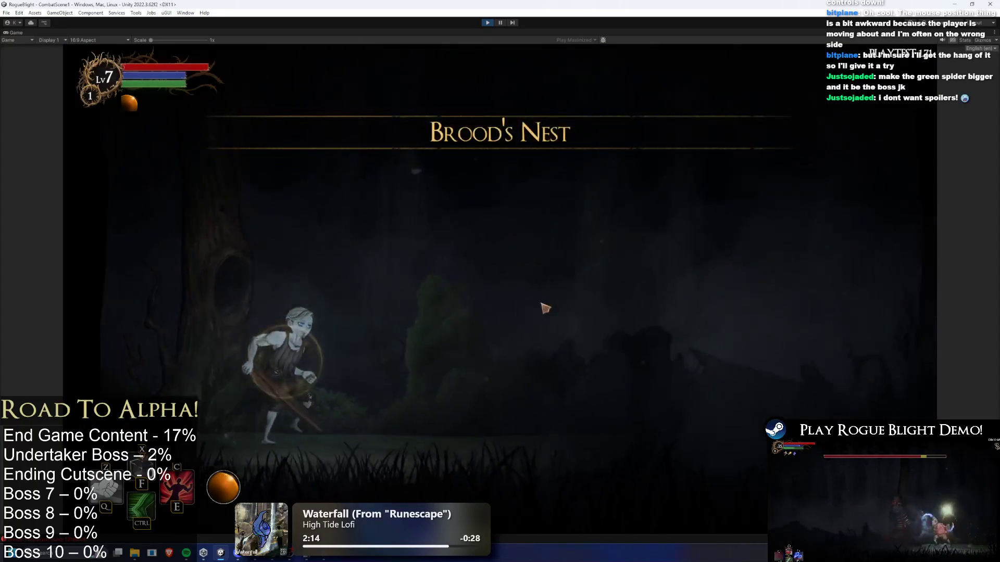
Step: Open the boss fight by slashing the spider and dashing and jumping around its attacks
left_click(677, 317)
left_click(709, 324)
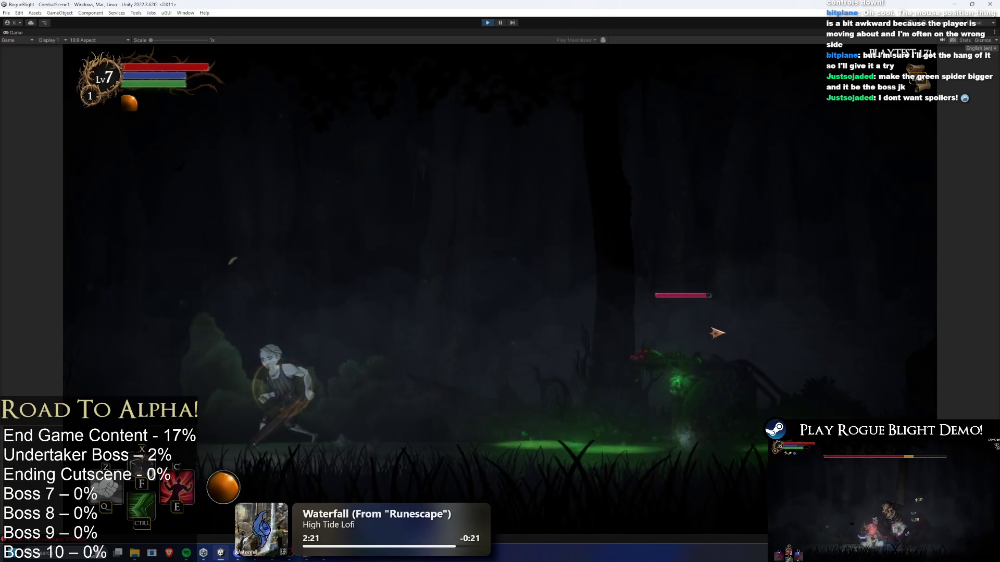
key("ctrl")
key("ctrl")
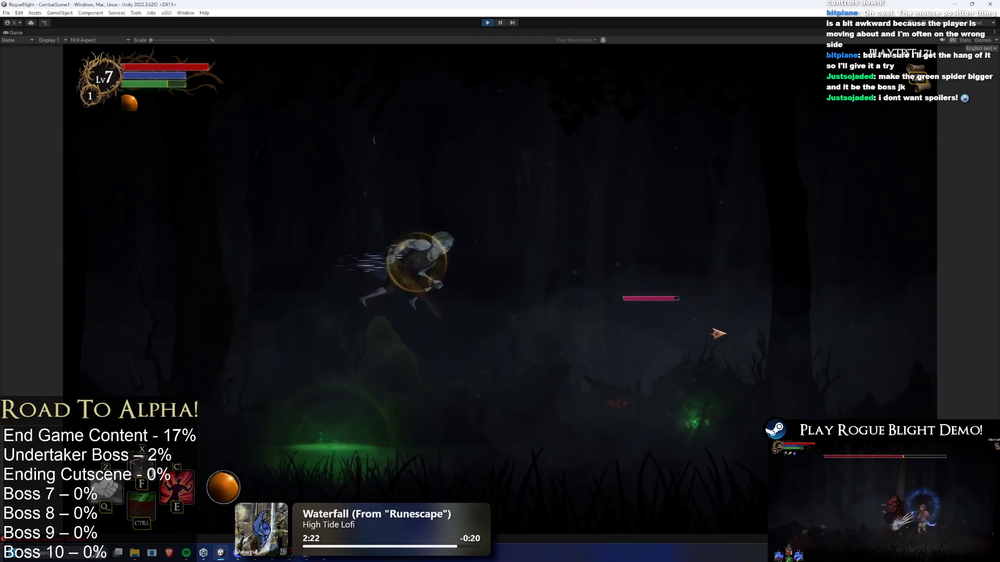
left_click(729, 339)
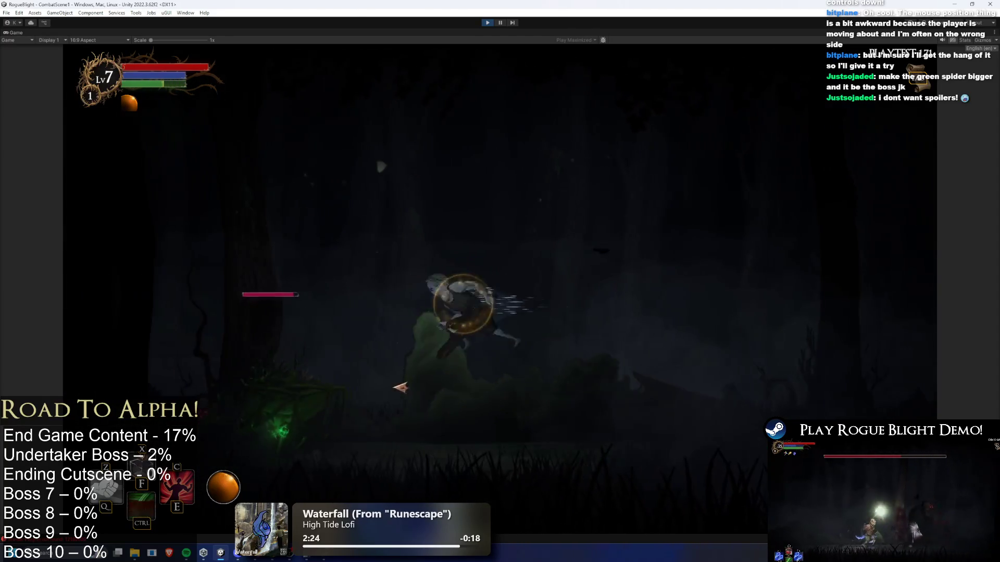
left_click(321, 385)
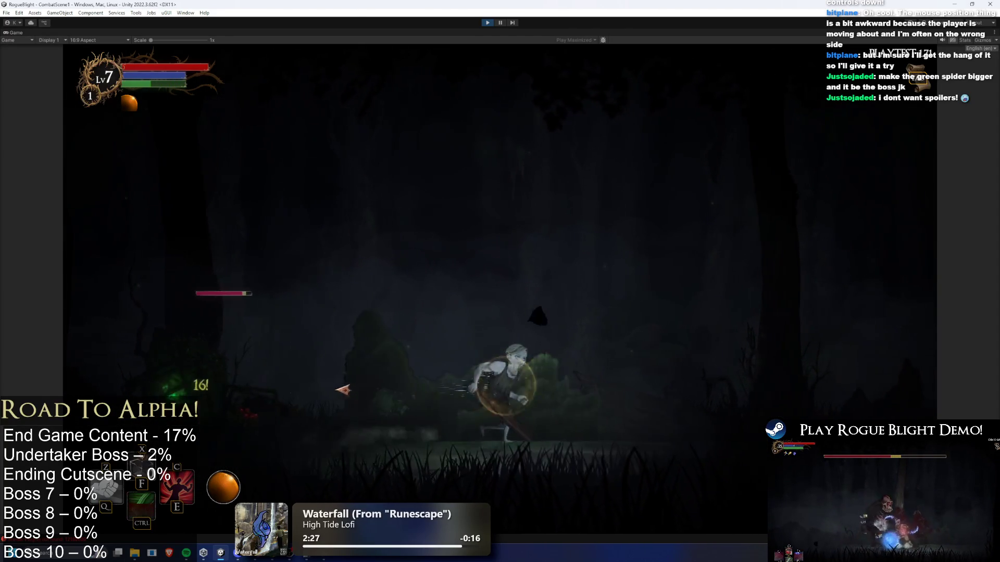
left_click(418, 405)
key("space")
key("ctrl")
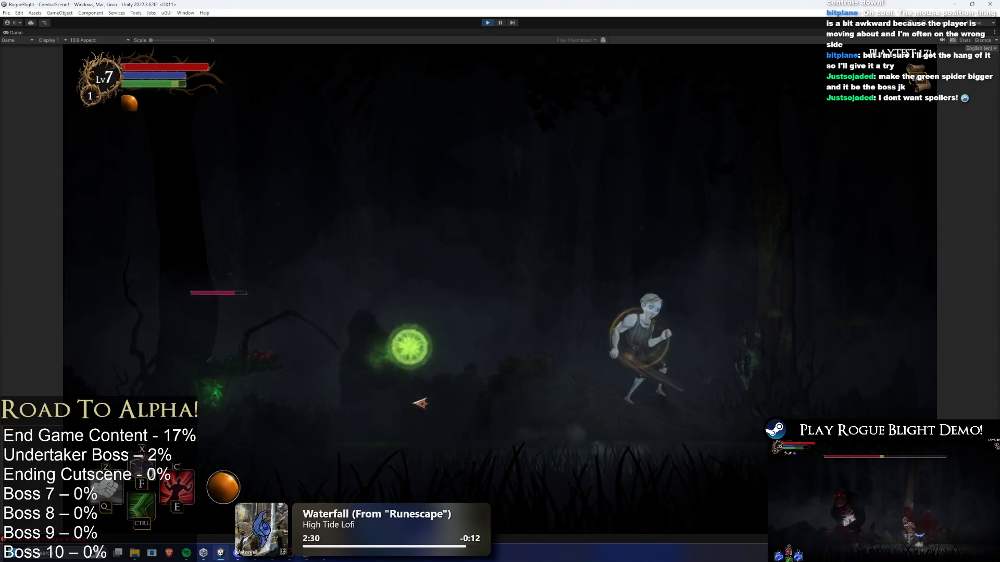
key("space")
key("a")
key("ctrl")
left_click(378, 411)
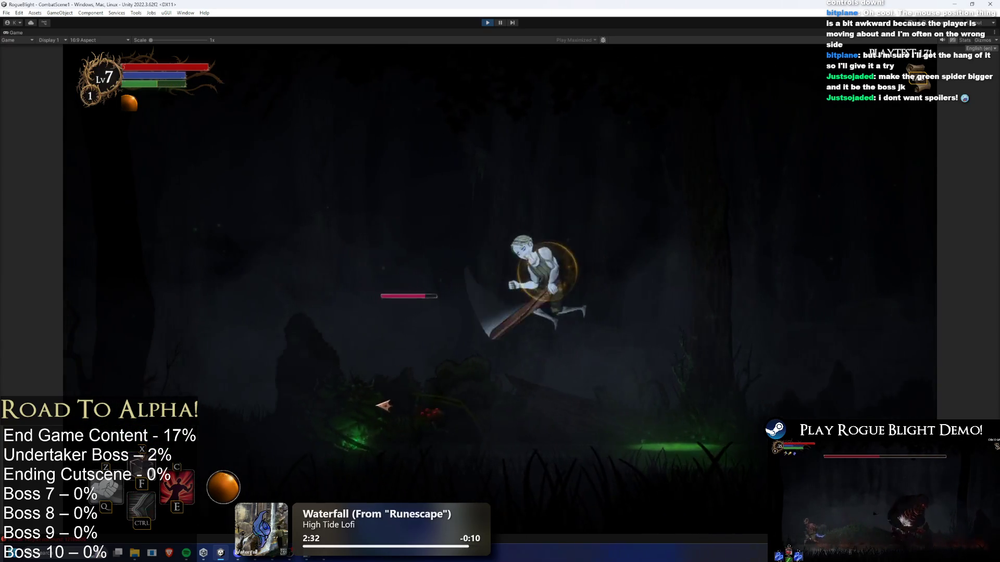
left_click(705, 467)
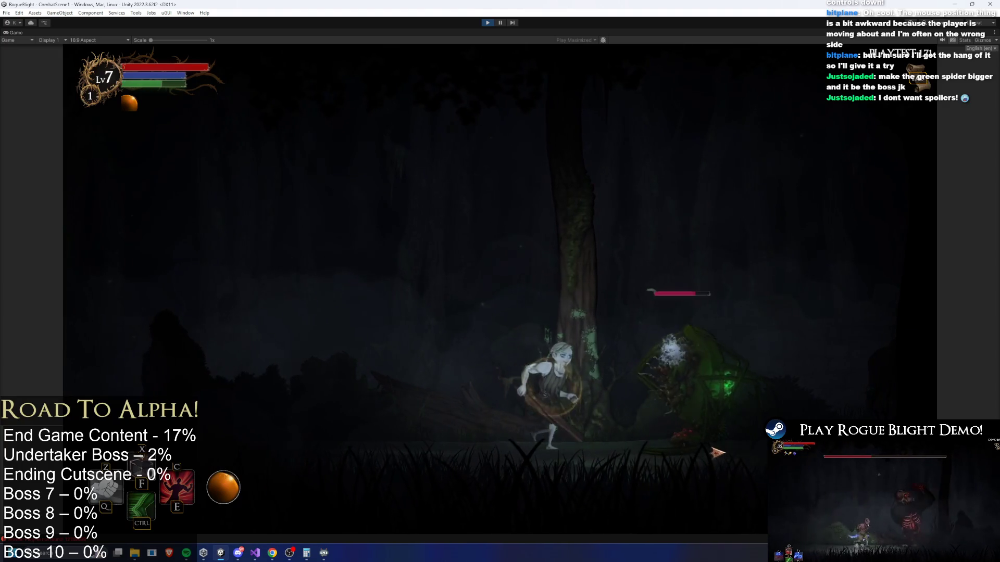
key("a")
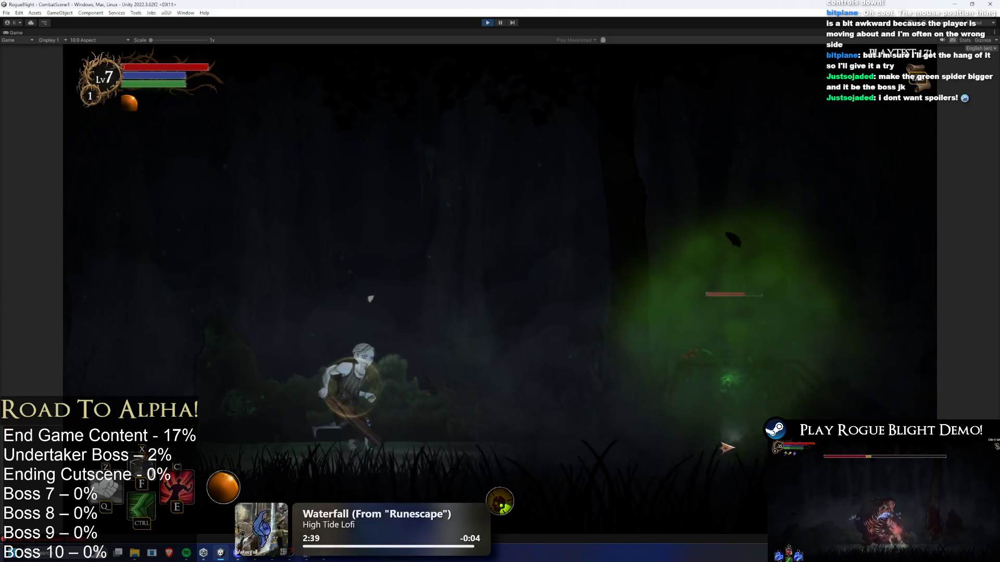
key("space")
key("a")
key("space")
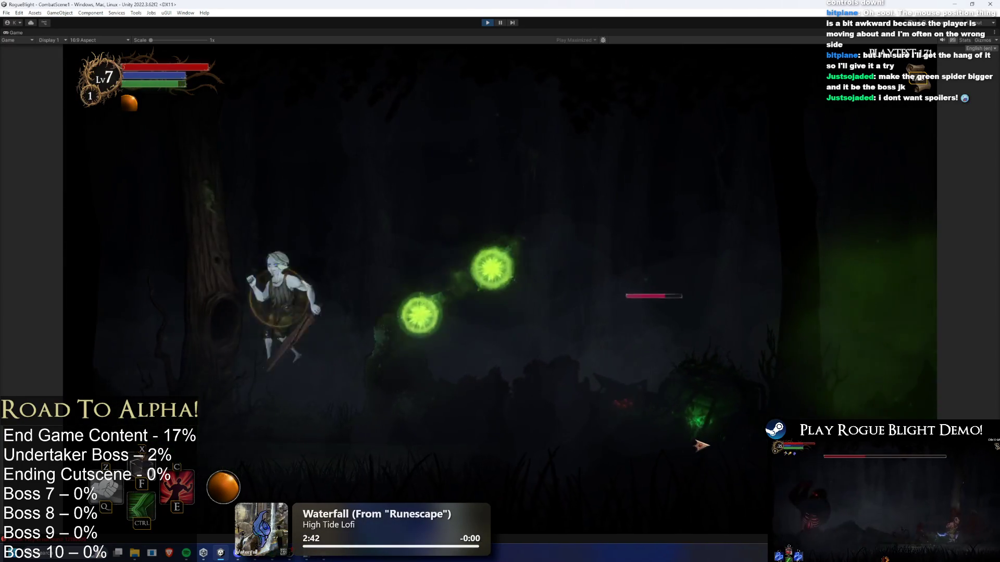
key("d")
left_click(698, 445)
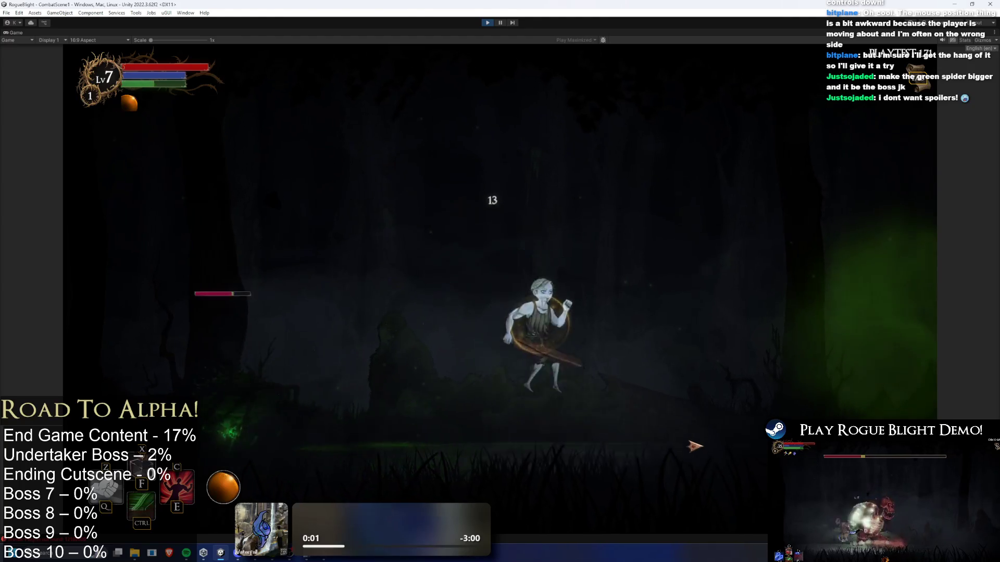
Step: Dodge the green poison orbs and cloud, then strike the spider boss from beneath it
key("a")
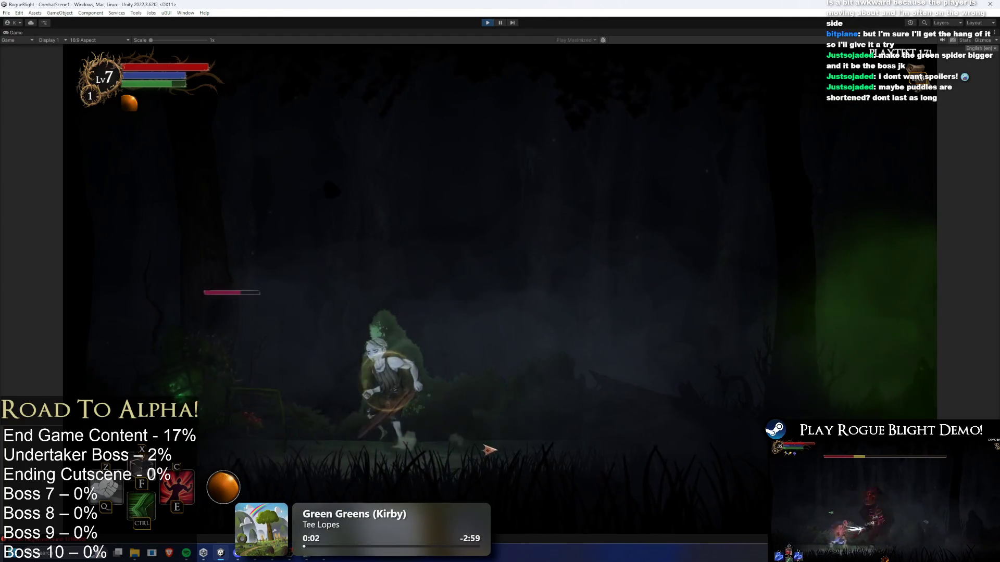
key("d")
key("d")
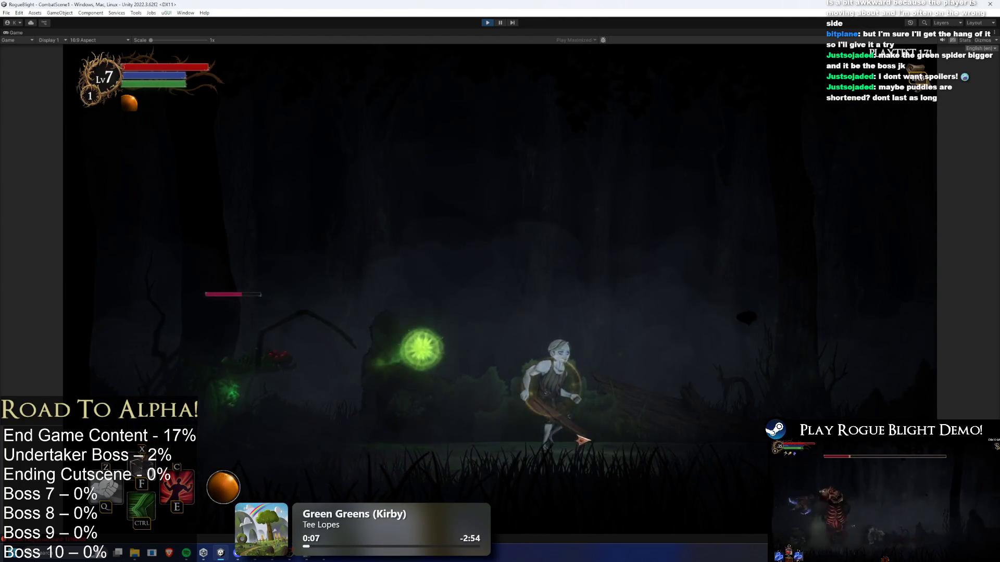
key("a")
key("space")
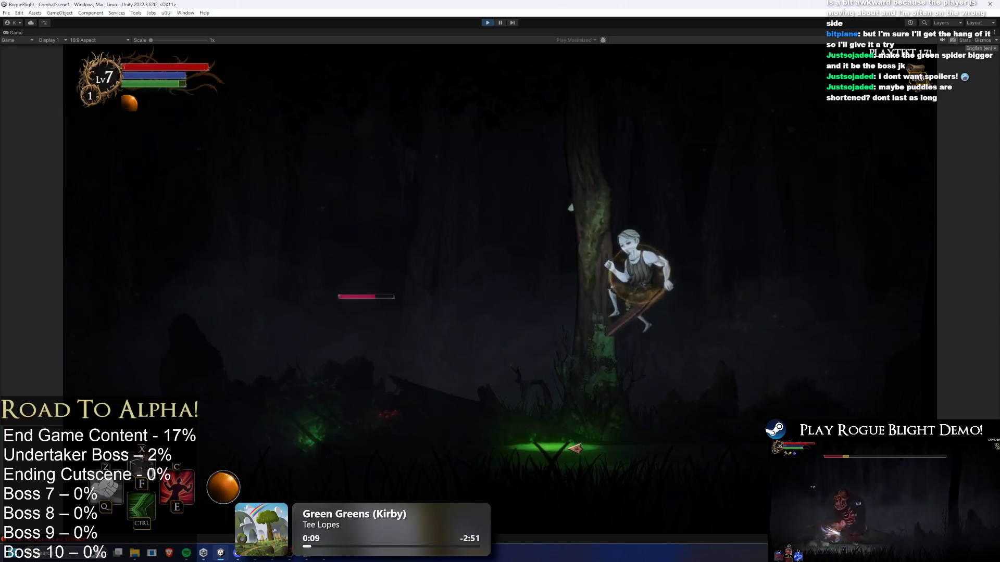
key("a")
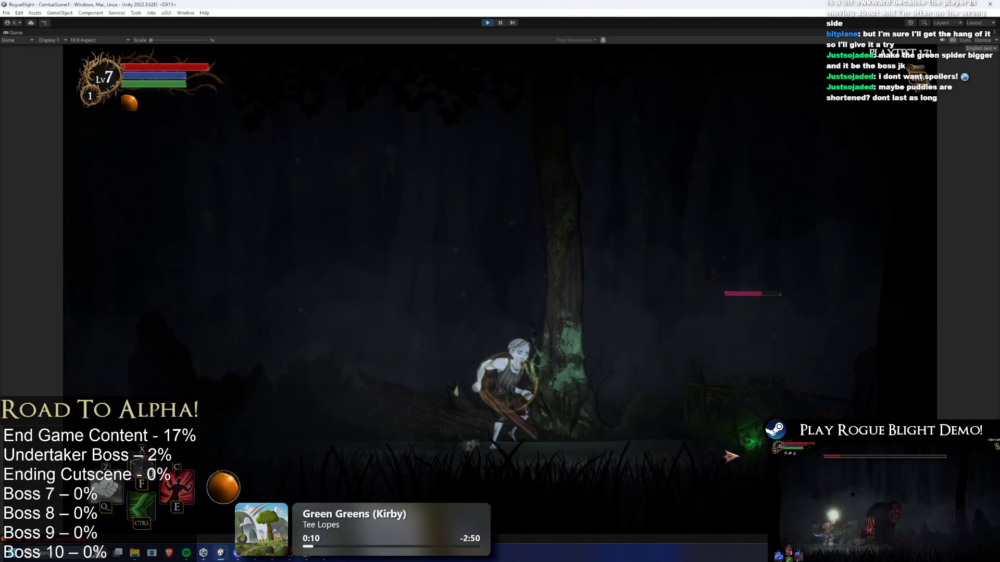
key("a")
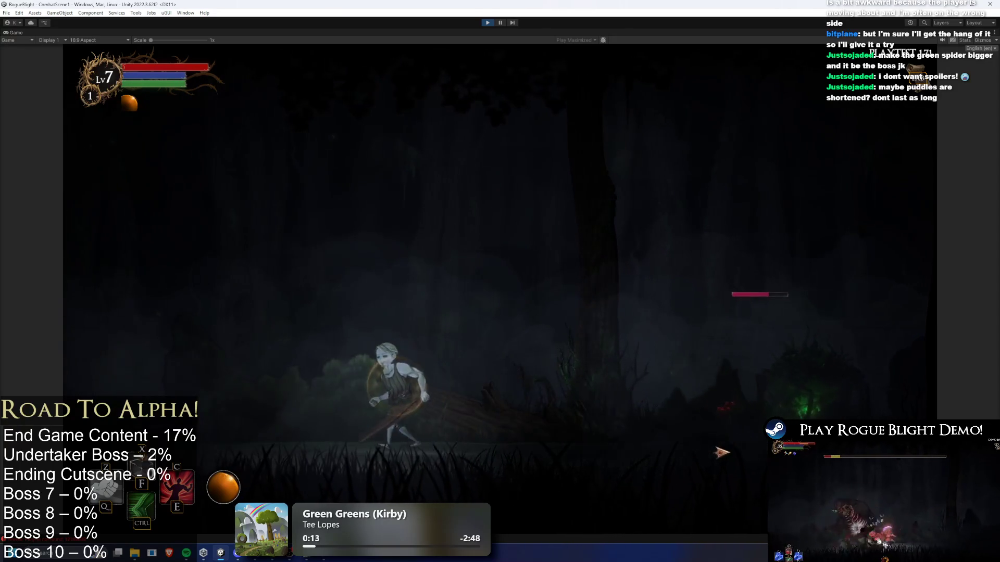
key("a")
key("space")
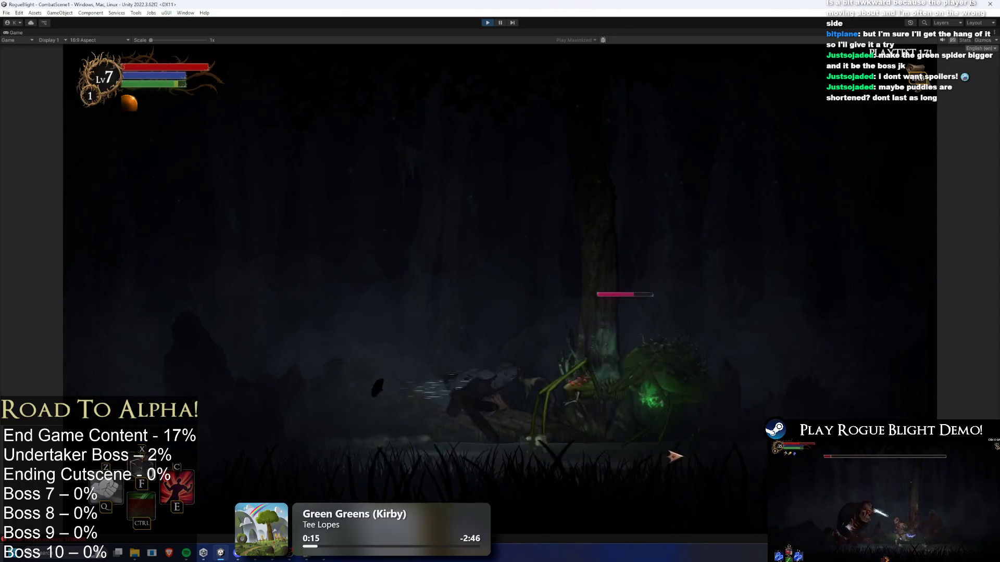
key("a")
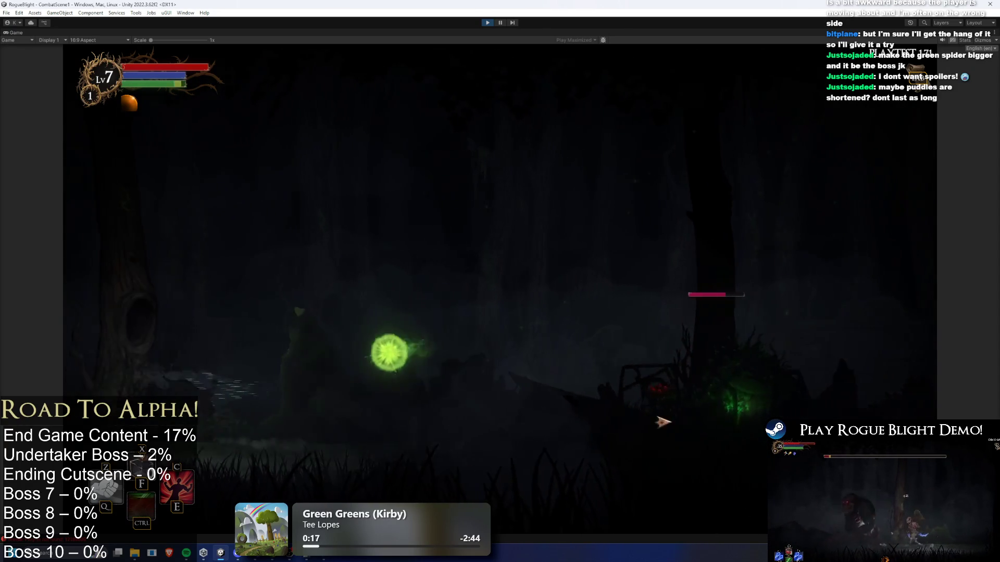
key("d")
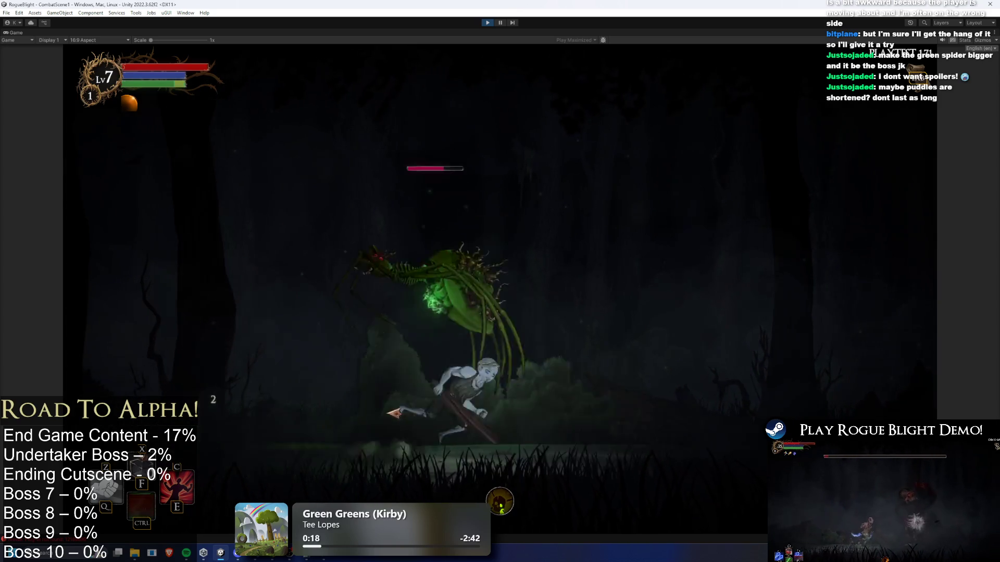
key("d")
key("d")
key("d")
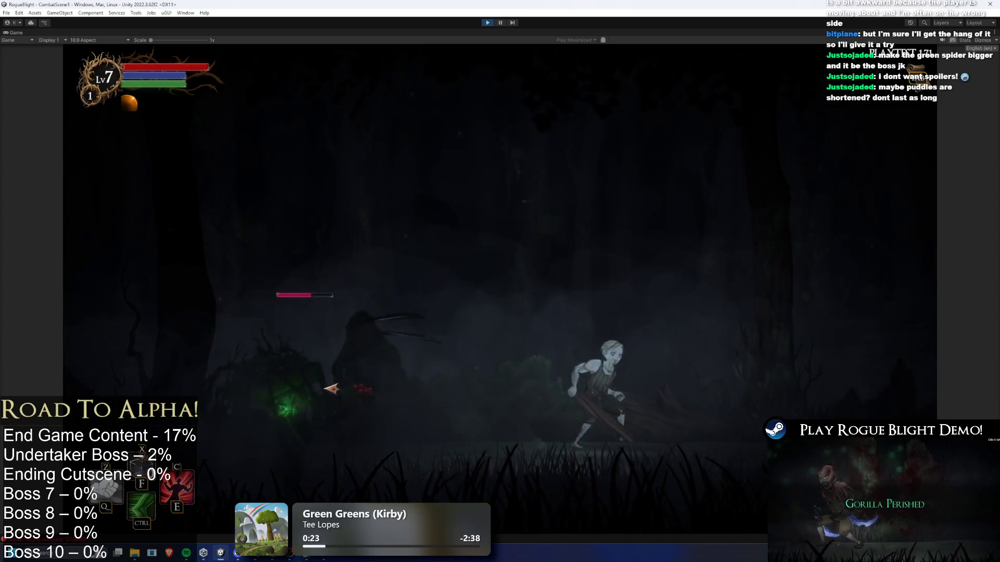
left_click(380, 418)
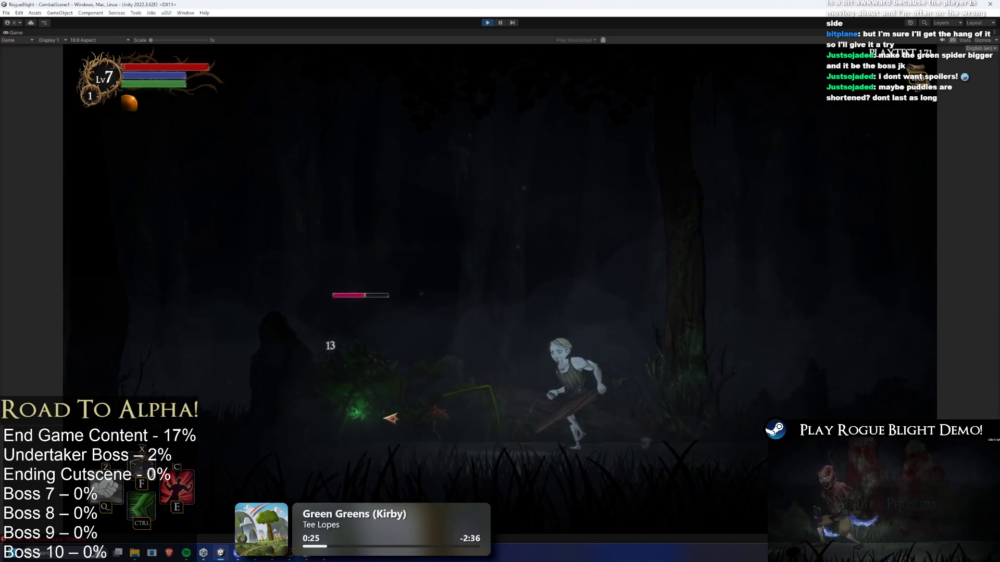
left_click(411, 415)
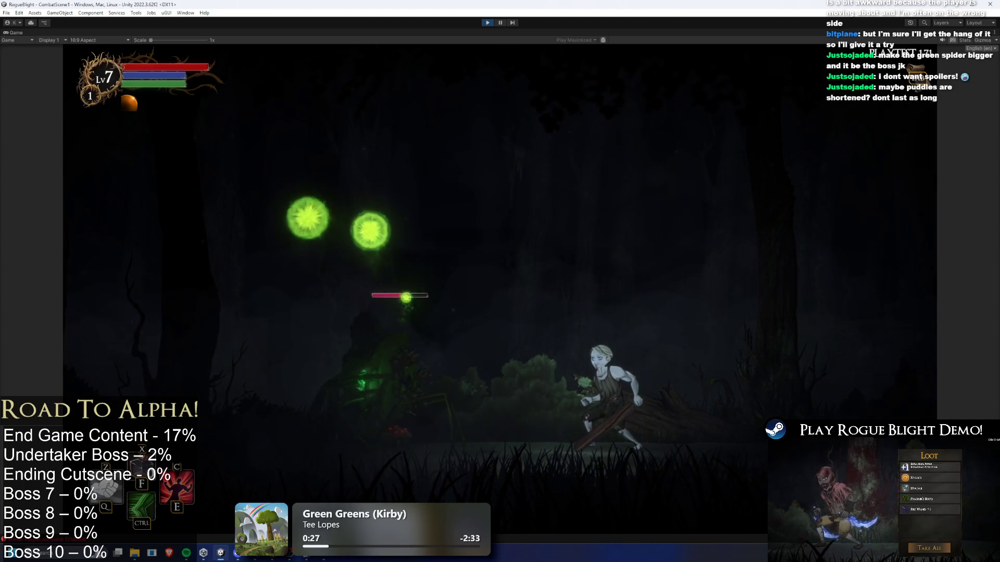
key("d")
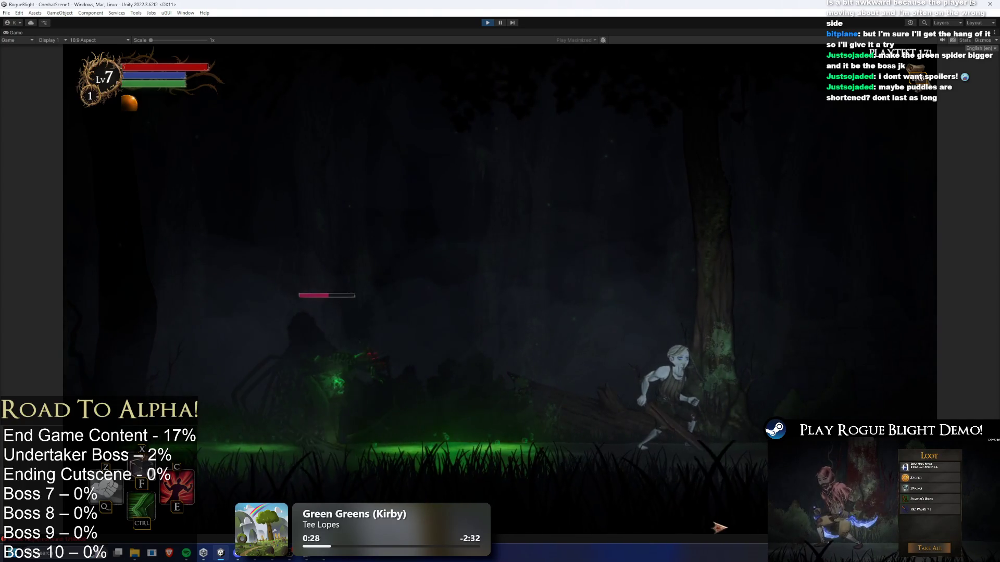
key("d")
key("space")
key("a")
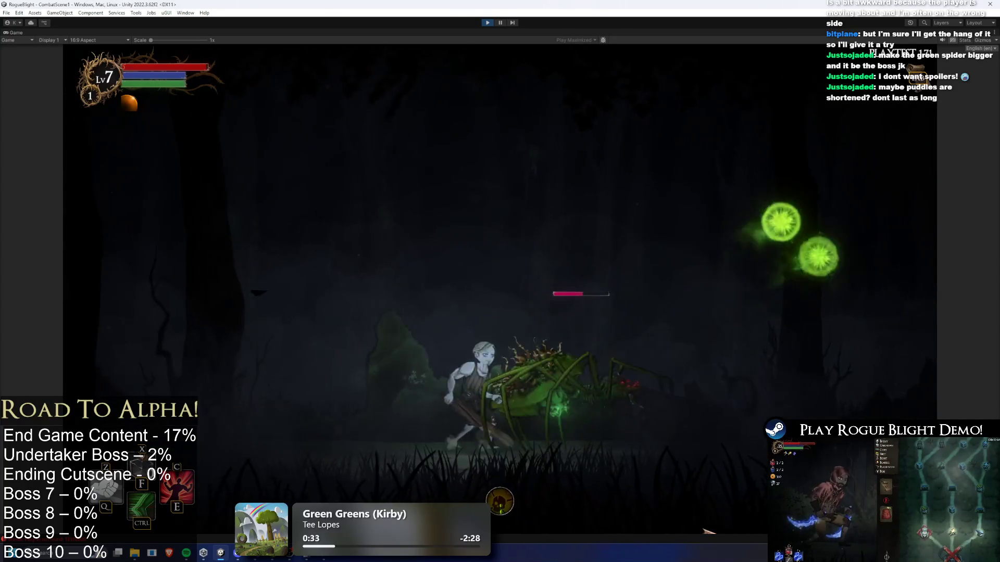
key("a")
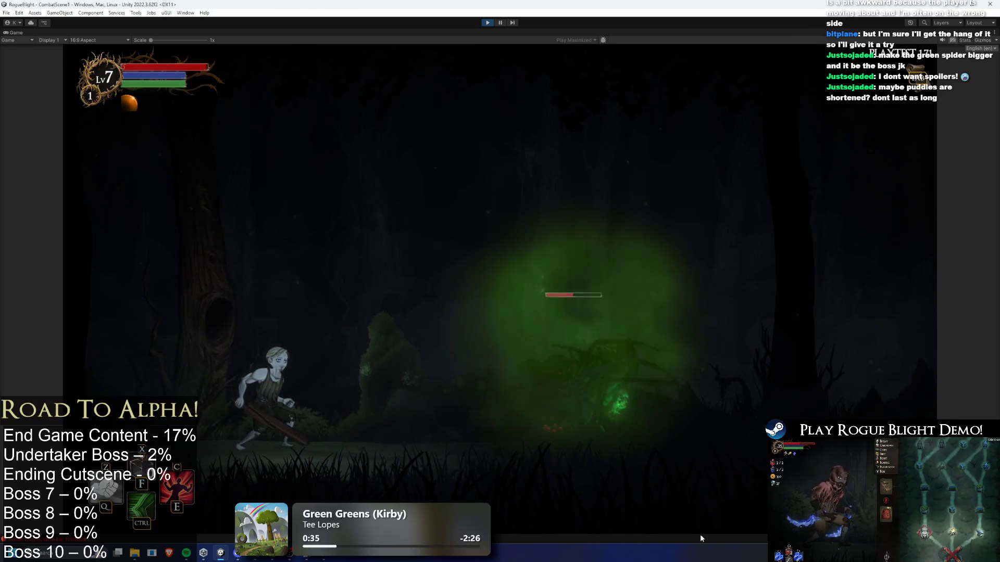
key("a")
key("d")
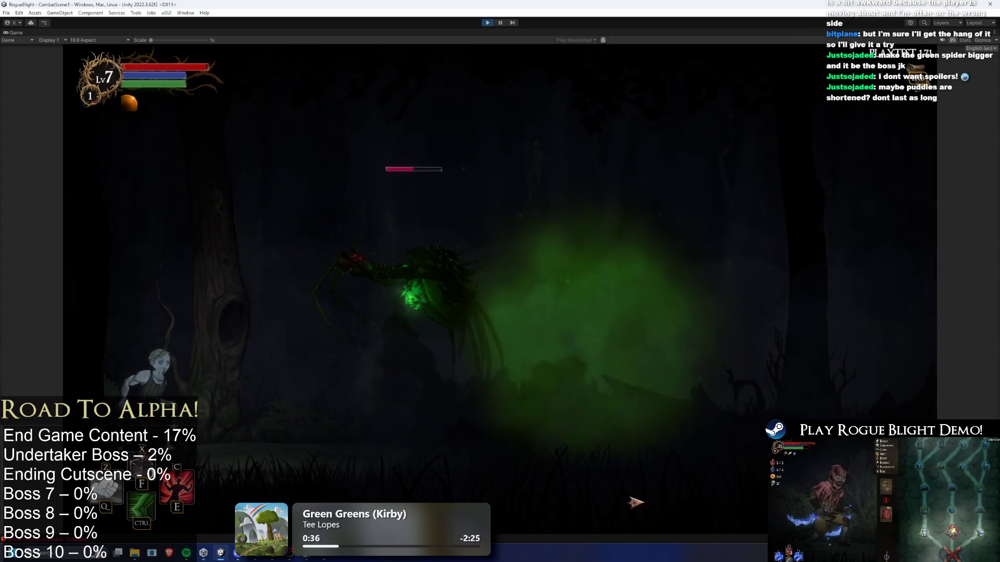
left_click(244, 413)
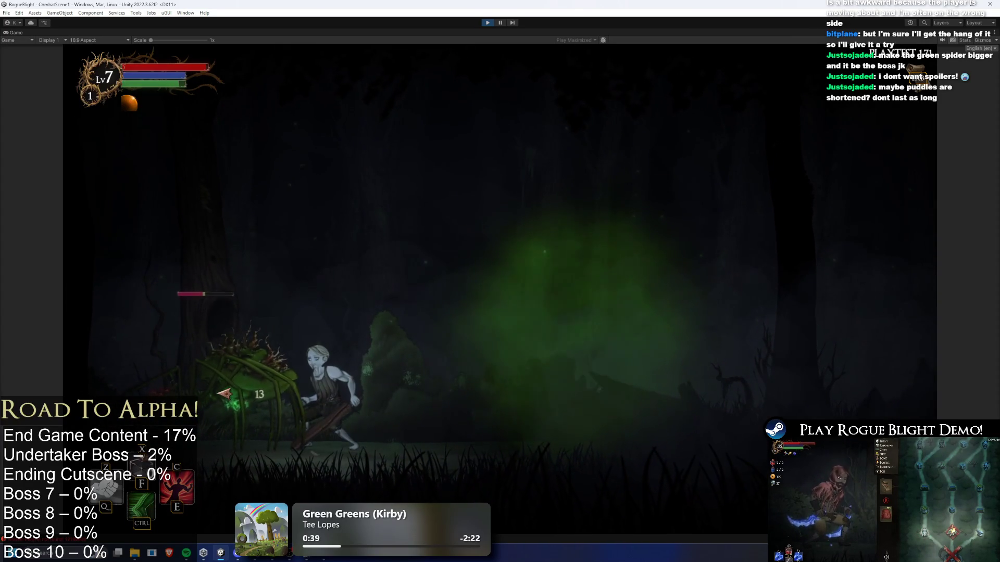
Step: Run past the poison puddle, slash the boss repeatedly, and retreat out of the poison cloud
key("d")
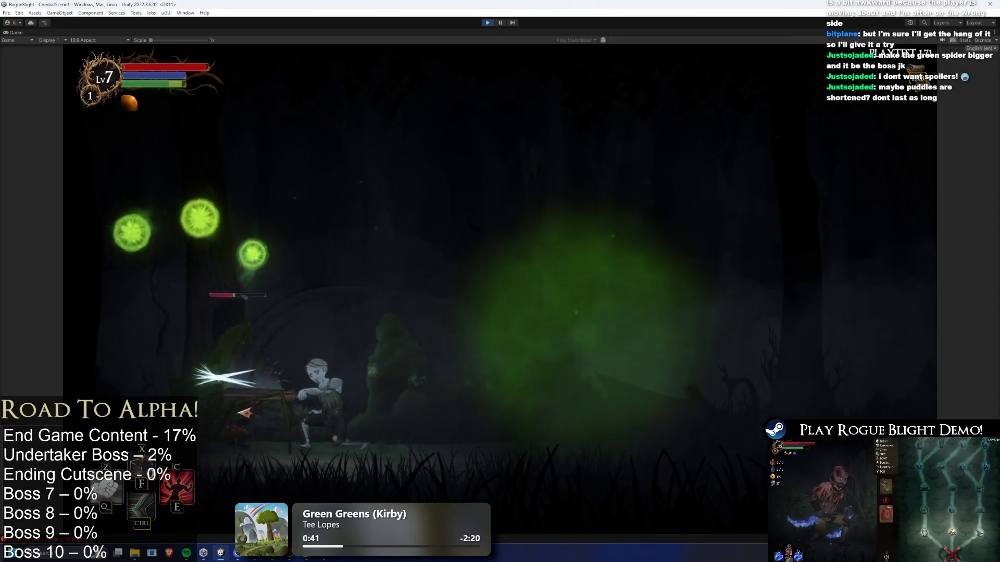
key("d")
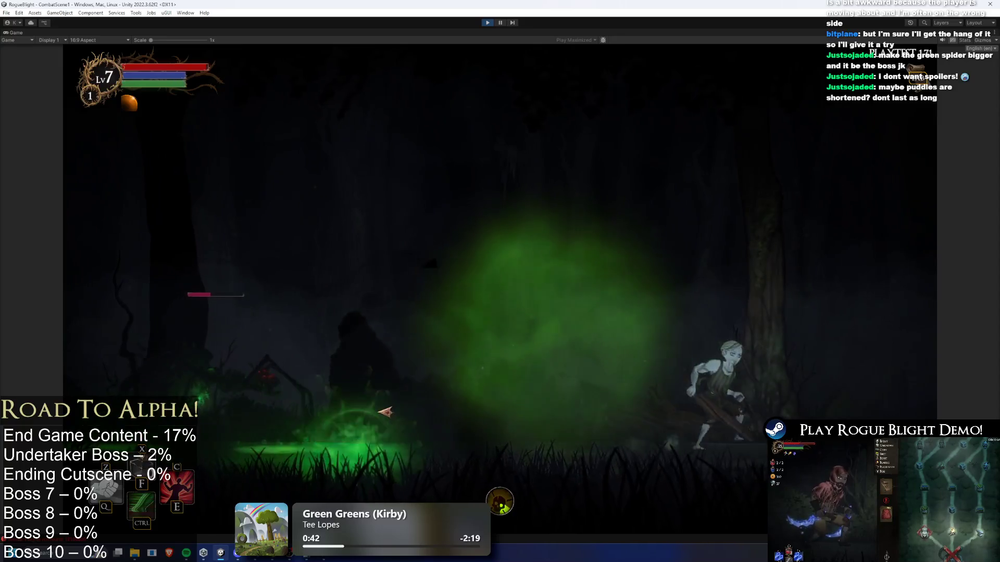
key("d")
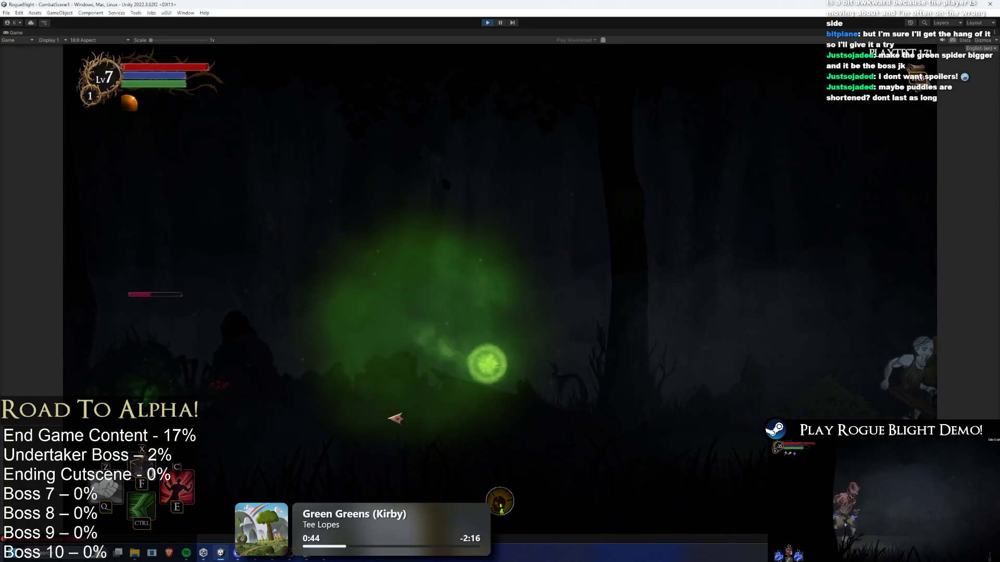
key("a")
key("space")
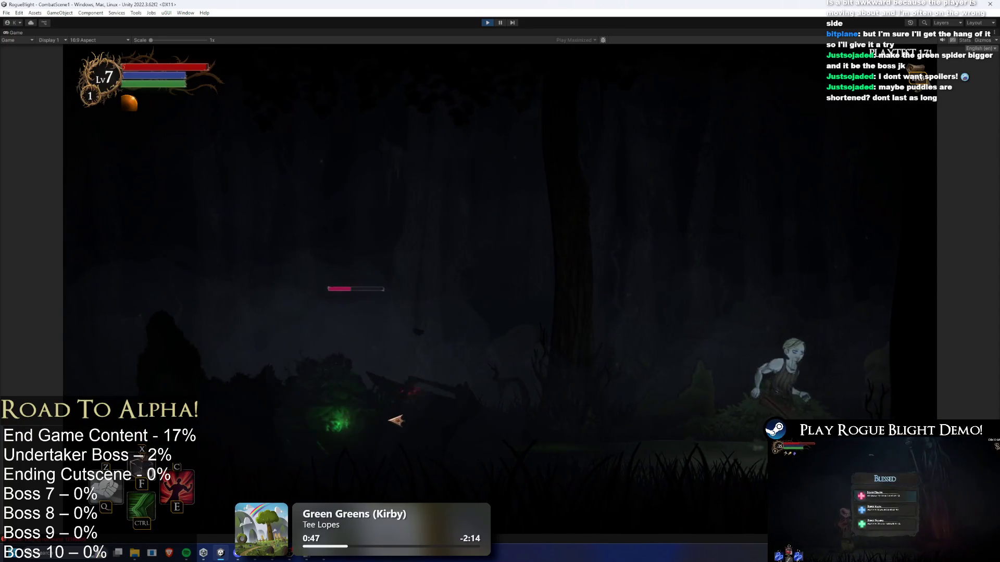
key("a")
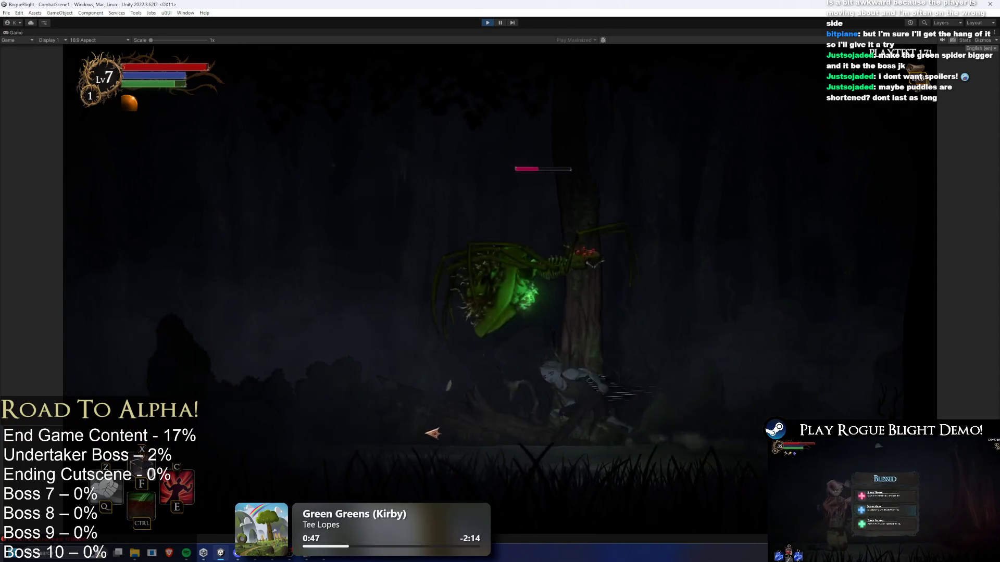
key("d")
key("d")
left_click(812, 394)
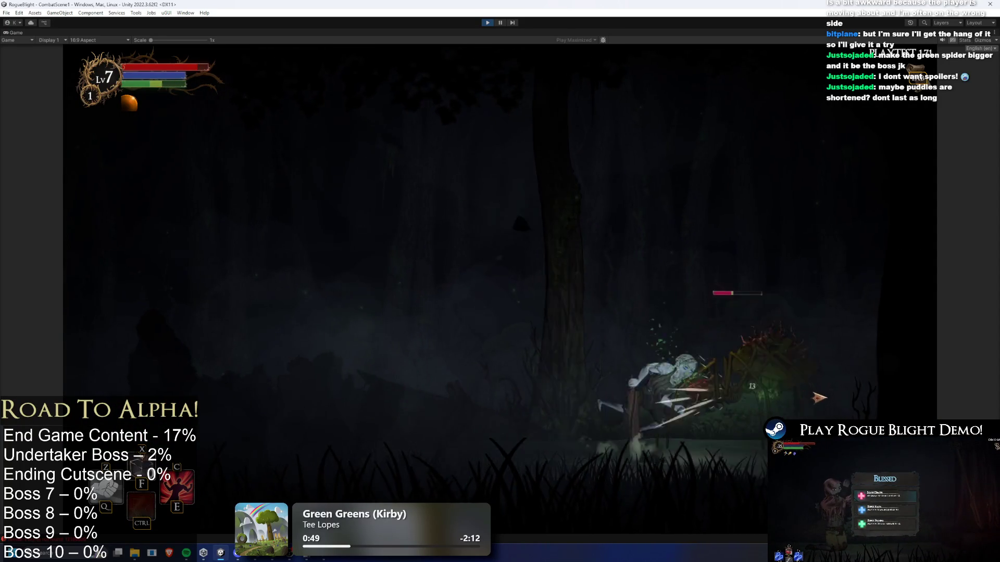
left_click(746, 286)
key("a")
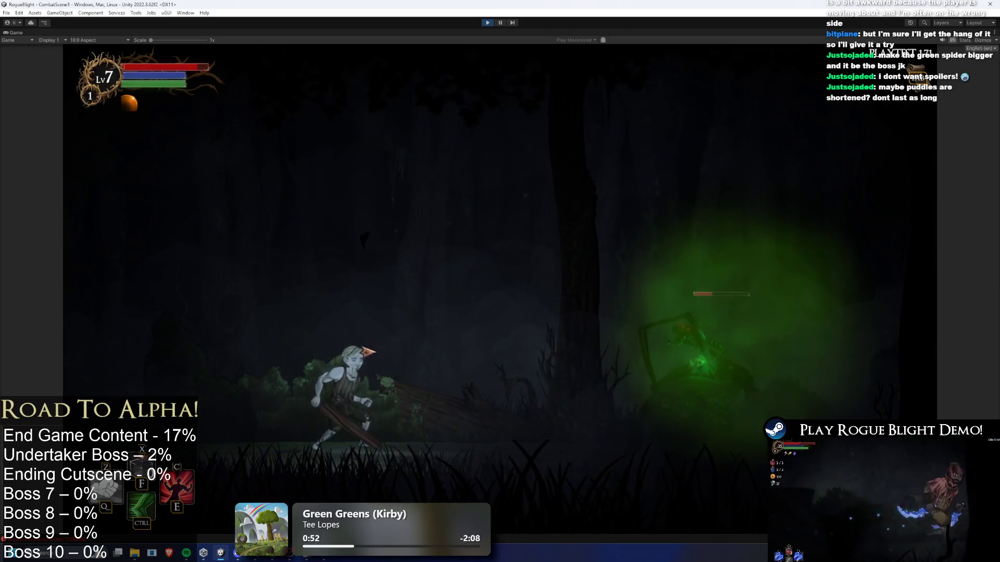
key("a")
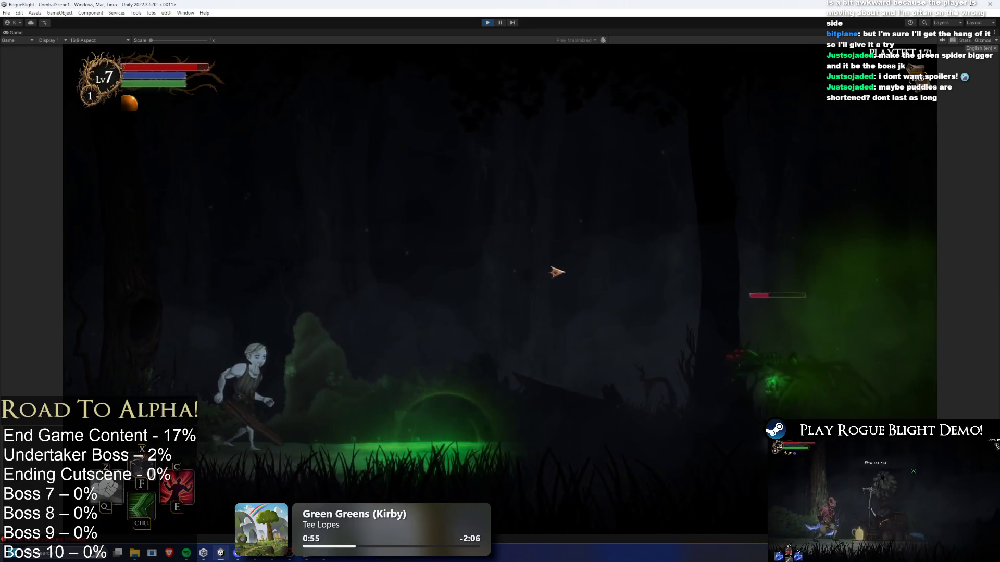
key("d")
key("space")
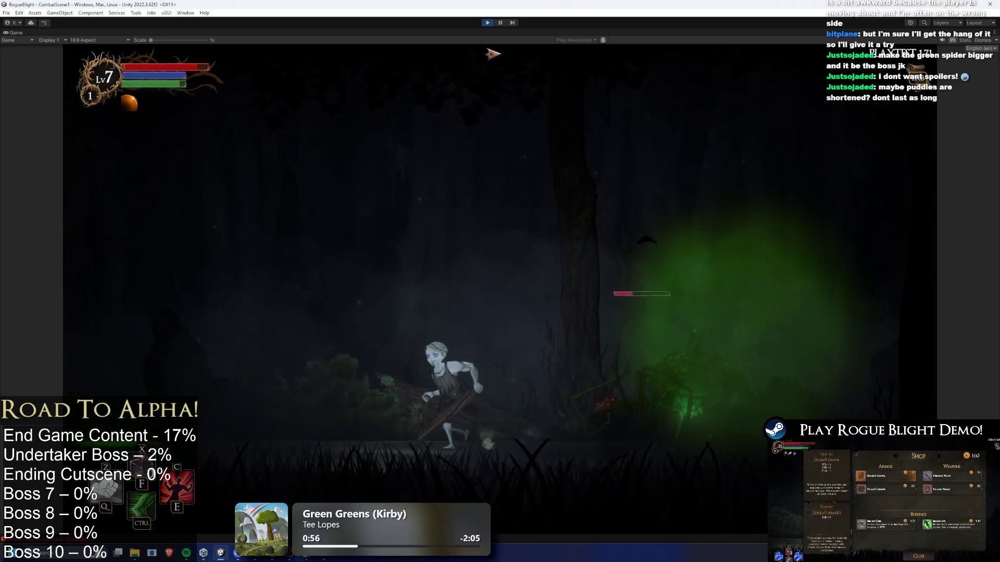
key("a")
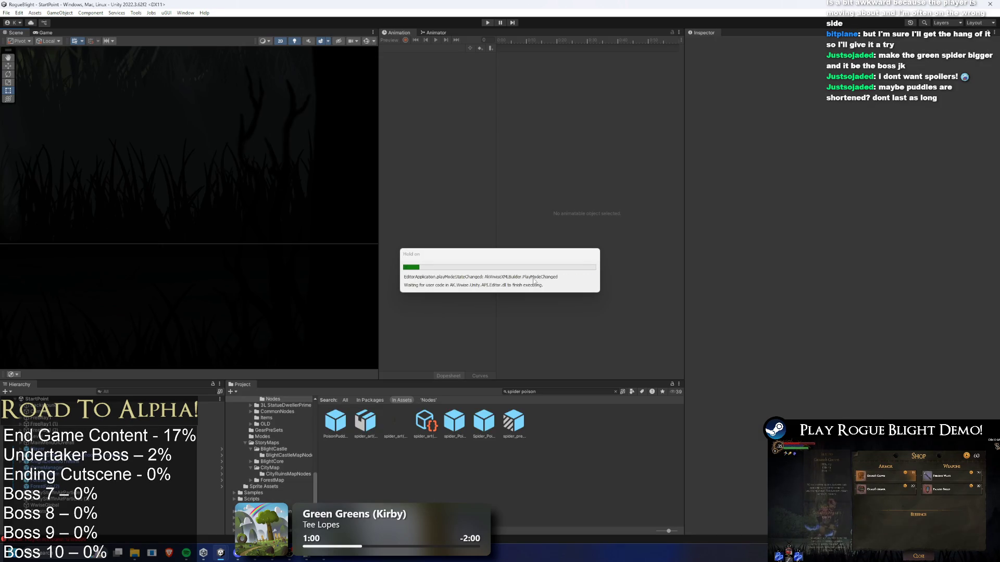
Step: Search the Project for 'forest map' and open Forest_Map's monster node type
left_click(551, 391)
type("forest map")
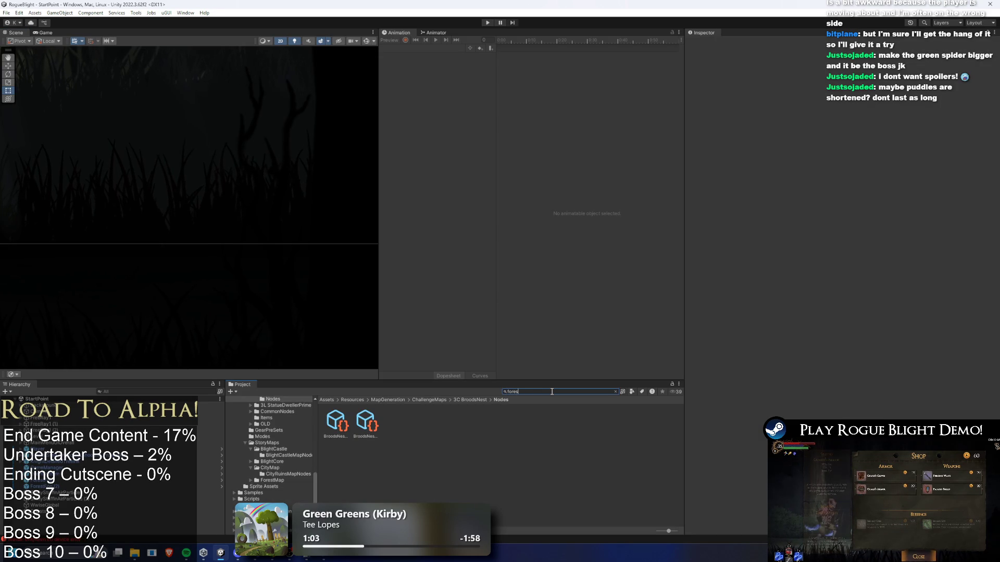
left_click(594, 421)
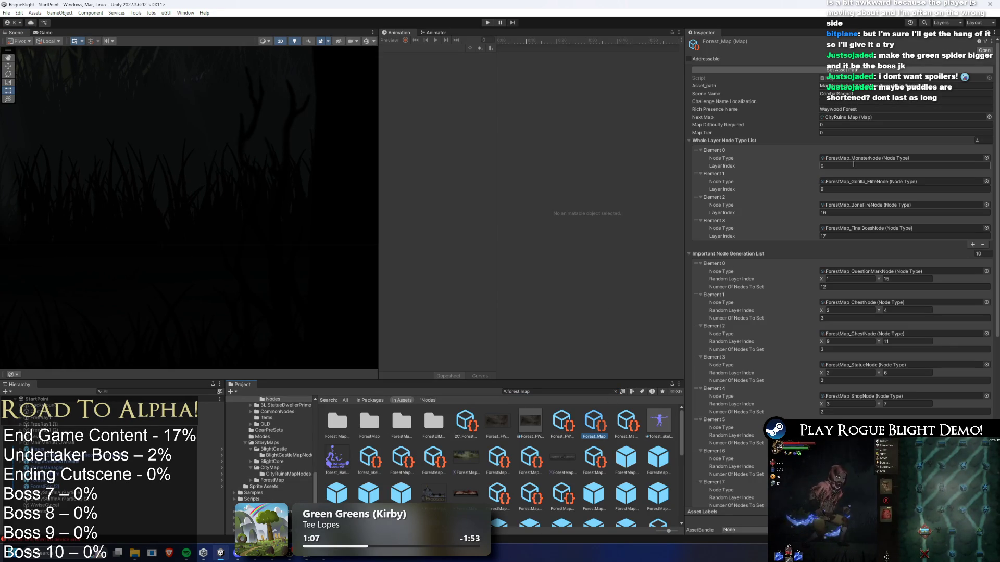
double_click(864, 157)
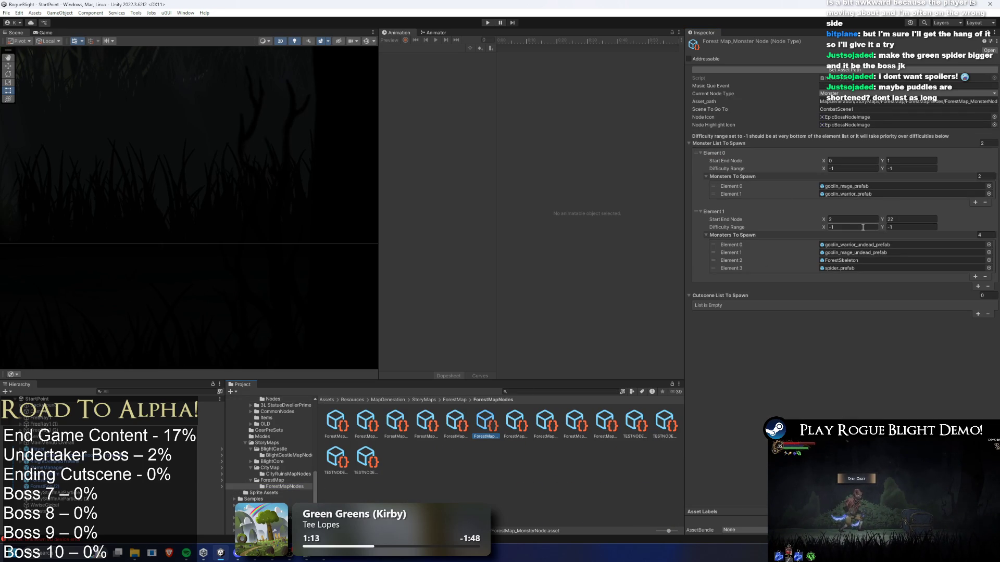
Step: Add a new Element 2 to Monster List To Spawn, copying Element 1's monsters
right_click(718, 213)
left_click(900, 343)
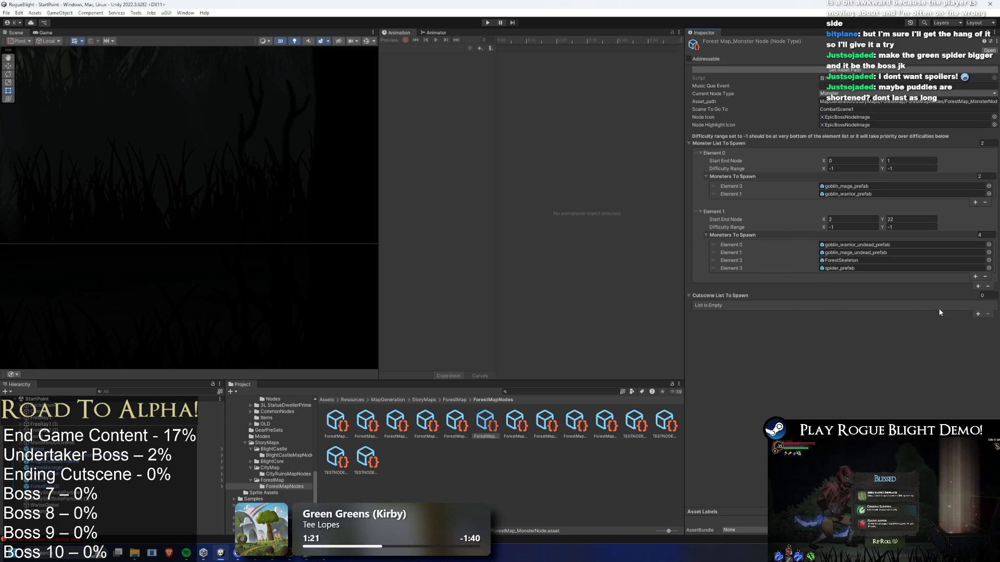
left_click(975, 286)
left_click(850, 228)
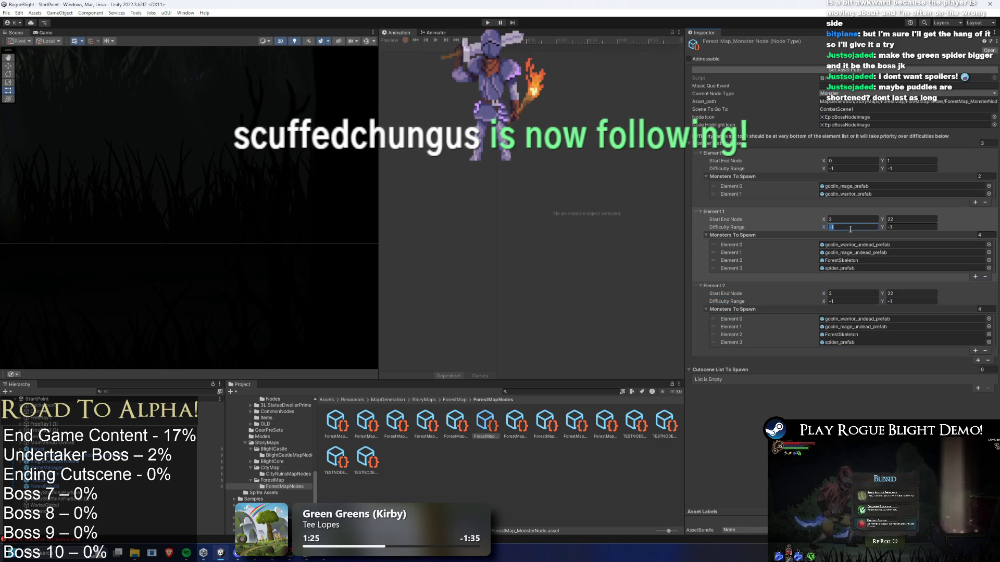